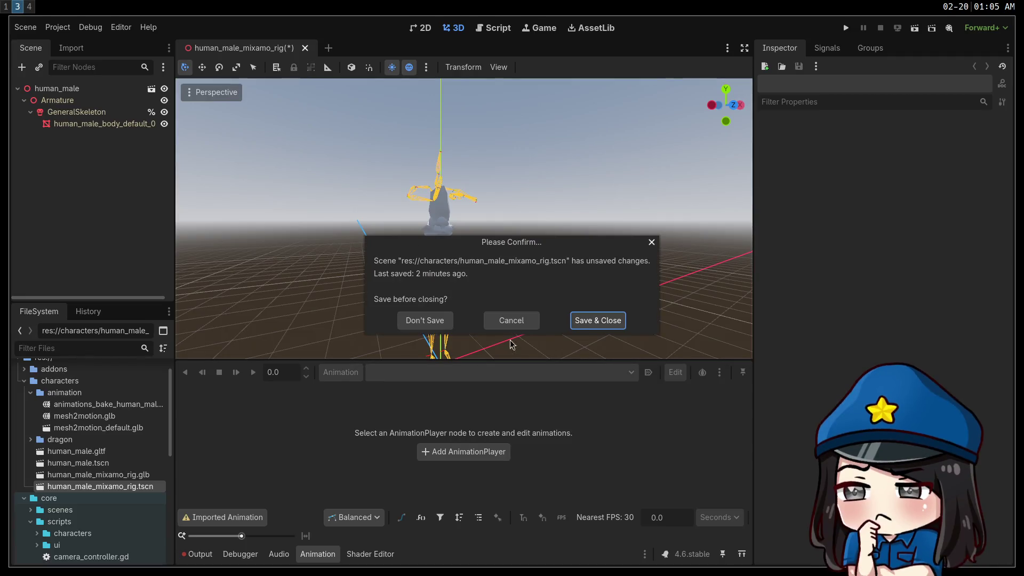
Step: Close the rig scene without saving and delete human_male_mixamo_rig.tscn
left_click(426, 322)
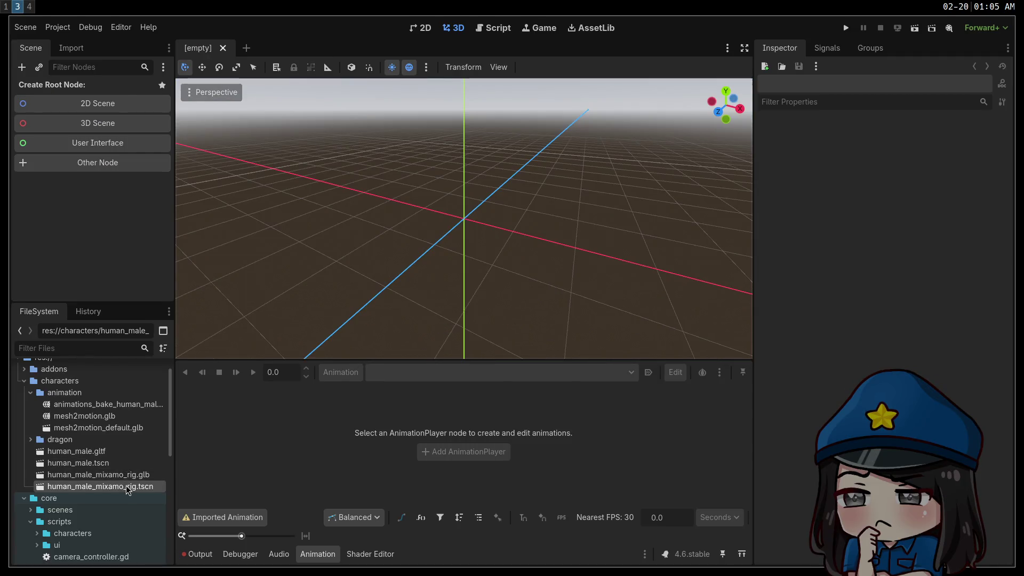
left_click(123, 478)
left_click(130, 486)
key("Delete")
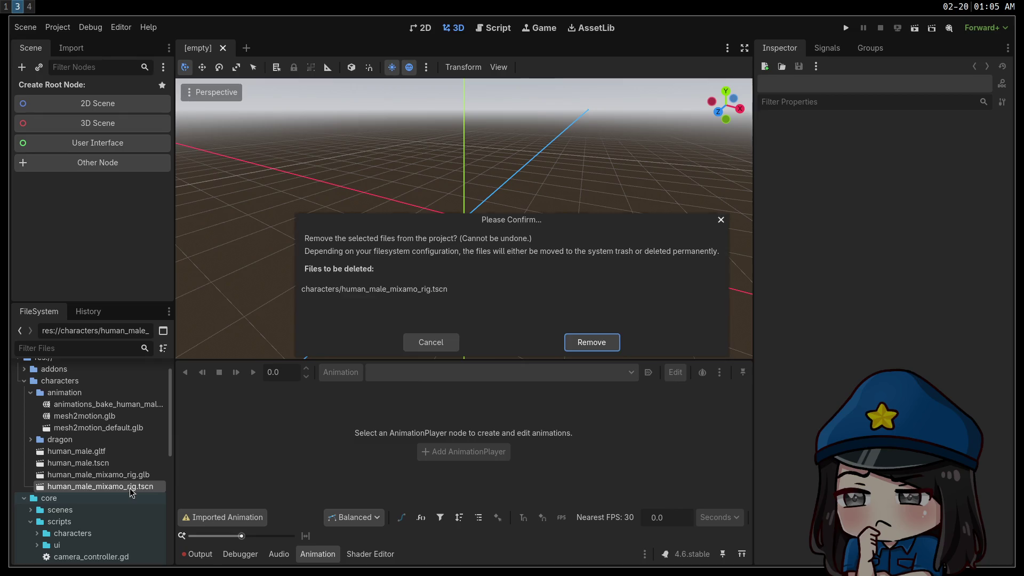
left_click(589, 342)
Step: Create a new scene inherited from human_male_mixamo_rig.glb and view the whole character
left_click(133, 480)
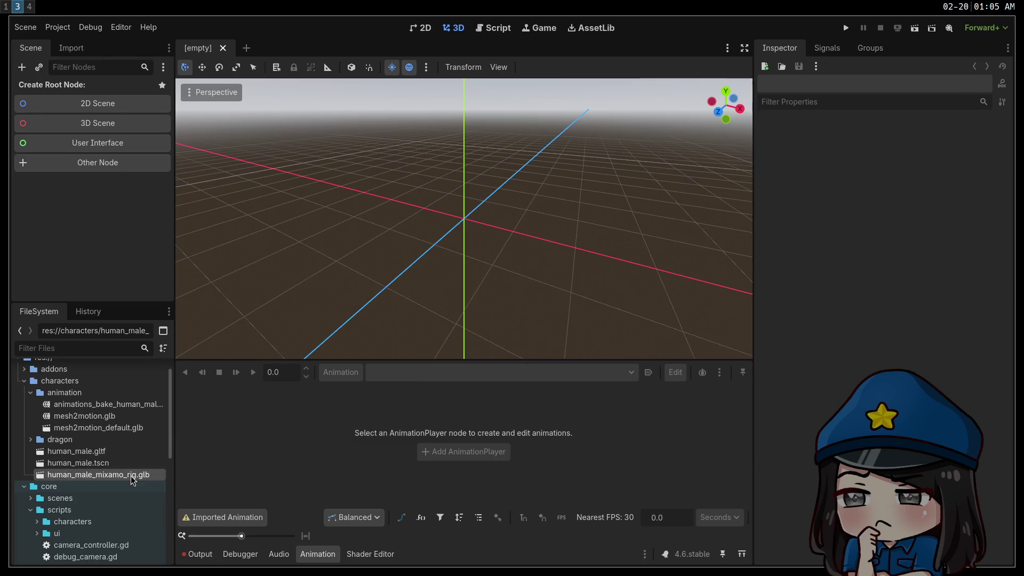
right_click(133, 479)
left_click(195, 330)
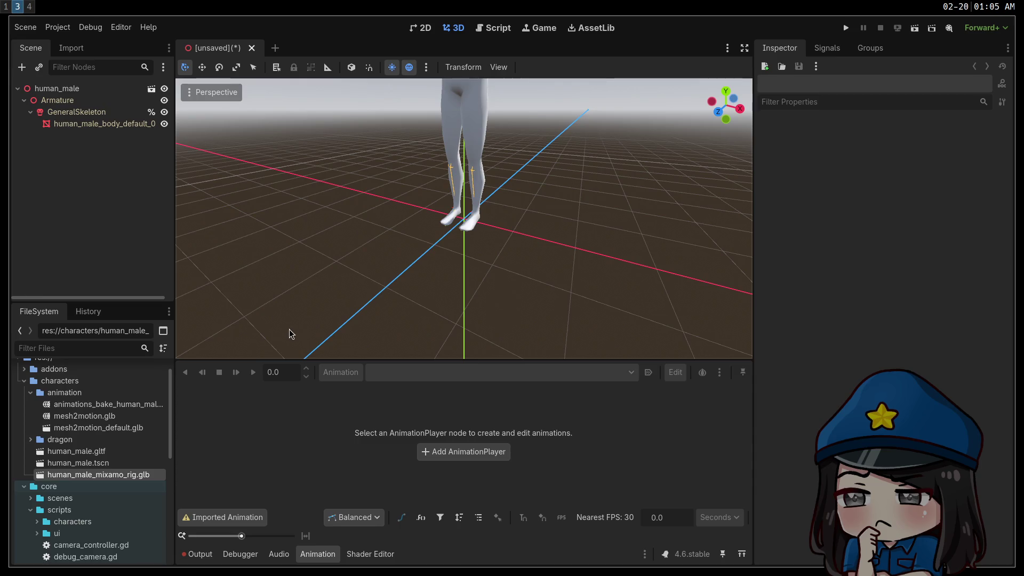
middle_click_drag(288, 207, 293, 224)
scroll(264, 222, "down", 5)
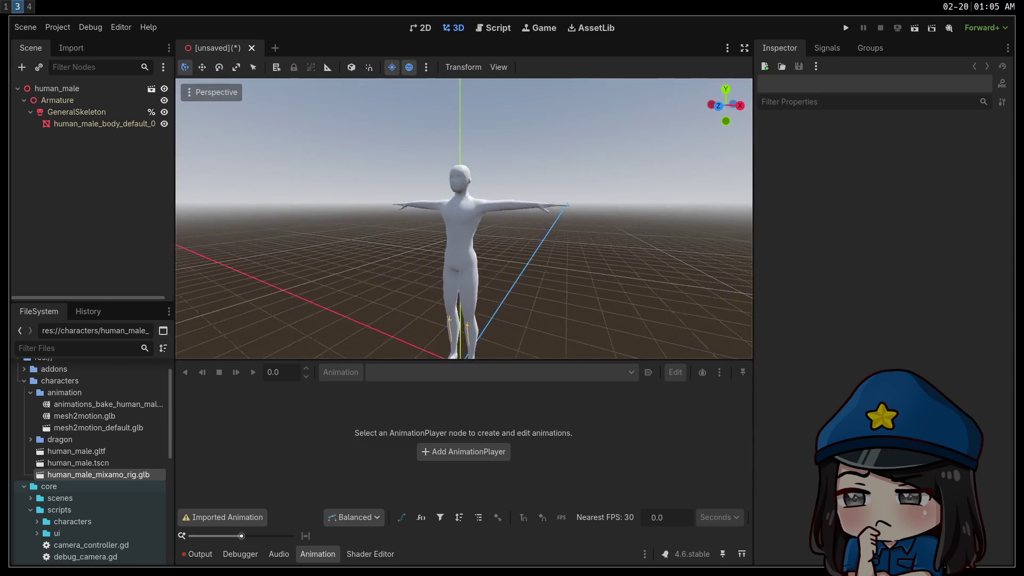
Step: Delete the old human_male.tscn and human_male.gltf files after human_male.gltf fails to open
double_click(108, 452)
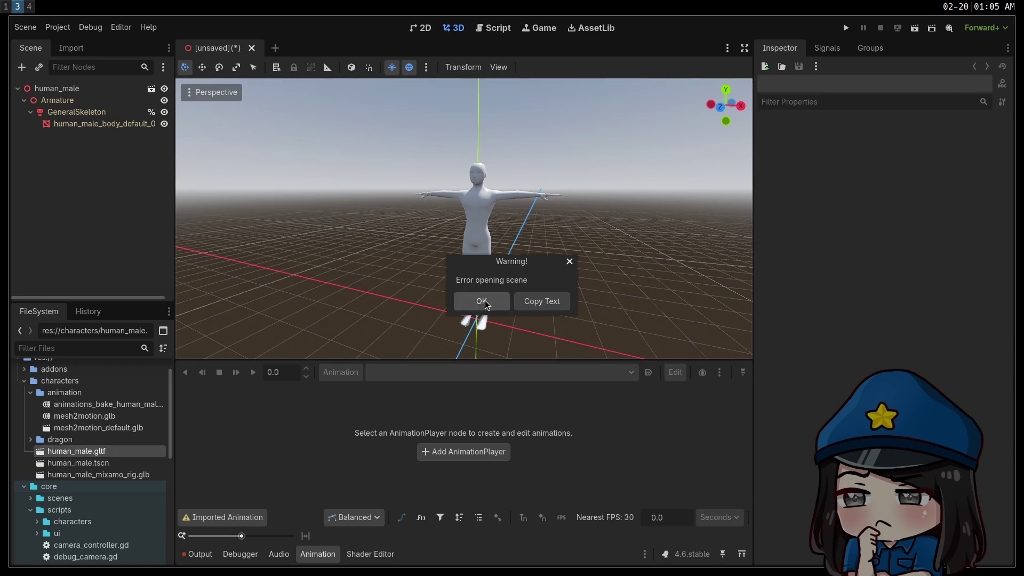
left_click(482, 301)
key("Delete")
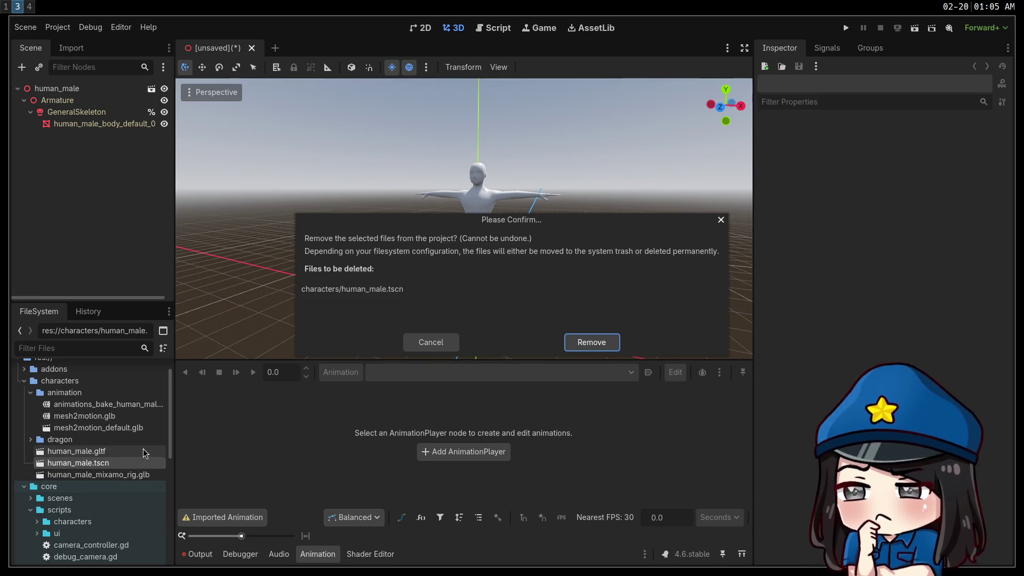
key("Return")
key("Delete")
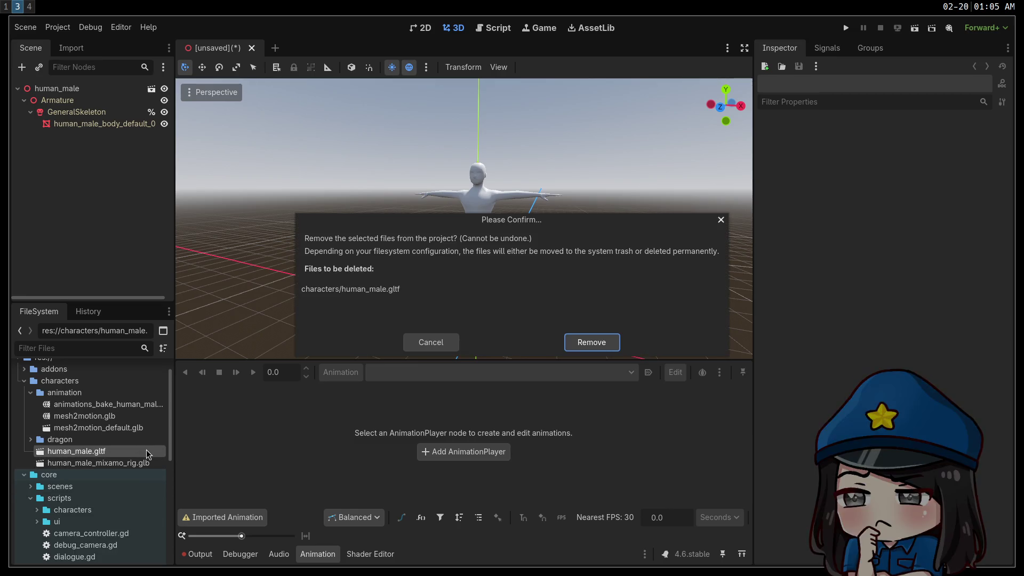
key("Return")
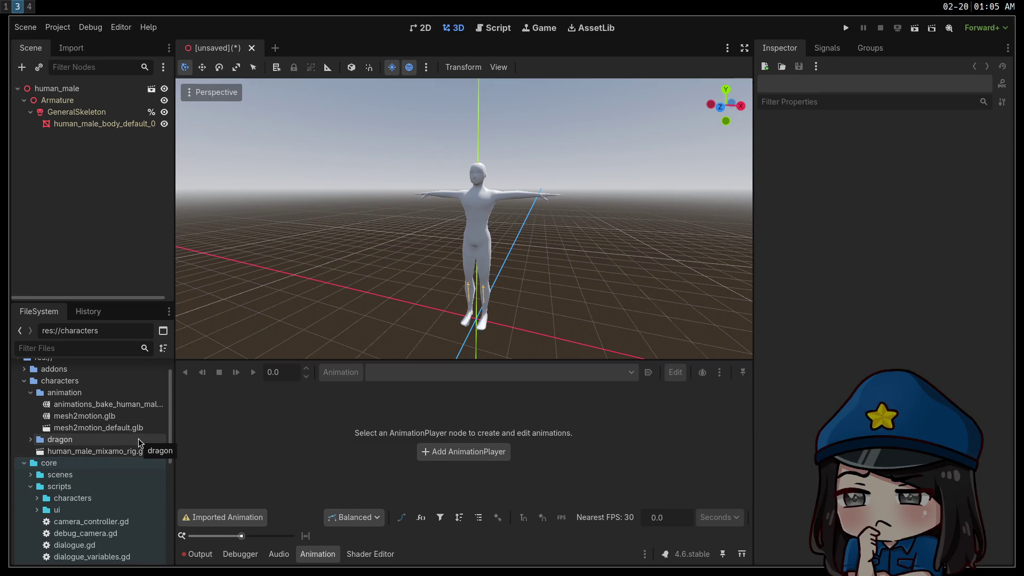
left_click(127, 429)
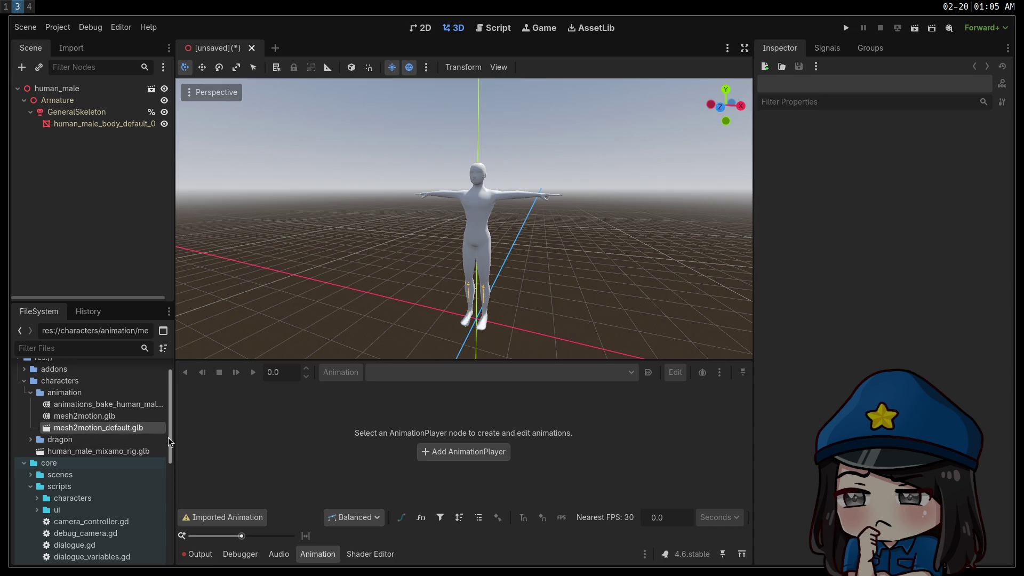
Step: Delete mesh2motion_default.glb and animations_bake_human_male.gltf, then check the rig's import settings
key("Delete")
key("Return")
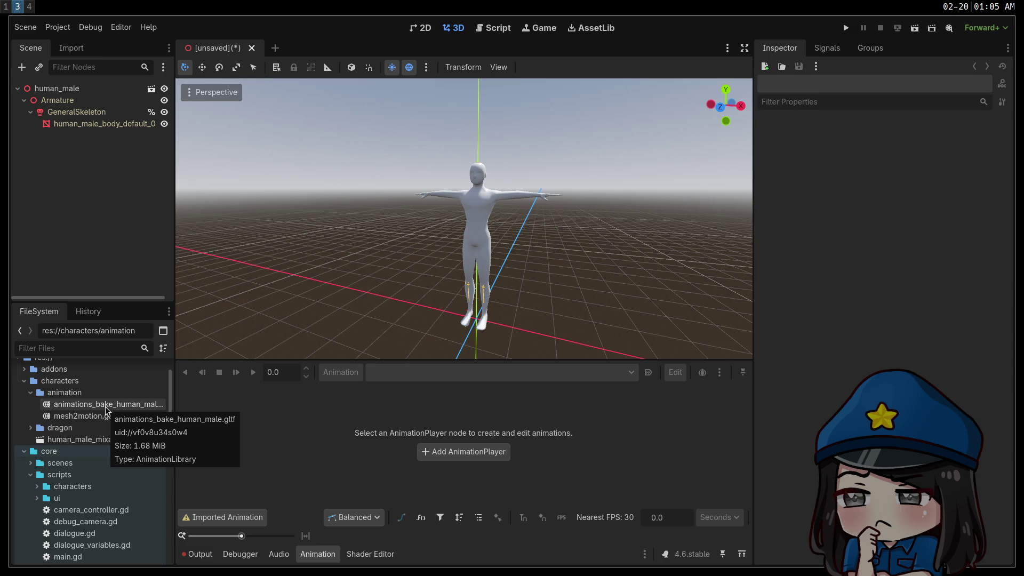
left_click(106, 406)
key("Delete")
key("Return")
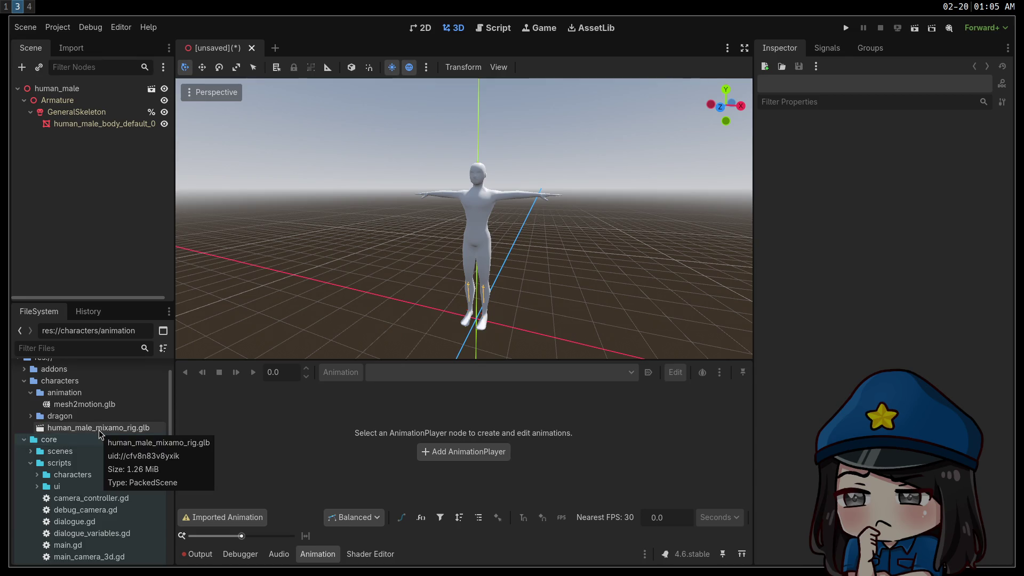
double_click(98, 430)
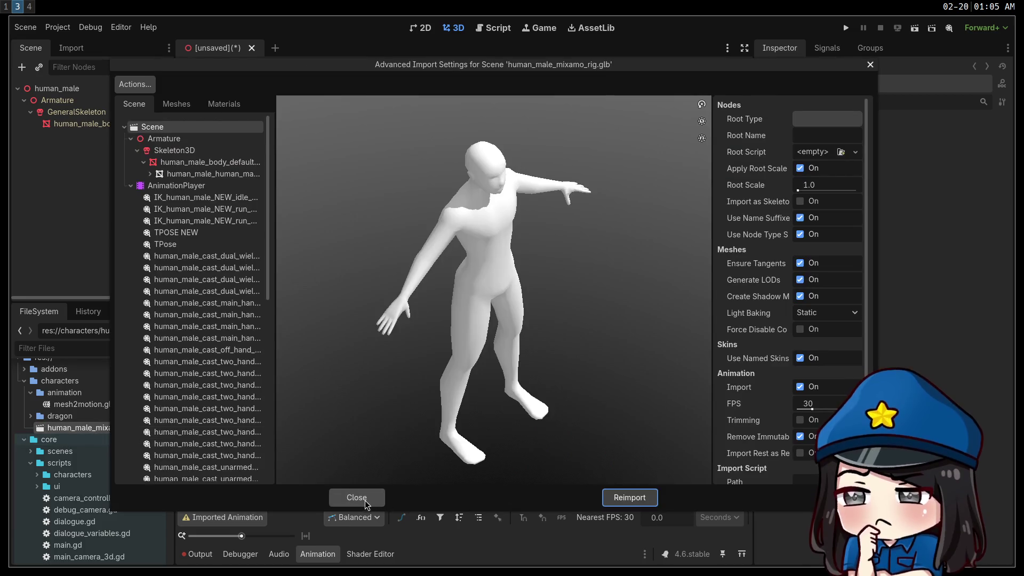
left_click(365, 499)
Step: Save the inherited scene as human_male.tscn in the characters folder
key("ctrl+s")
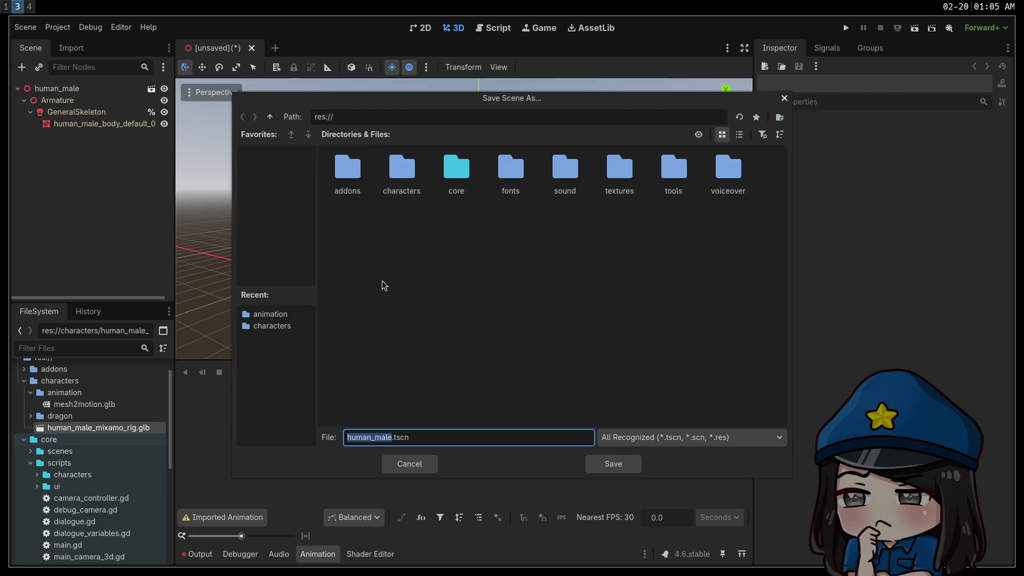
double_click(400, 184)
double_click(364, 179)
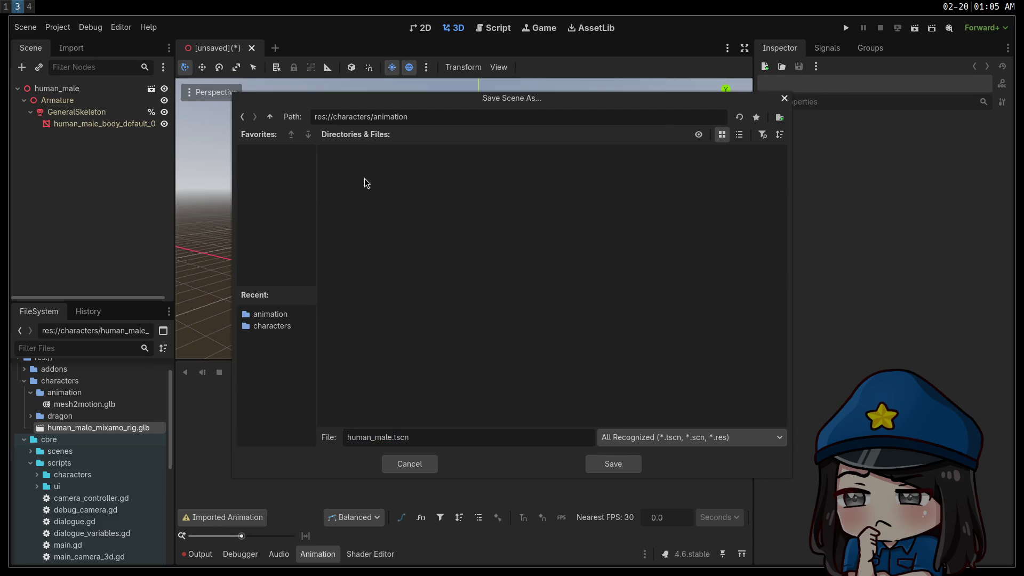
left_click(270, 116)
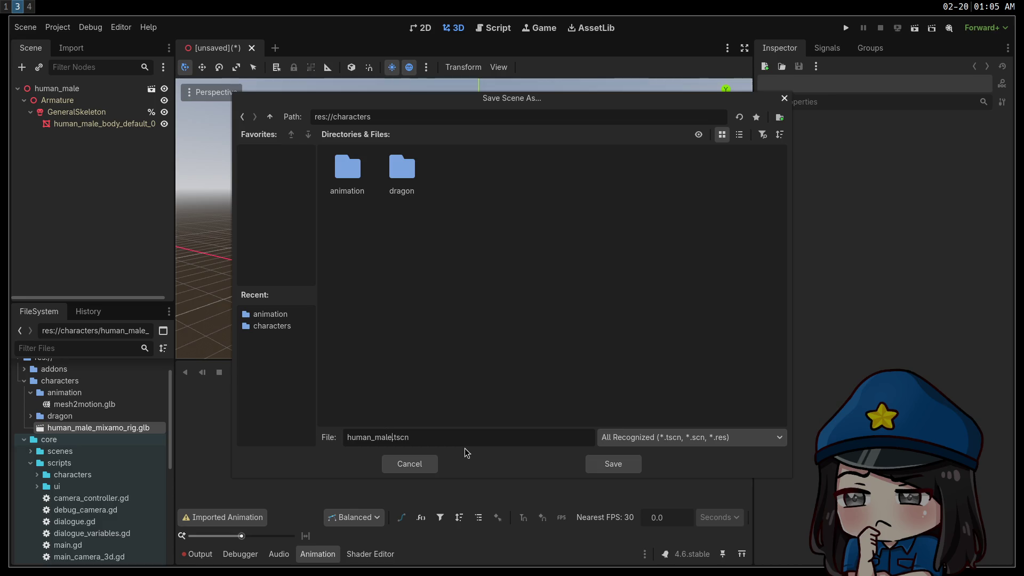
type("_mixamo")
key("BackSpace")
key("BackSpace")
key("BackSpace")
key("BackSpace")
left_click(613, 463)
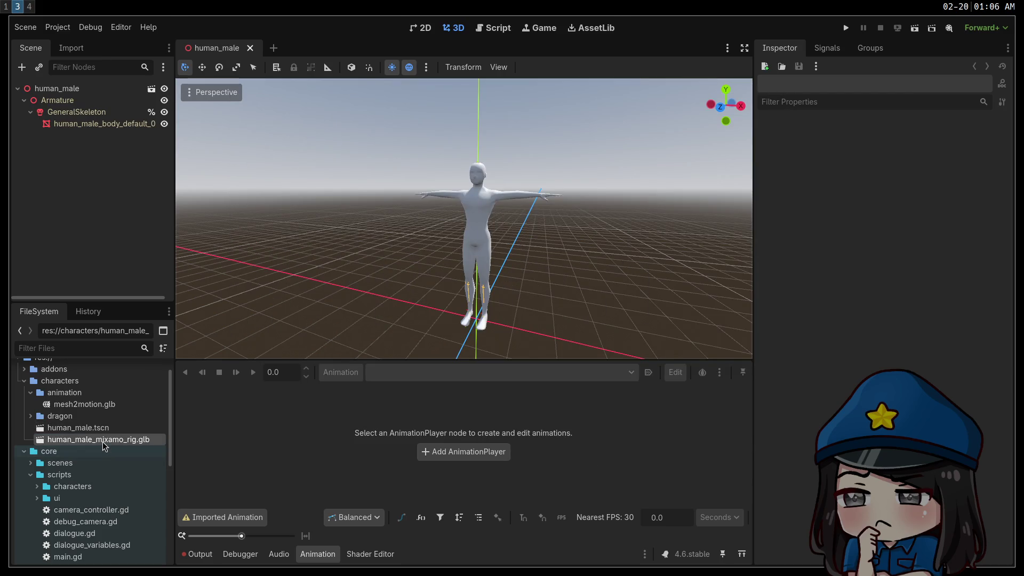
Step: Rename human_male_mixamo_rig.glb to human_male.glb
key("F2")
type("human_ma")
type("le")
key("Return")
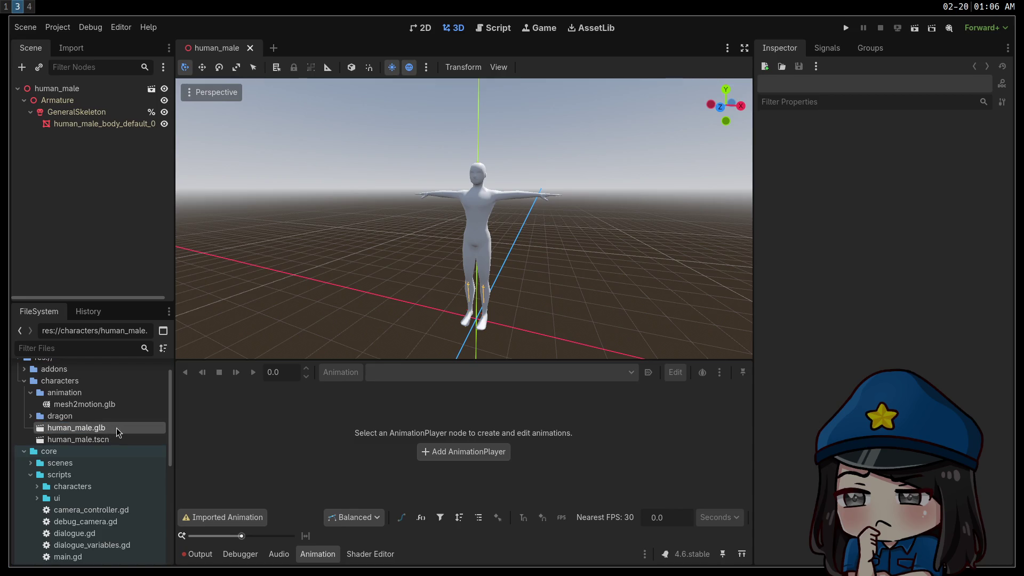
Step: Add an AnimationPlayer, load the mesh2motion animation library into it, and save the scene
left_click(434, 454)
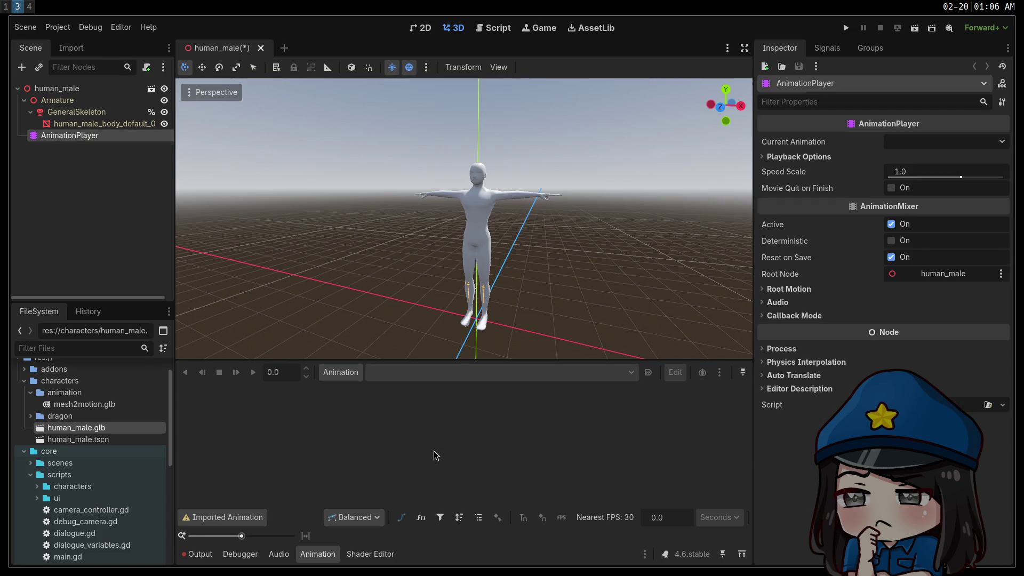
left_click(341, 372)
left_click(361, 409)
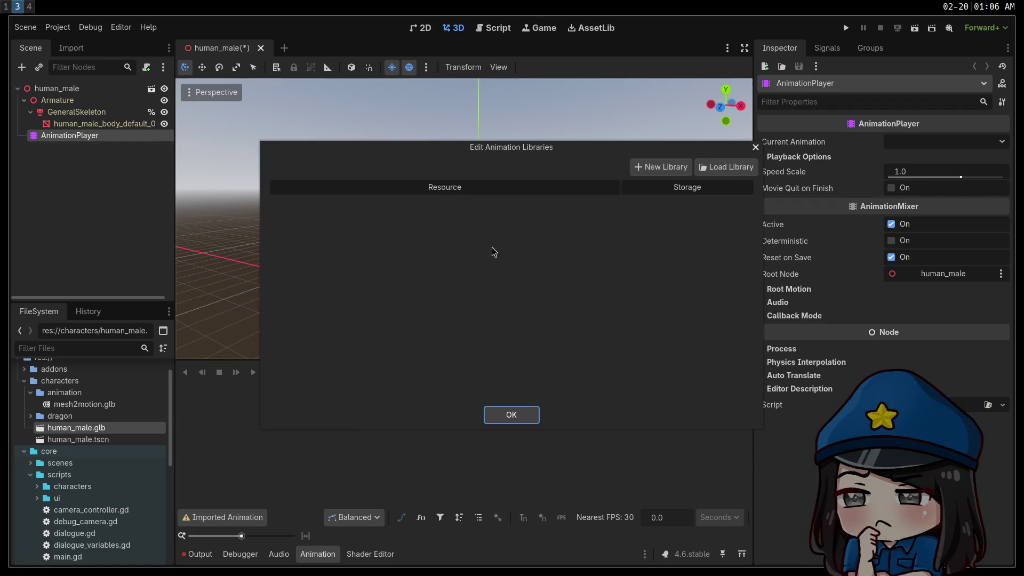
left_click(709, 167)
double_click(228, 142)
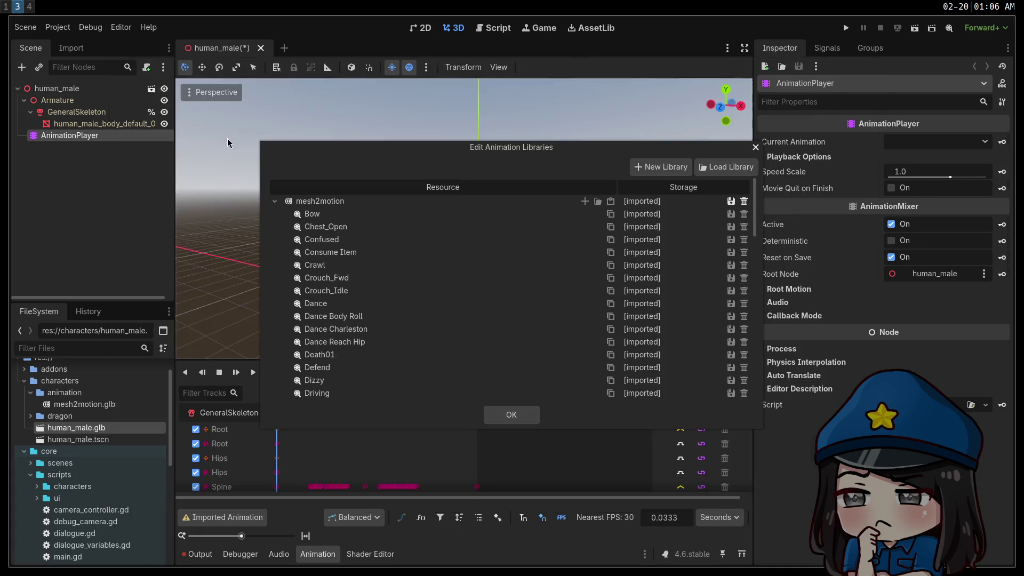
left_click(530, 414)
middle_click_drag(409, 260, 300, 258)
key("ctrl+s")
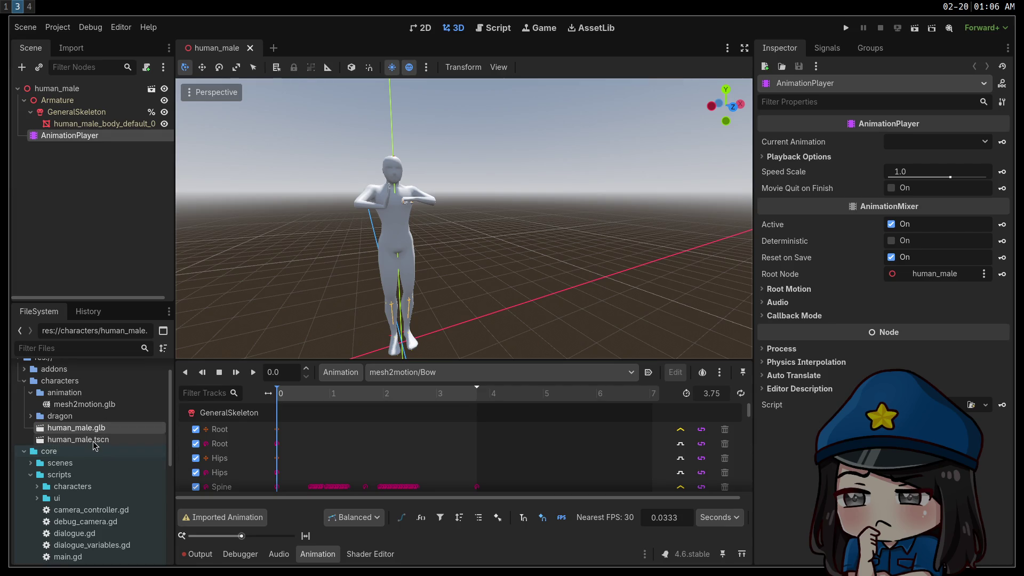
Step: Check the dragon folder and the browser note on copying keyframes, then go to Blender
left_click(30, 418)
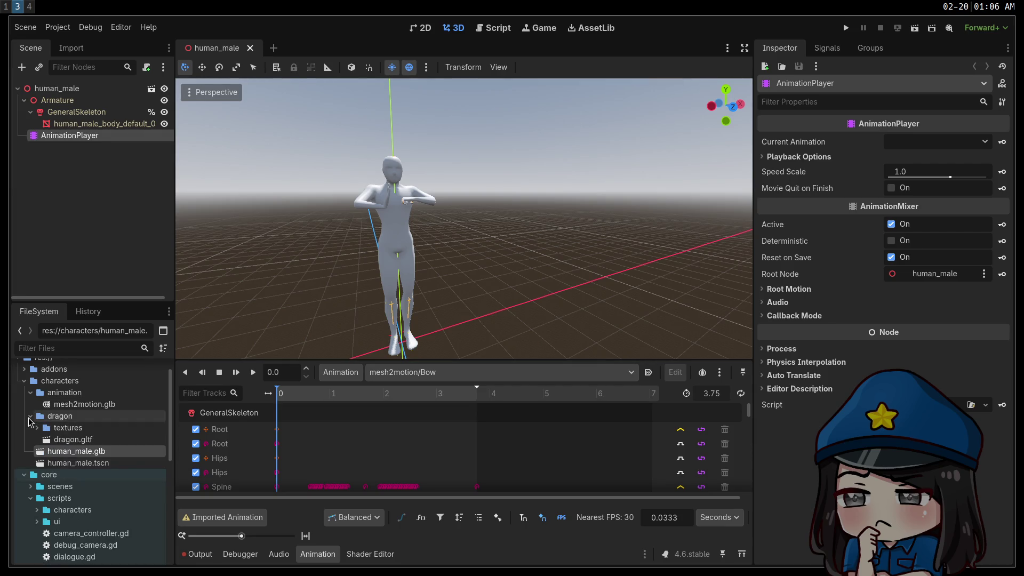
left_click(30, 417)
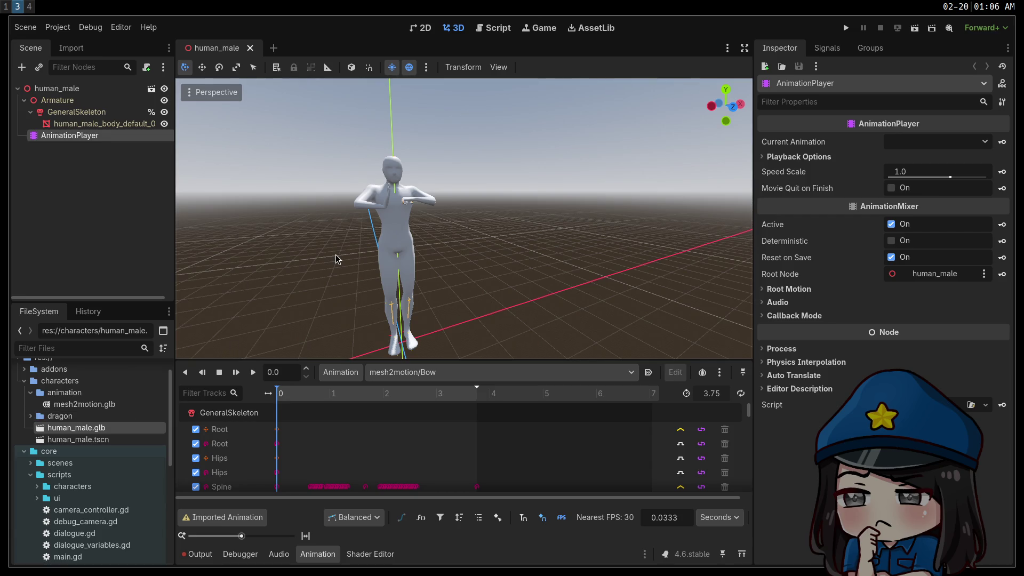
middle_click_drag(336, 259, 373, 260)
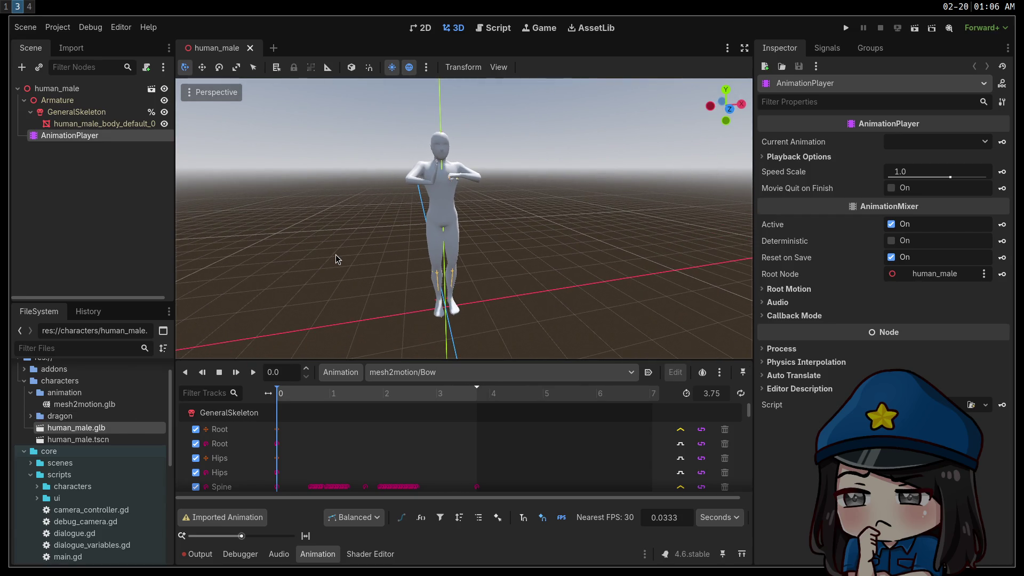
key("super+1")
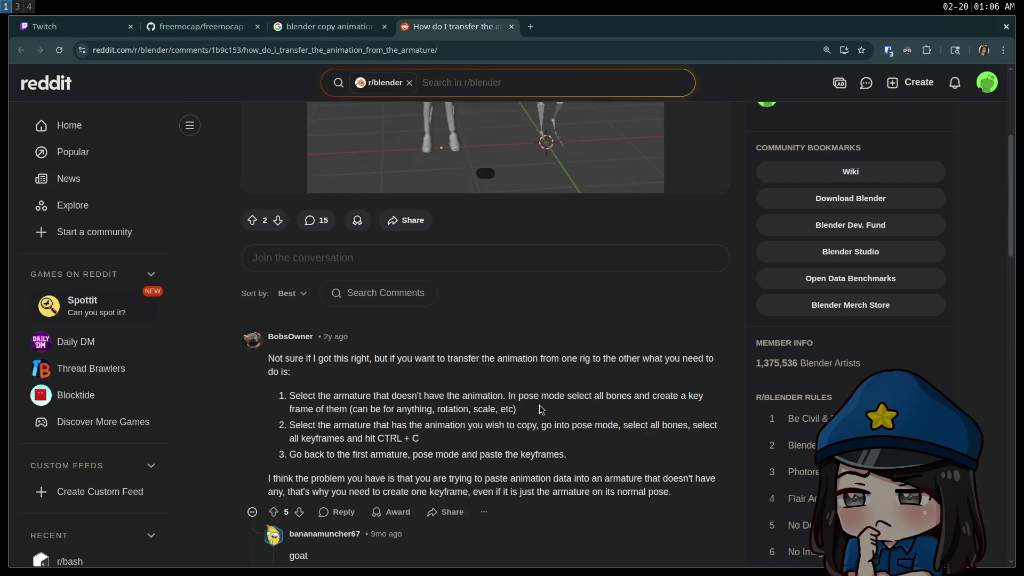
left_click(540, 409)
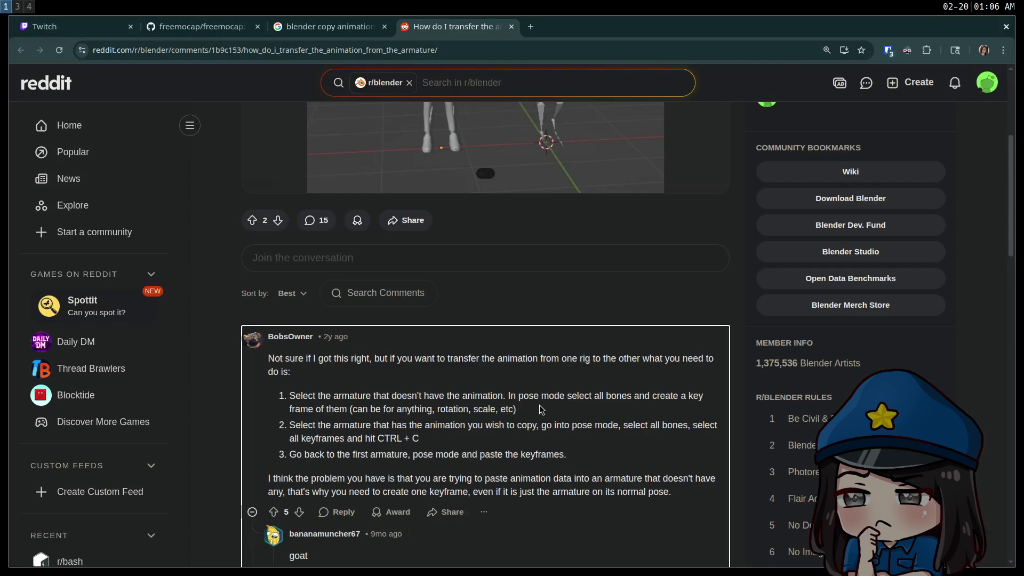
key("super+4")
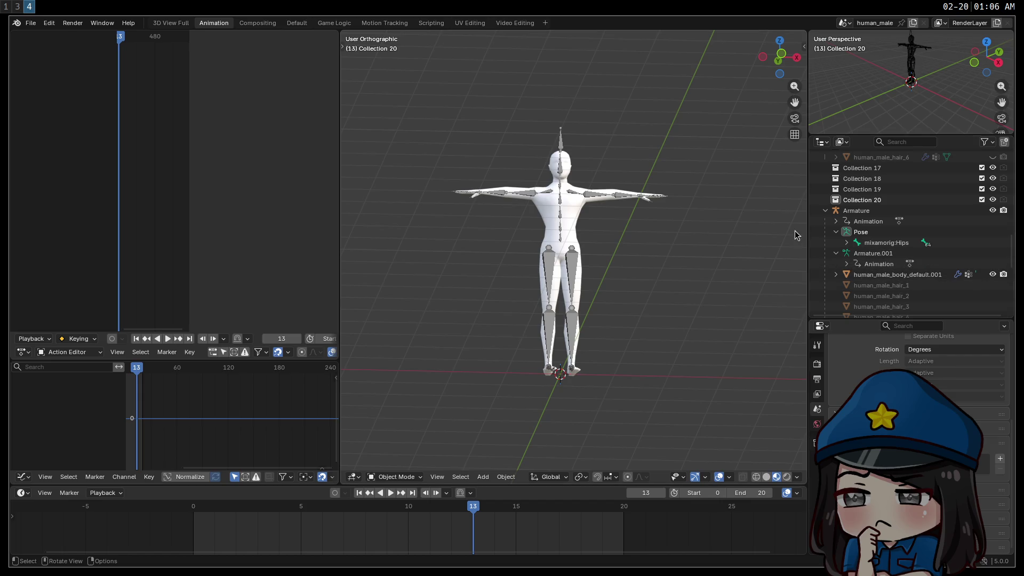
Step: Export the scene as glTF 2.0 overwriting characters/human_male.glb, then return to Godot
mouse_move(805, 230)
left_mouse_down()
mouse_move(758, 227)
mouse_move(823, 224)
mouse_move(731, 224)
left_mouse_up()
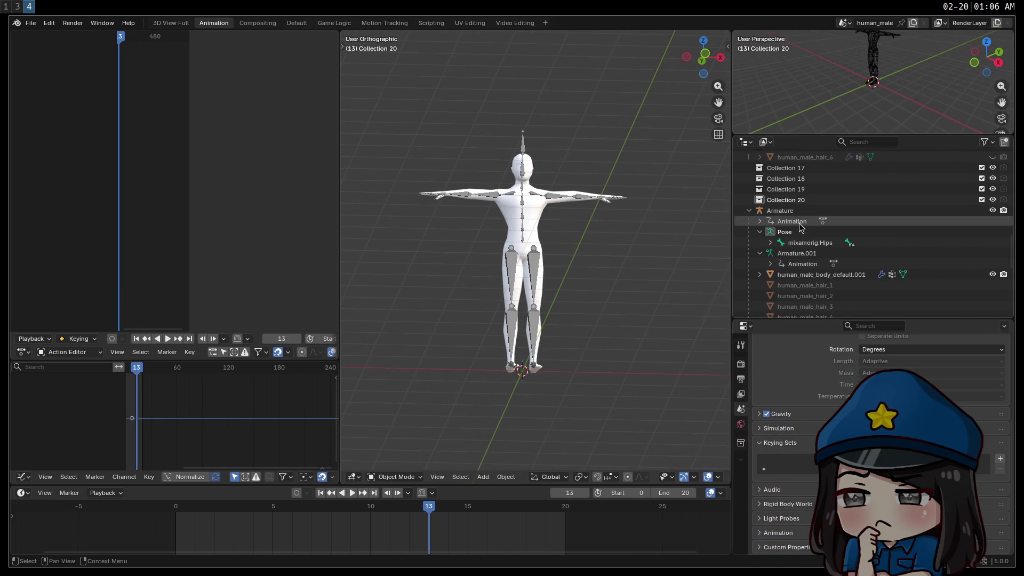
scroll(798, 227, "up", 20)
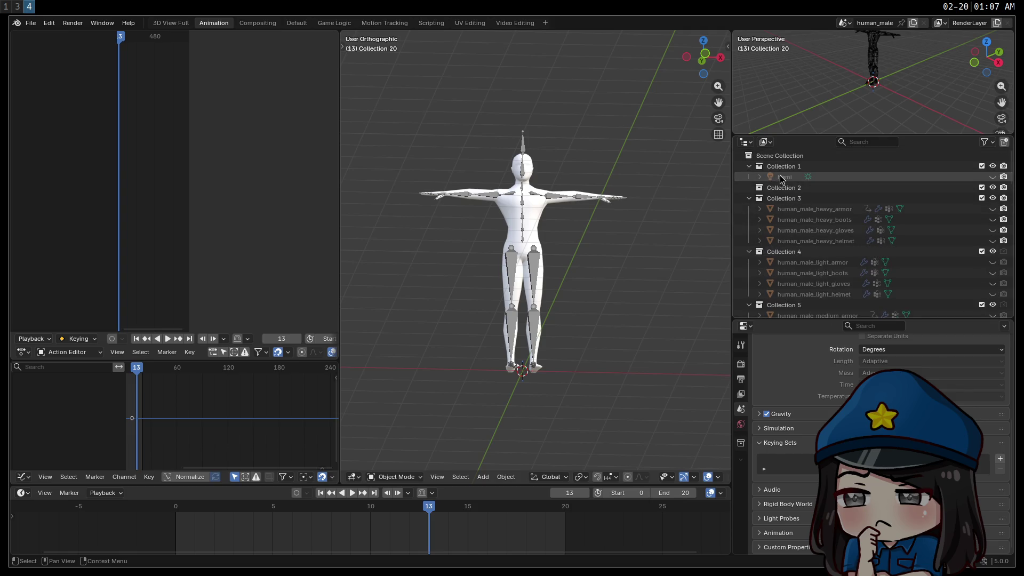
left_click(30, 23)
mouse_move(104, 187)
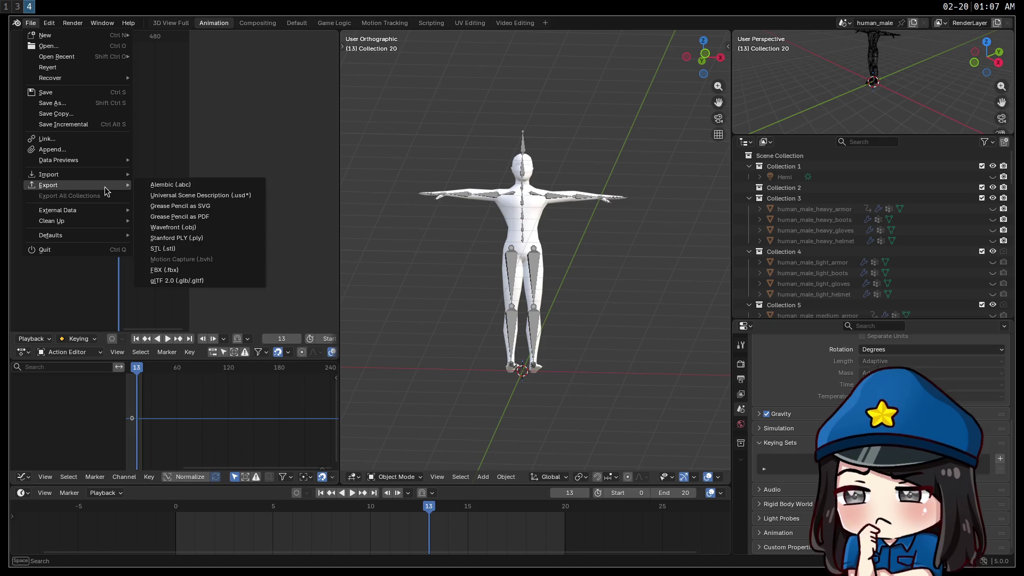
left_click(210, 281)
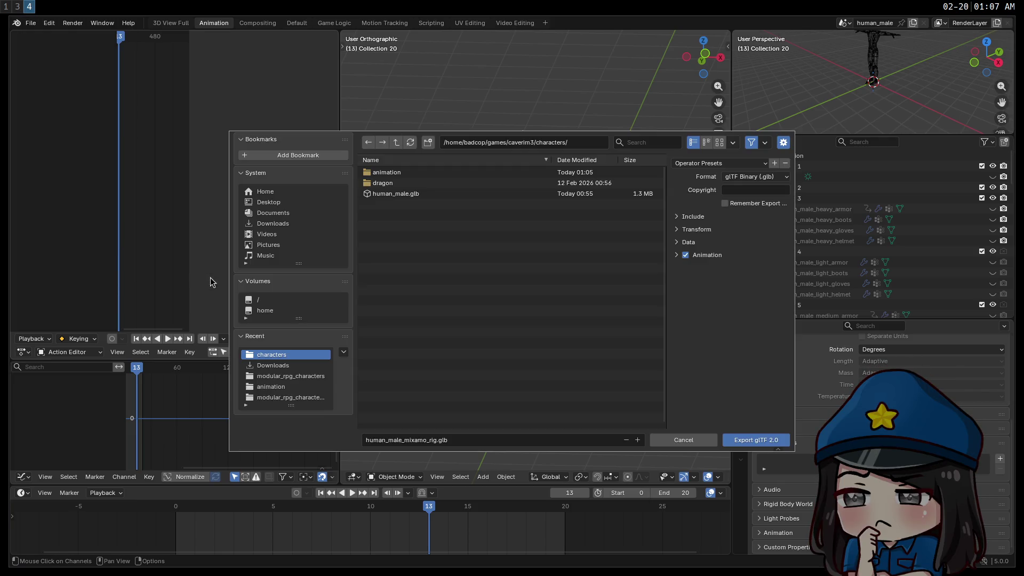
left_click(689, 216)
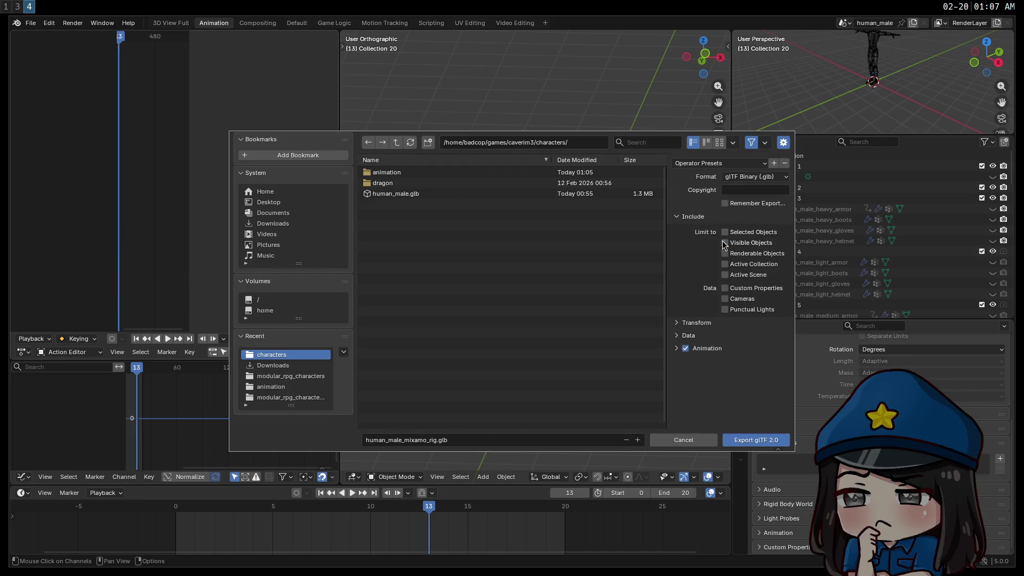
left_click(395, 194)
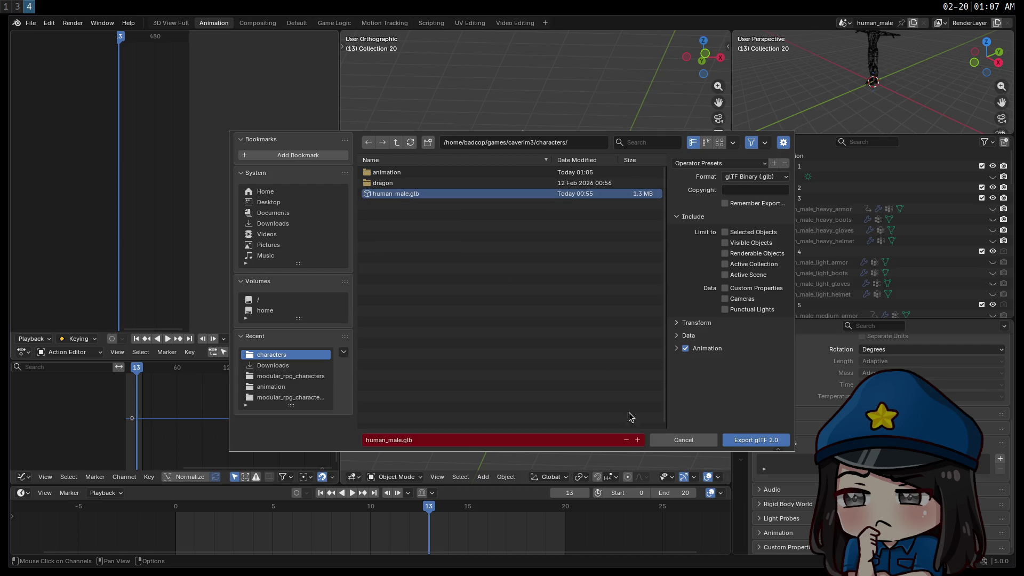
left_click(752, 441)
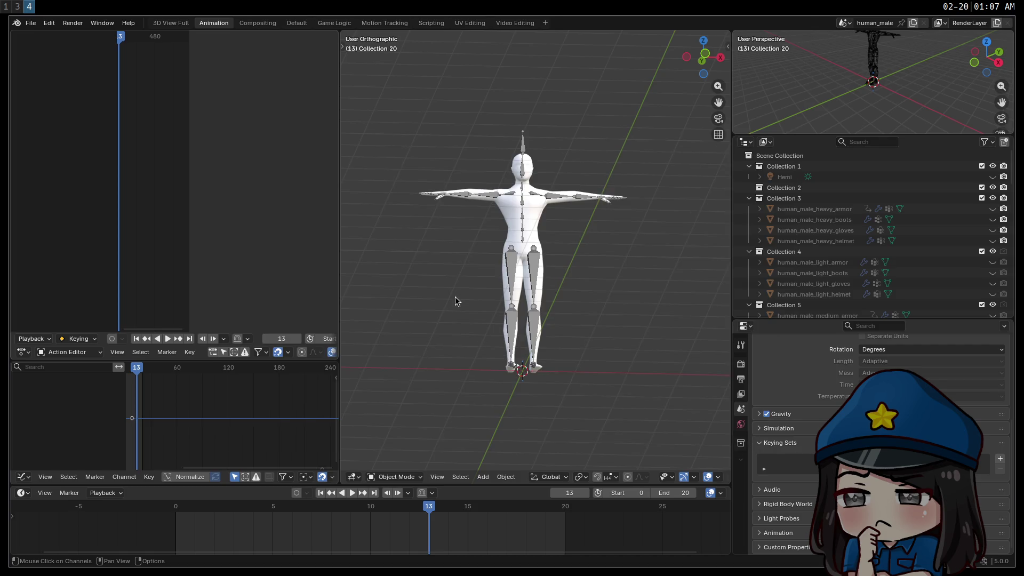
key("super+1")
key("super+3")
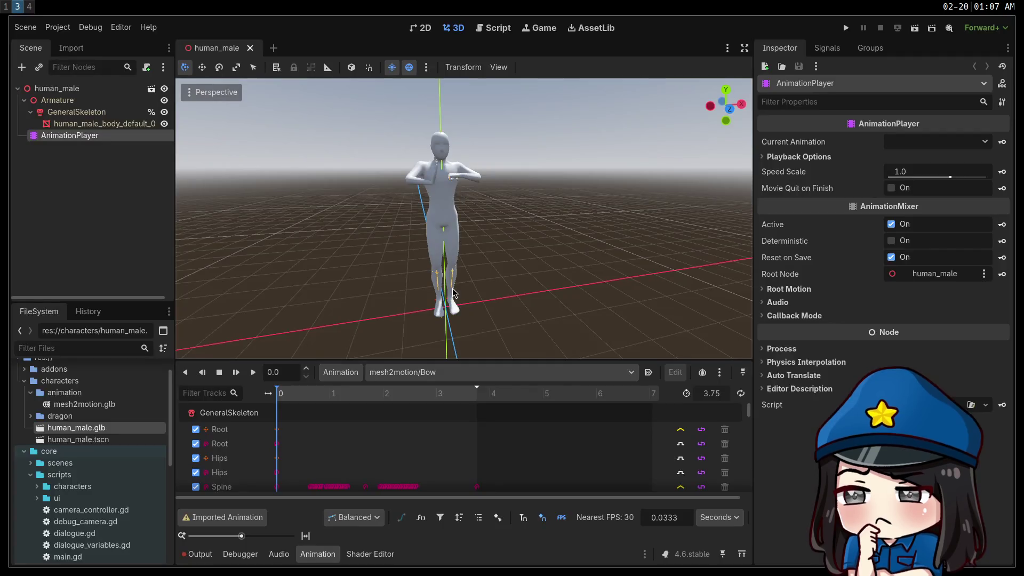
Step: Reimport the updated human_male.glb so the armored character appears
right_click(86, 432)
left_click(155, 512)
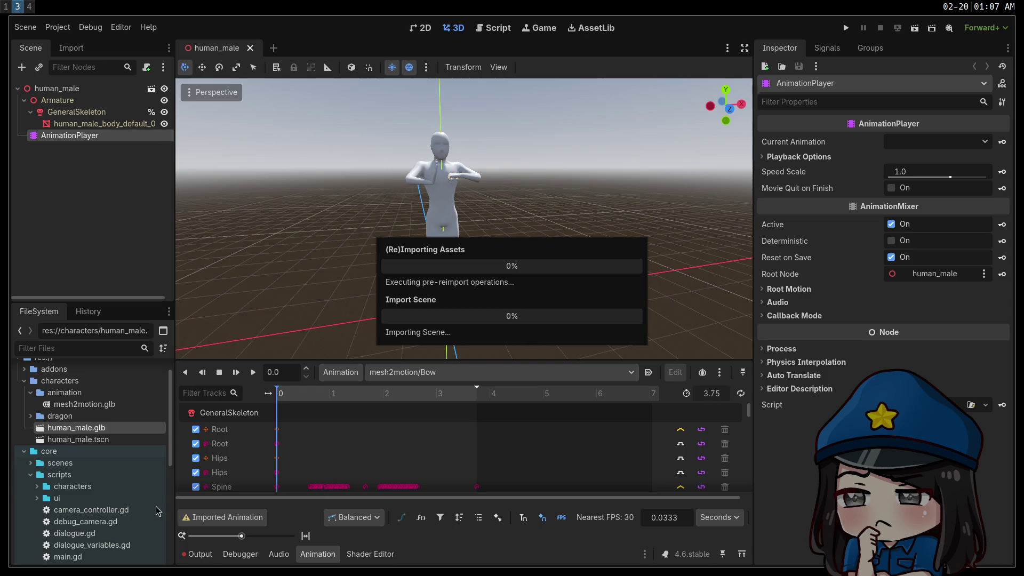
middle_click_drag(330, 265, 307, 292)
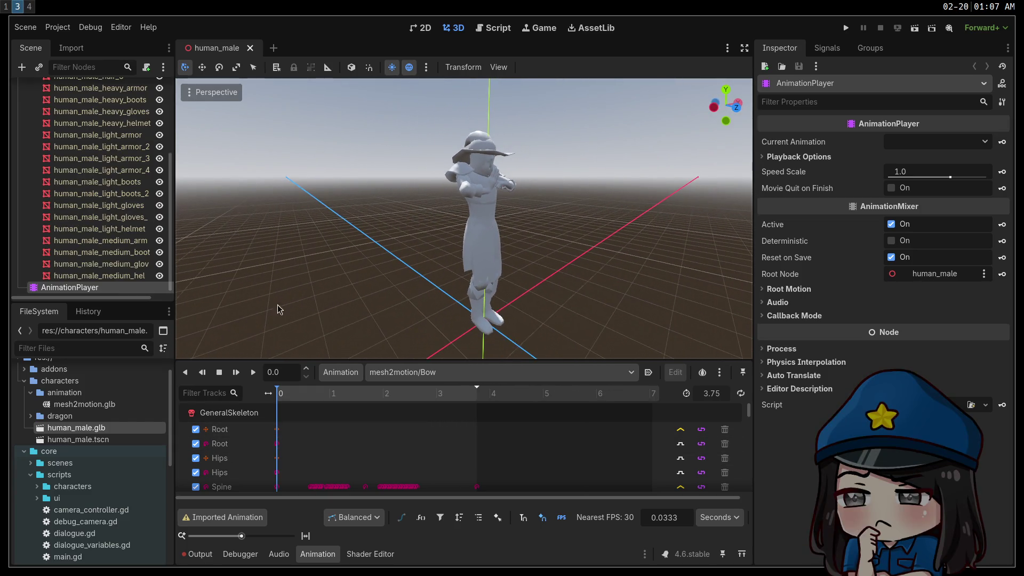
Step: Play the mesh2motion/Bow animation several times while orbiting around the character
left_click(252, 371)
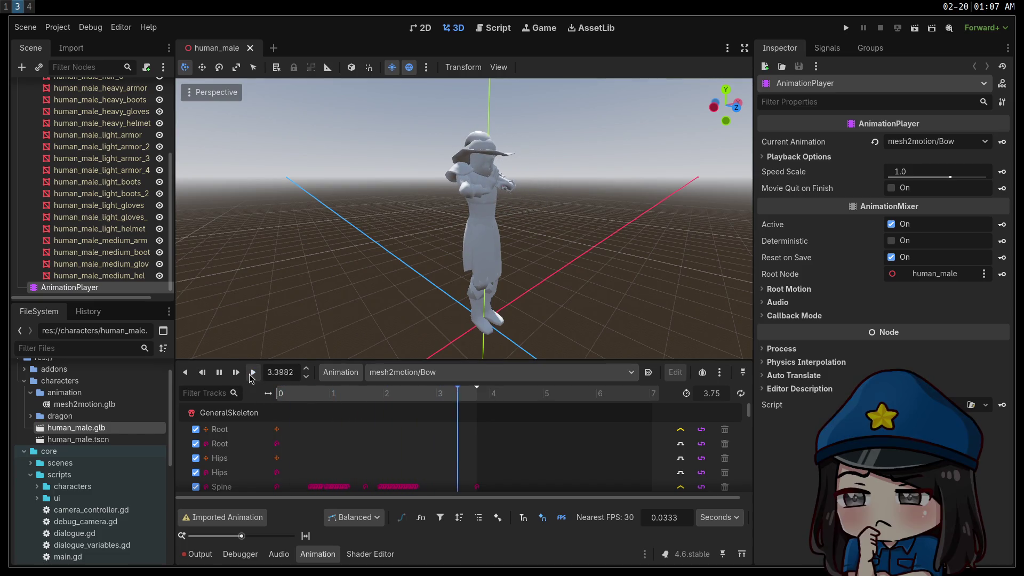
left_click(253, 372)
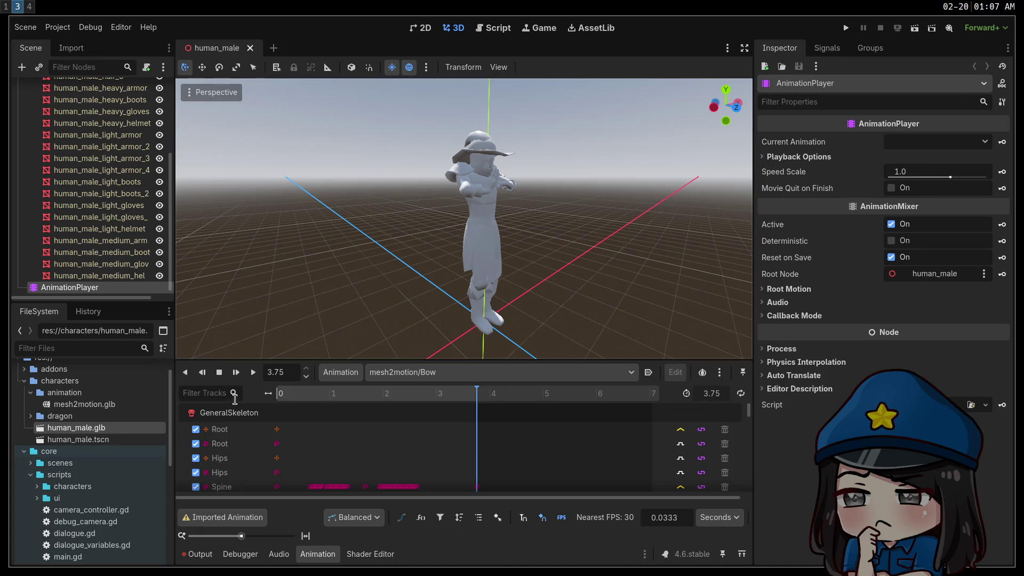
left_click(253, 373)
middle_click_drag(405, 165, 355, 164)
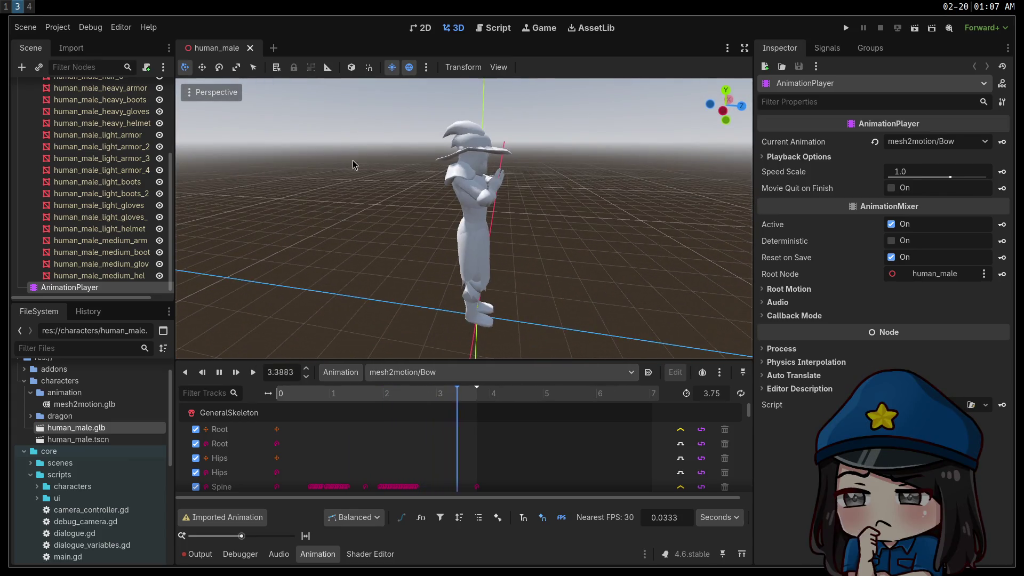
left_click(253, 372)
mouse_move(330, 224)
middle_mouse_down()
mouse_move(405, 224)
mouse_move(368, 224)
middle_mouse_up()
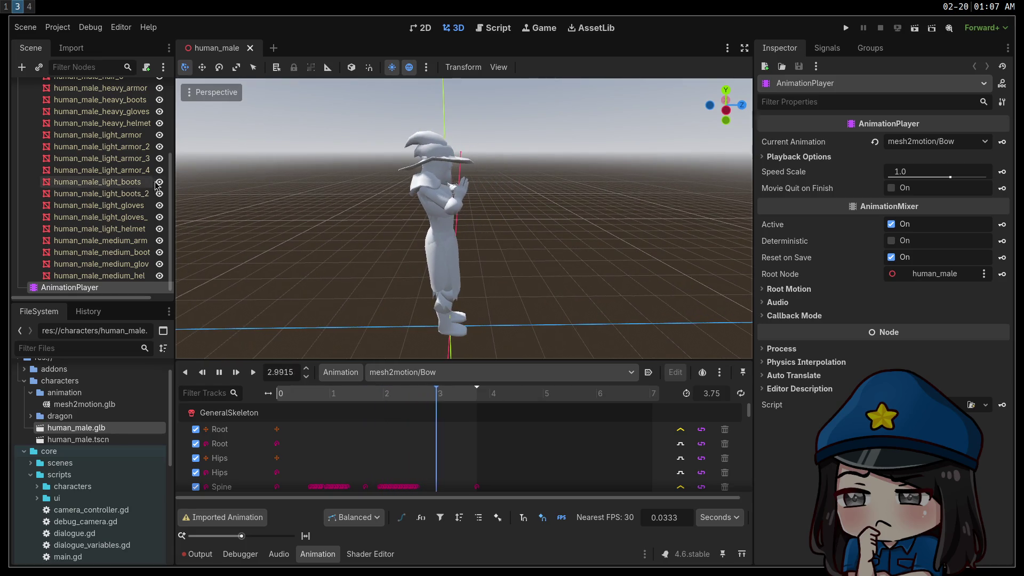
mouse_move(173, 185)
left_mouse_down()
mouse_move(226, 187)
mouse_move(206, 187)
left_mouse_up()
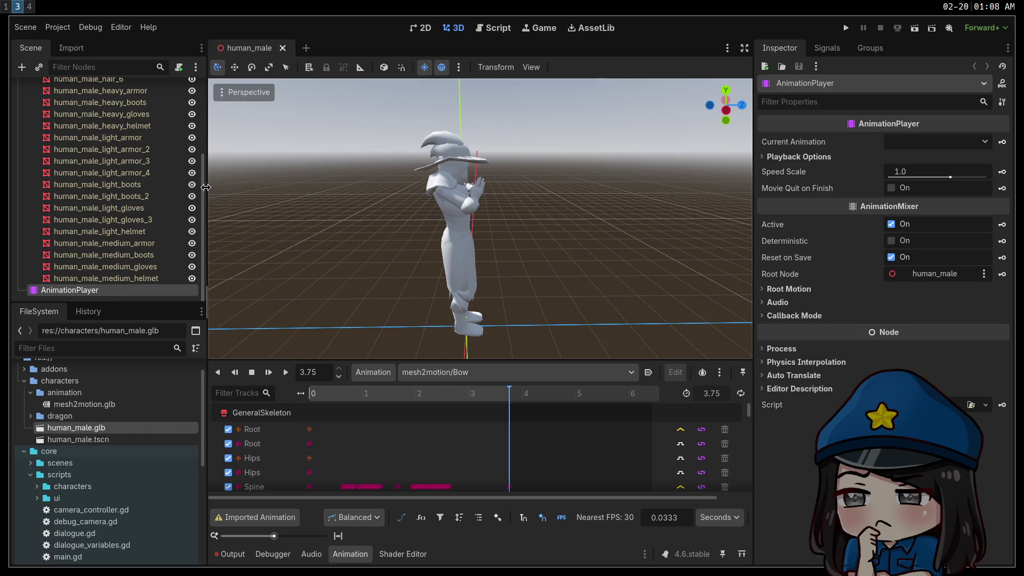
left_click_drag(203, 187, 211, 118)
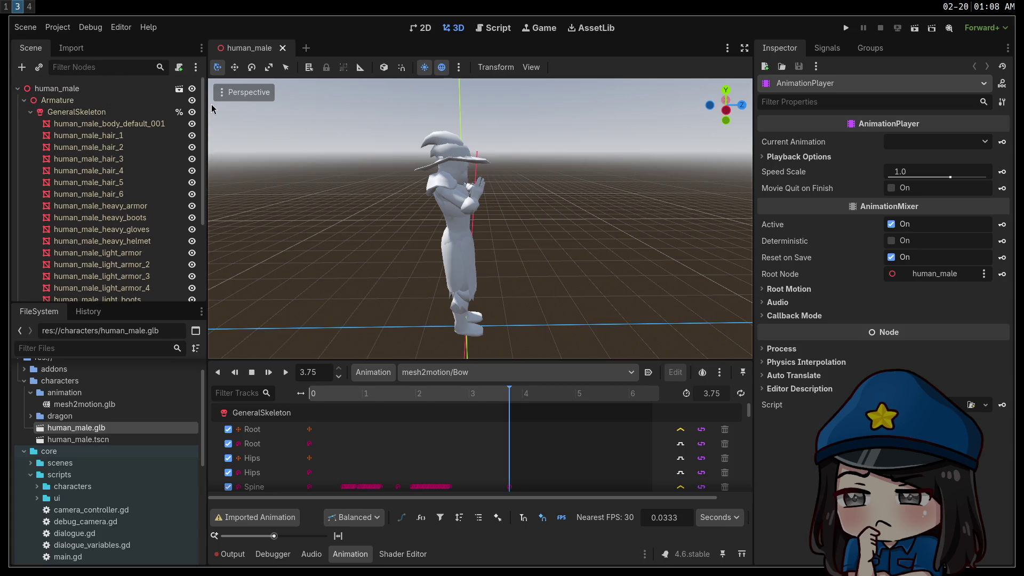
Step: Hide the human_male_hair_1 mesh and inspect the human_male_medium_gloves node
left_click(125, 136)
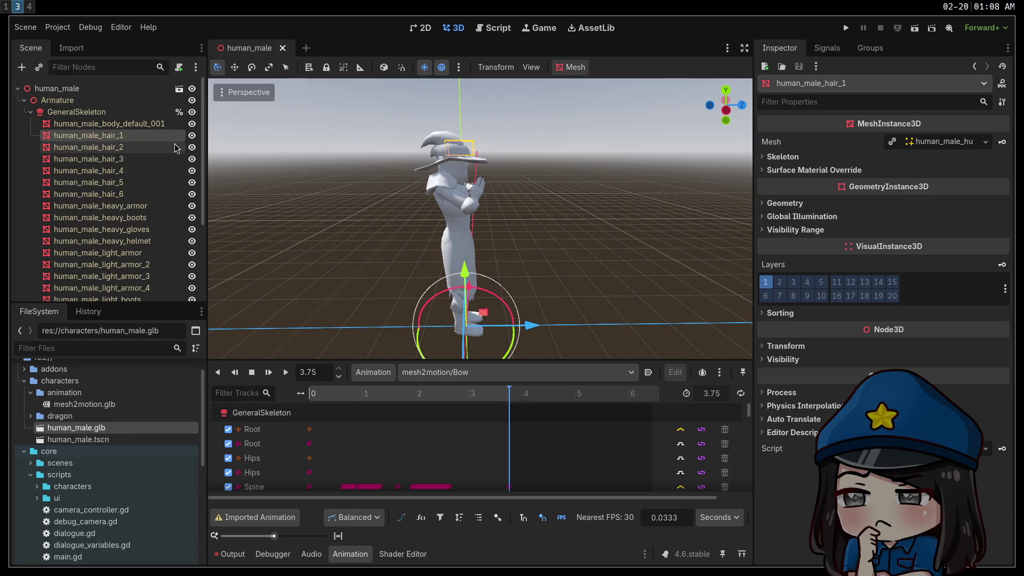
left_click(192, 136)
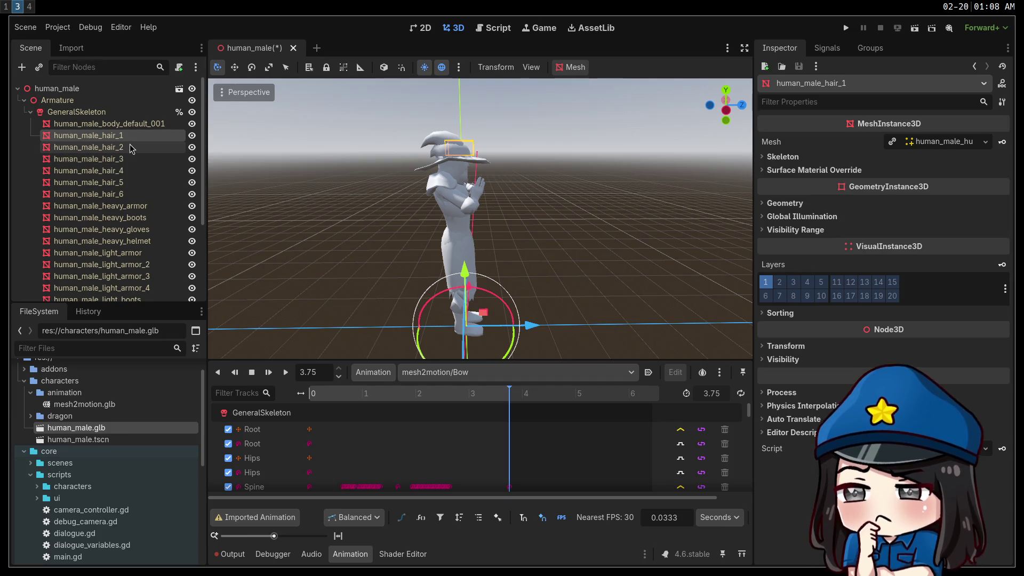
scroll(120, 141, "down", 3)
scroll(119, 143, "up", 3)
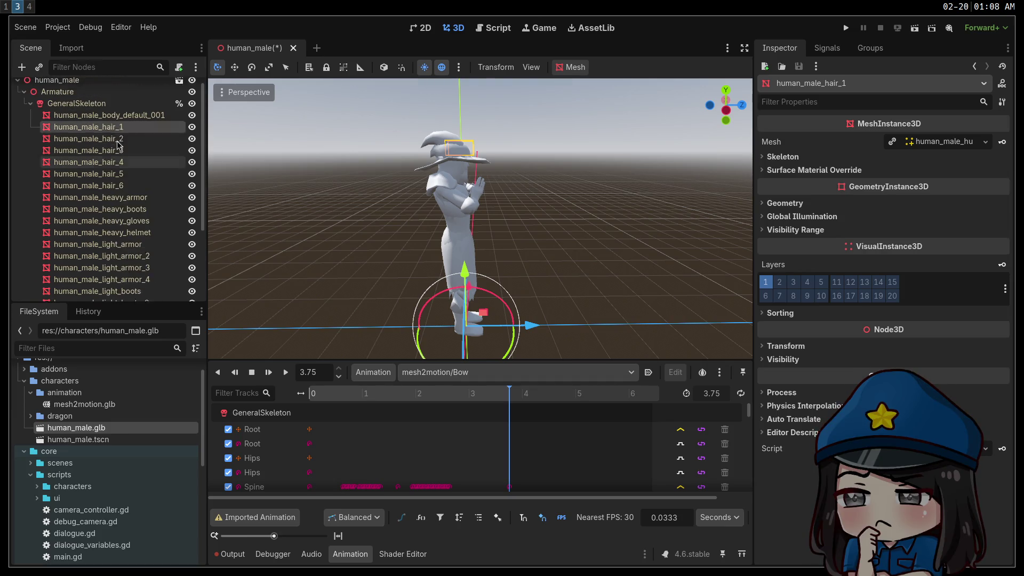
scroll(120, 154, "down", 5)
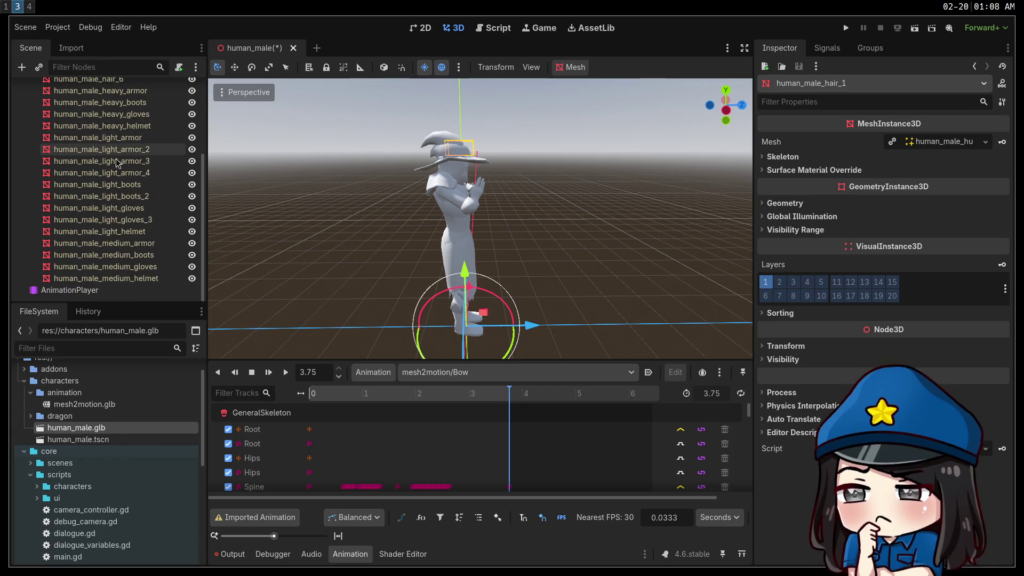
left_click(125, 269)
right_click(126, 269)
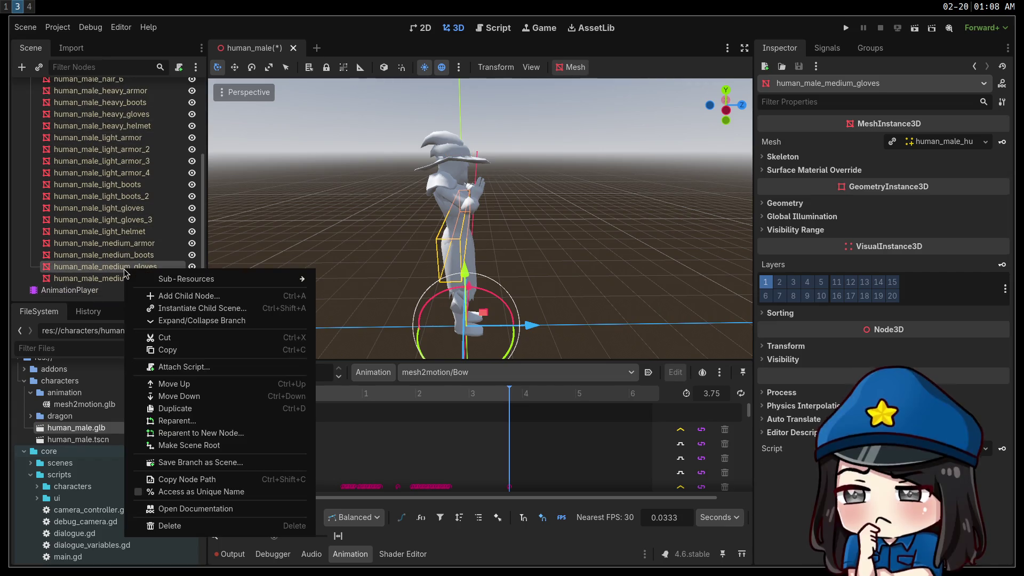
left_click(88, 269)
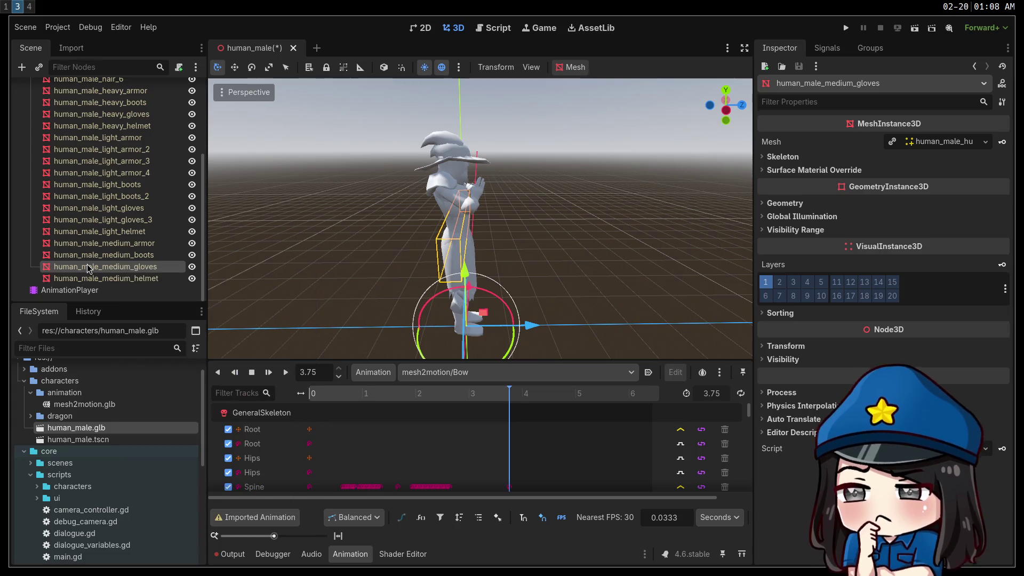
scroll(80, 213, "up", 5)
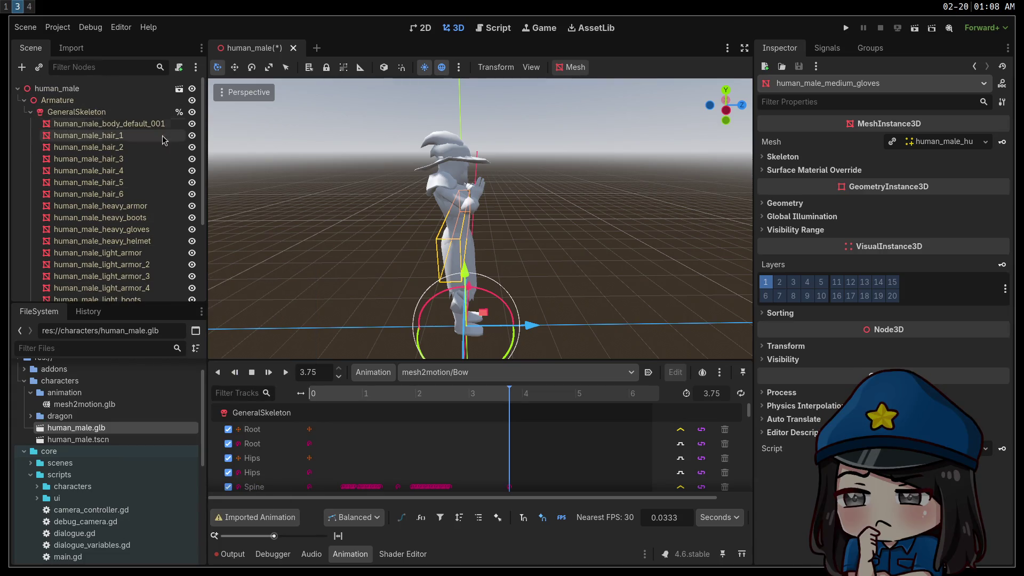
Step: Toggle human_male_hair_2 and hair_3 visibility, then hide human_male_hair_1 again
left_click(192, 147)
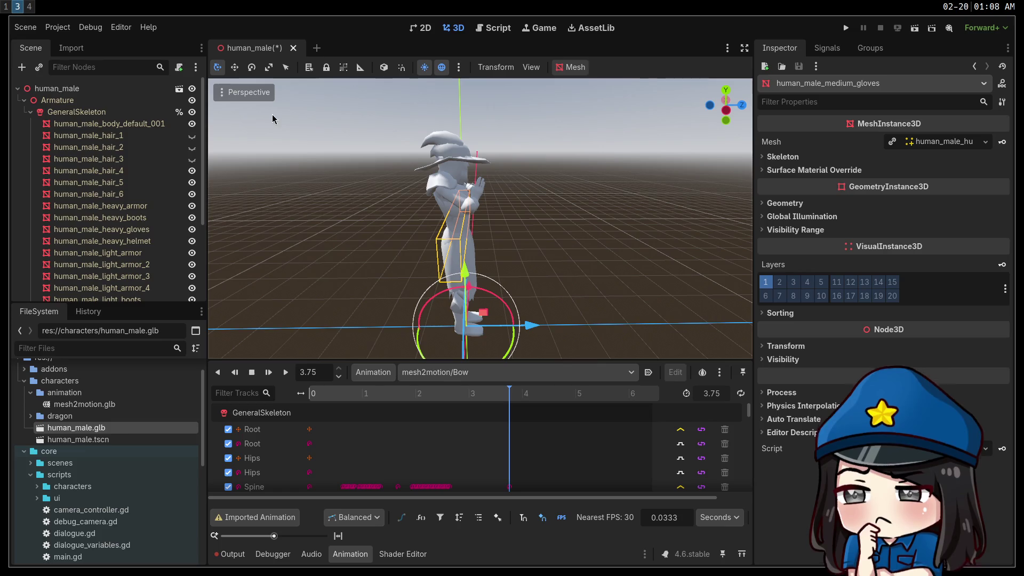
left_click(192, 159)
left_click(192, 147)
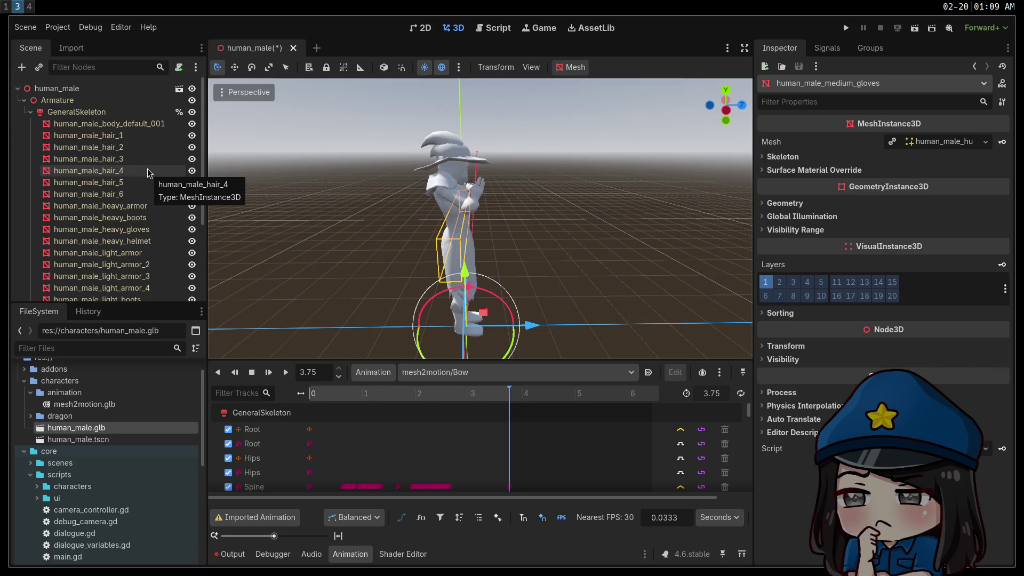
left_click(107, 136)
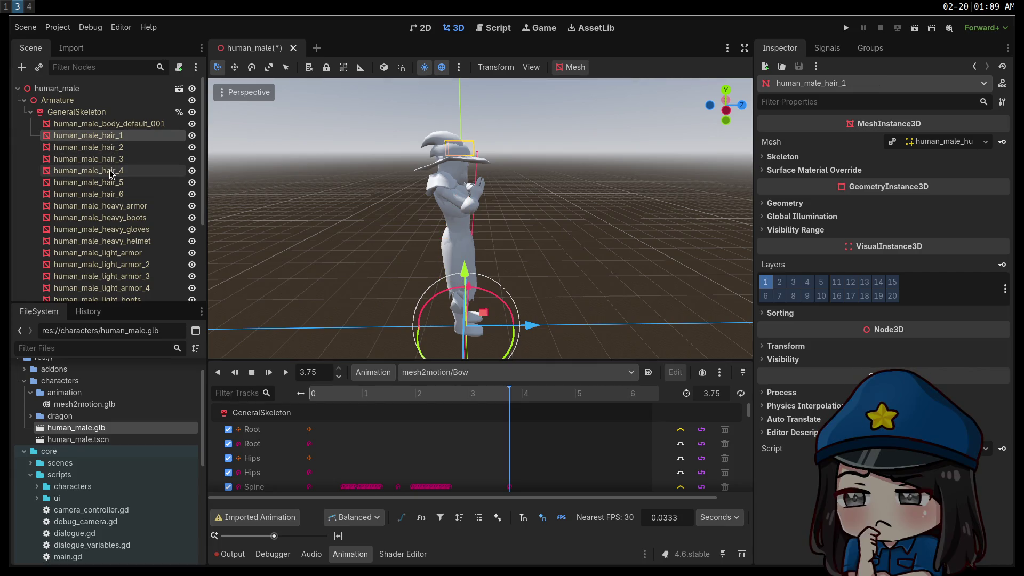
left_click(99, 194)
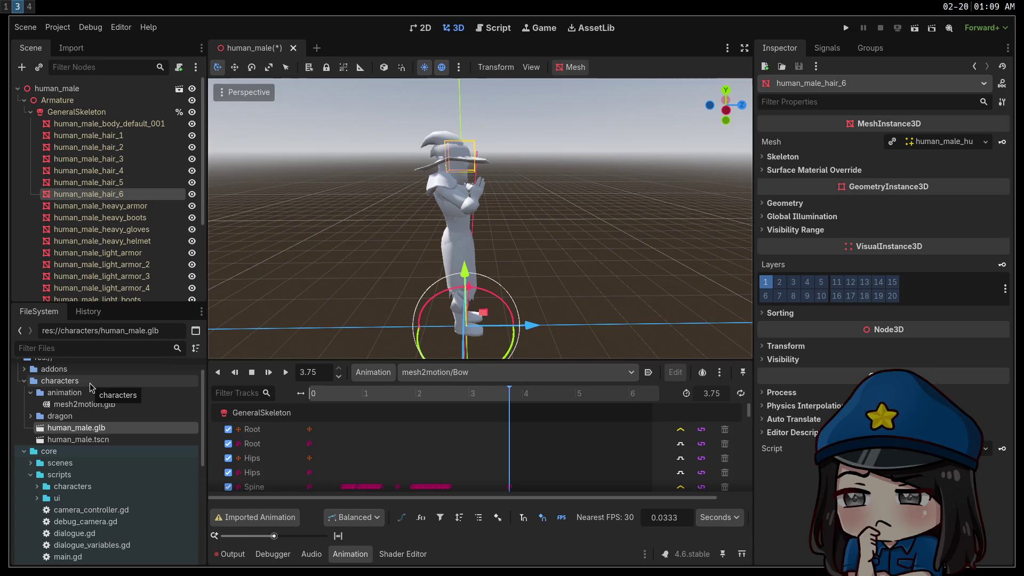
left_click(192, 136)
left_click(192, 147)
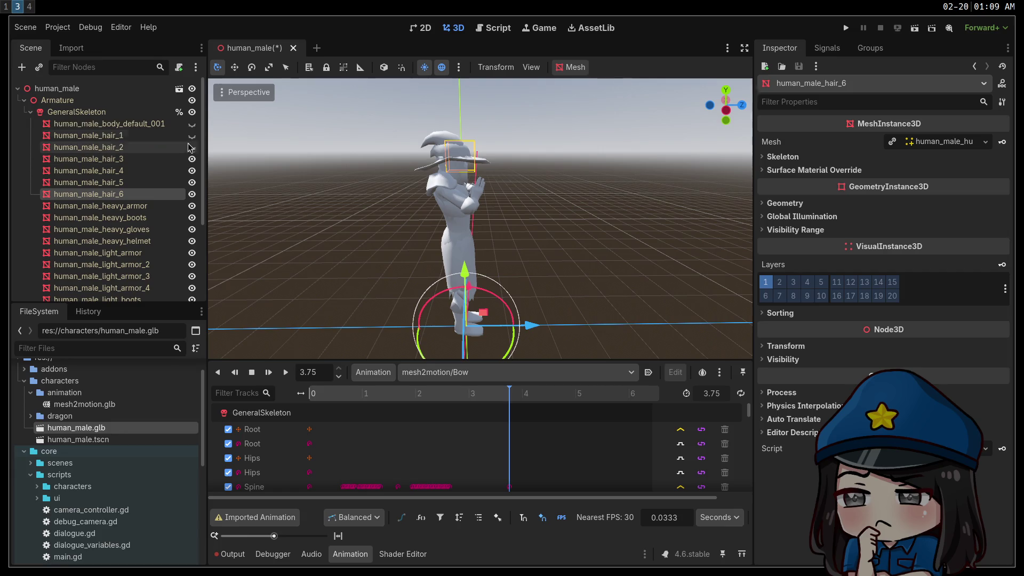
left_click(192, 136)
left_click(192, 147)
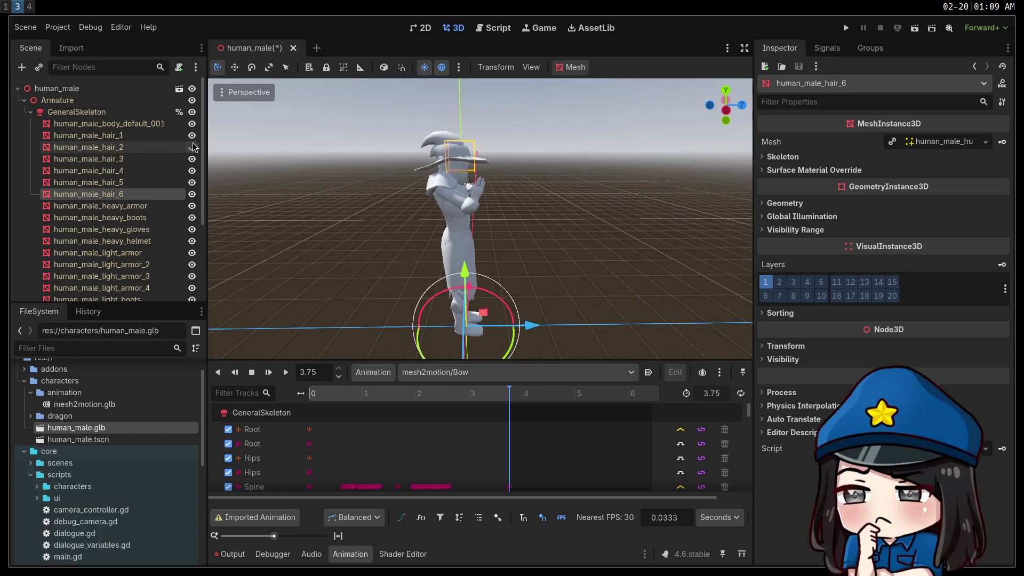
left_click(192, 113)
left_click(192, 111)
left_click(133, 123)
scroll(132, 165, "down", 5)
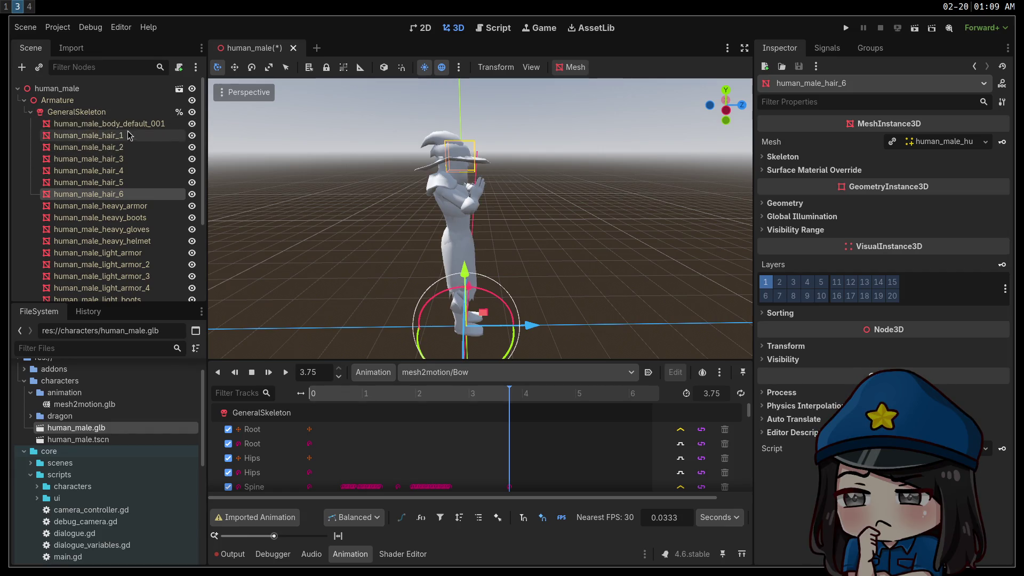
left_click(139, 286, "shift")
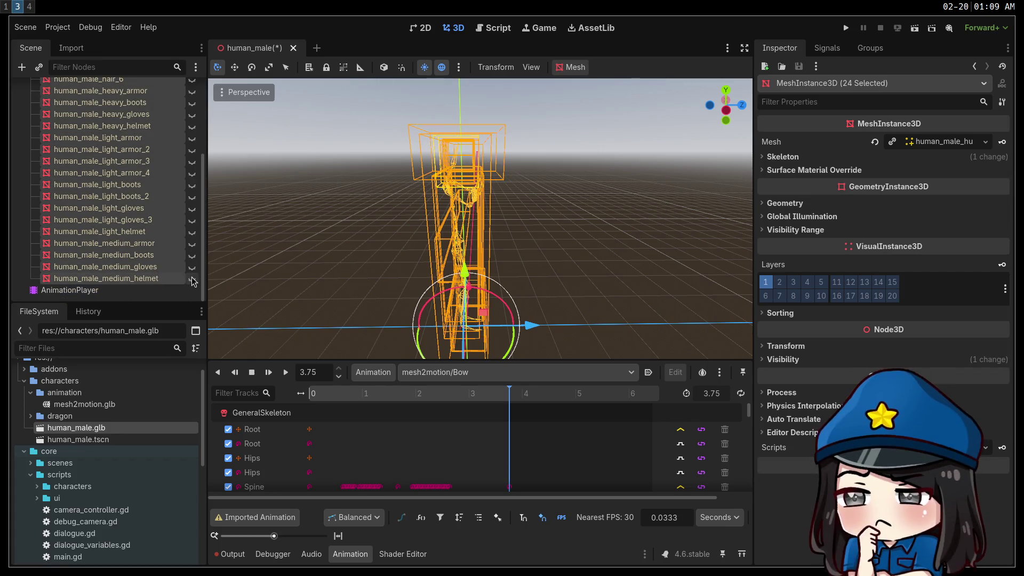
scroll(167, 242, "up", 5)
left_click(136, 159)
left_click(192, 159)
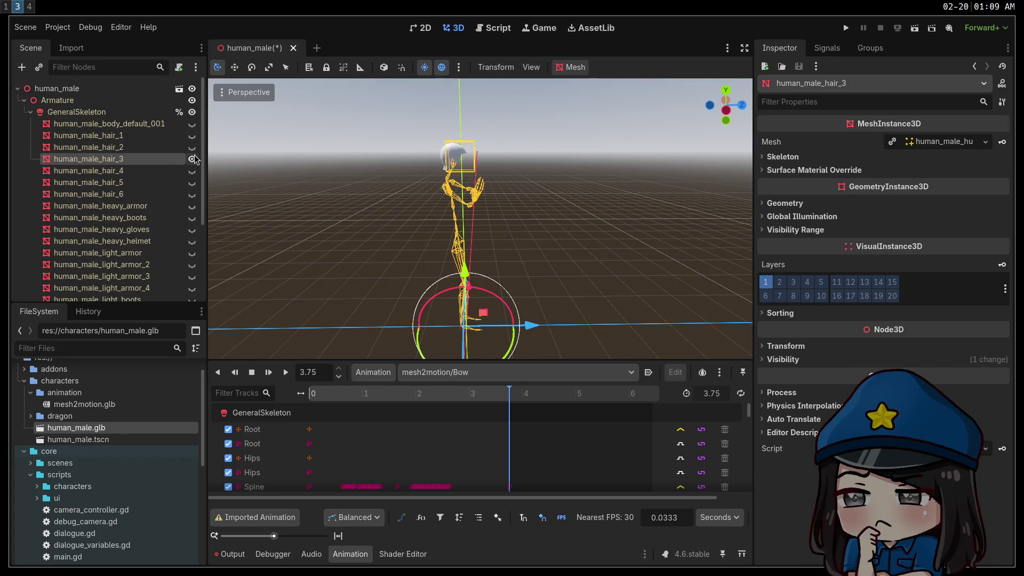
key("w")
right_click_drag(420, 217, 244, 201)
key("w")
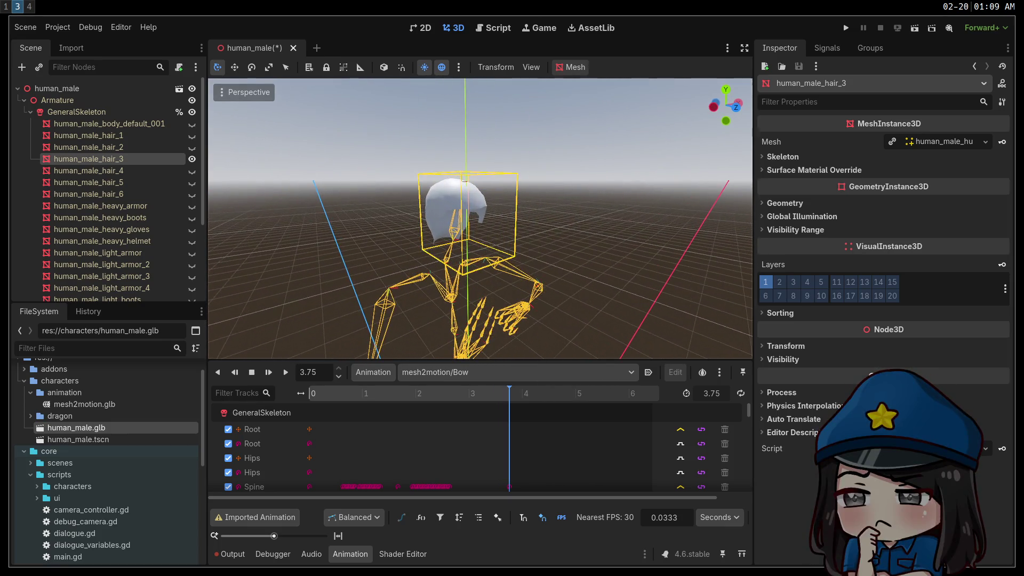
scroll(151, 218, "down", 5)
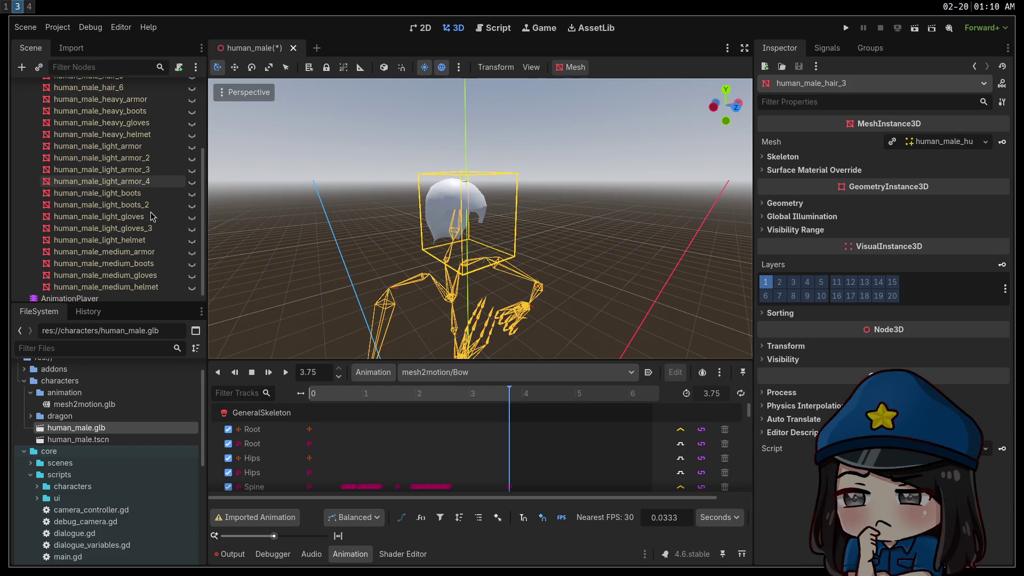
scroll(151, 218, "up", 5)
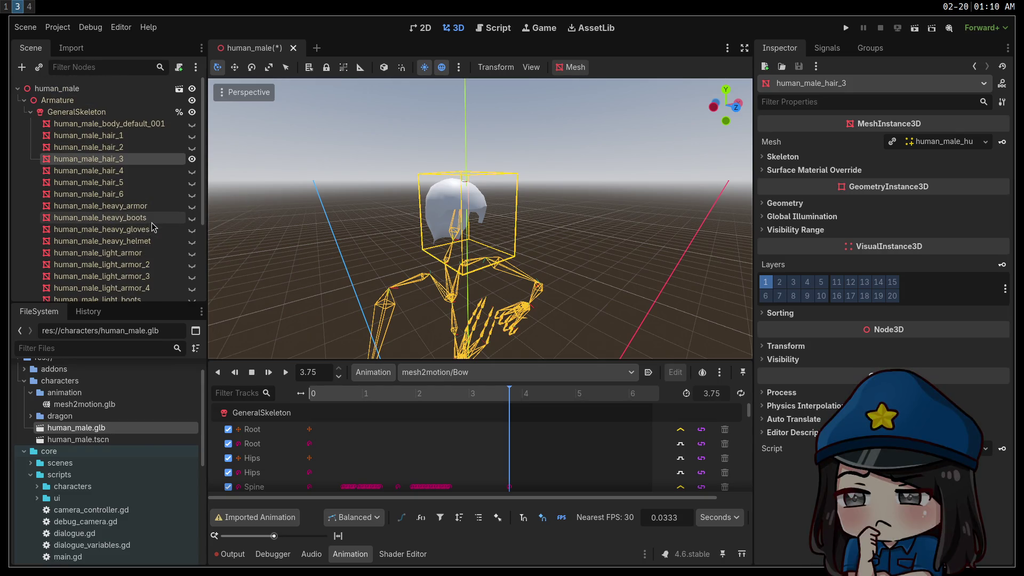
scroll(153, 200, "down", 5)
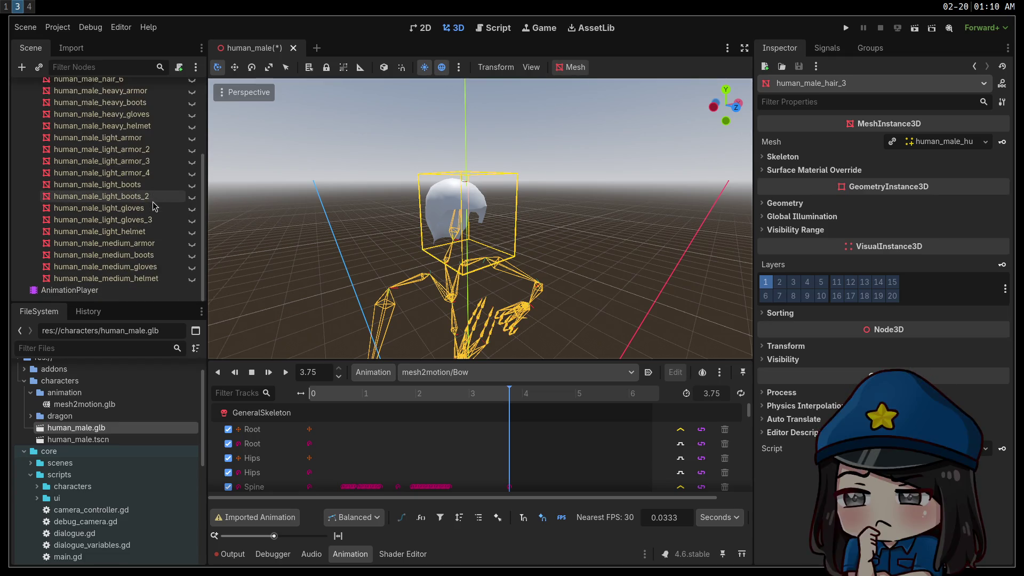
scroll(153, 212, "up", 5)
scroll(154, 216, "down", 4)
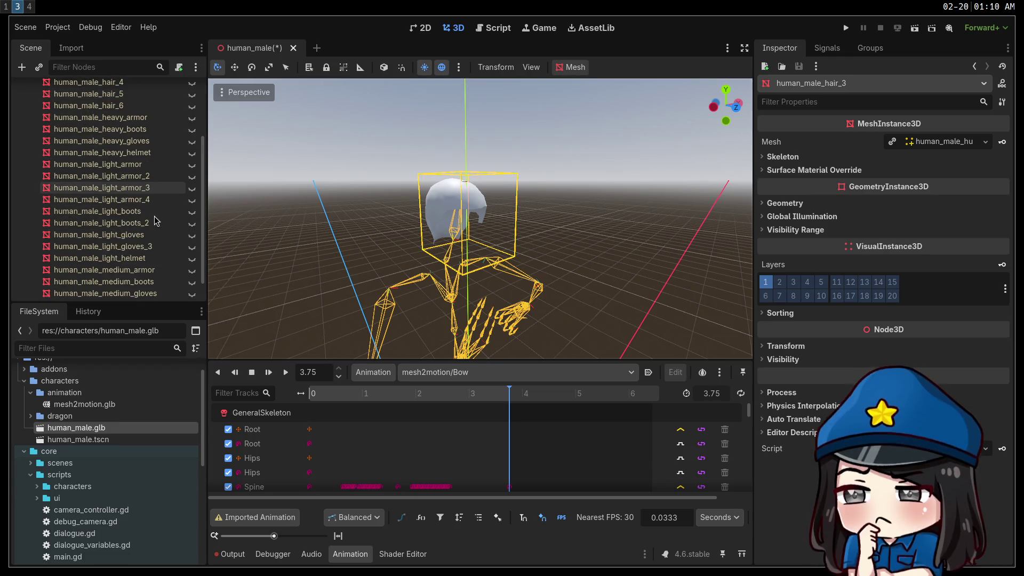
Step: Try the heavy armor, light_gloves_3, medium boots and body meshes on the character
left_click(191, 121)
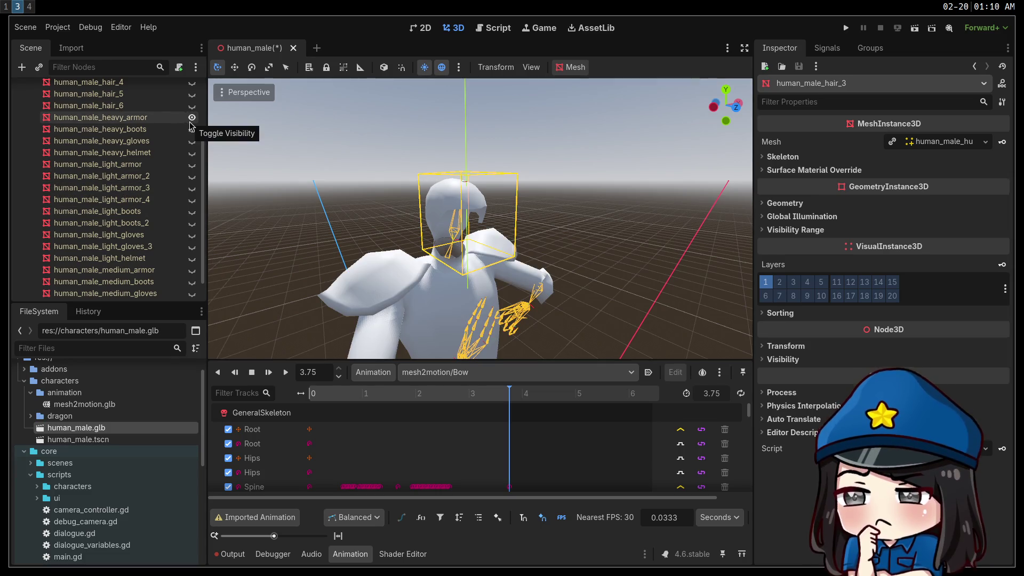
mouse_move(341, 266)
right_mouse_down()
mouse_move(394, 238)
mouse_move(346, 272)
right_mouse_up()
left_click(192, 247)
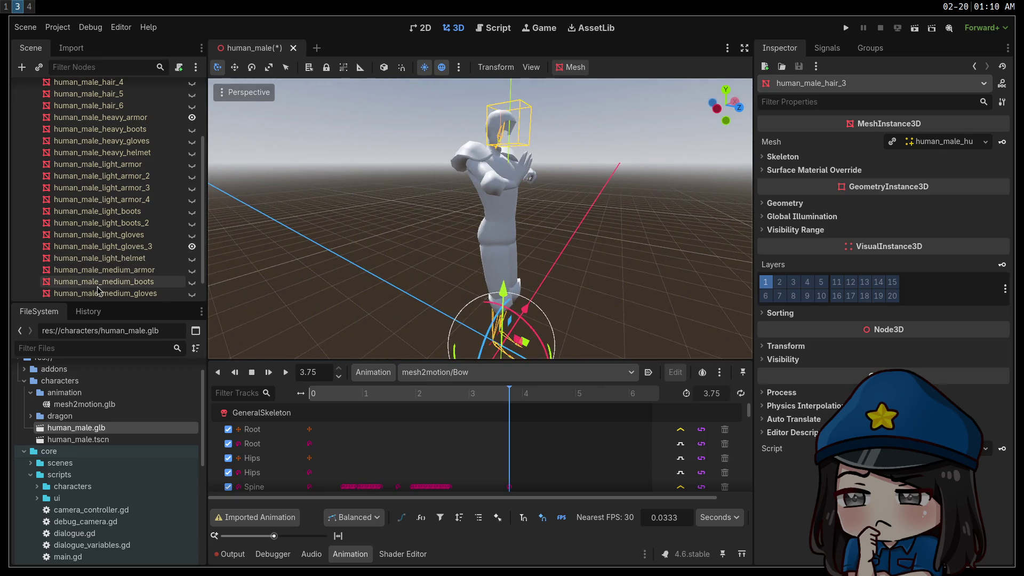
left_click(192, 282)
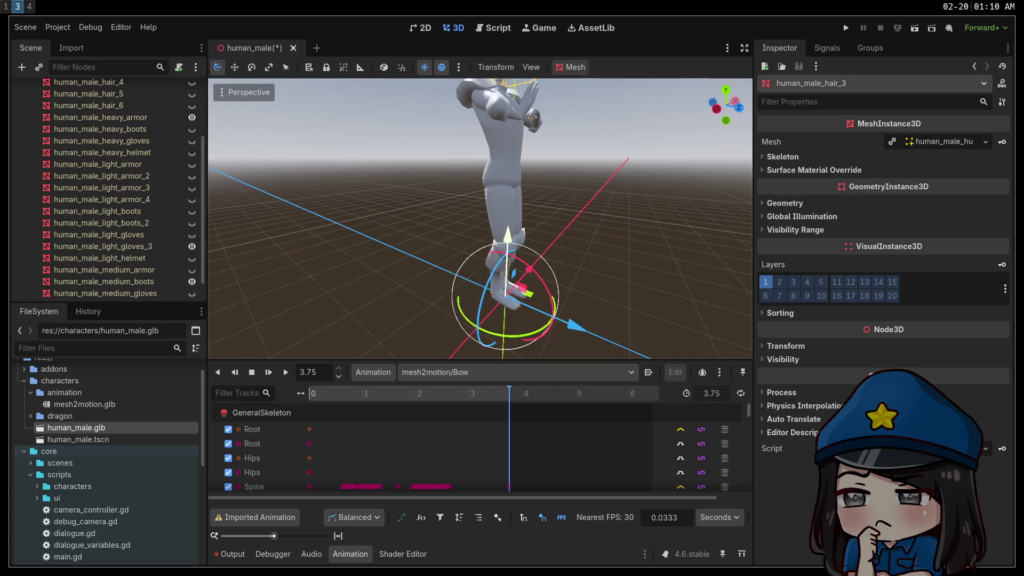
left_click(192, 282)
scroll(166, 272, "up", 5)
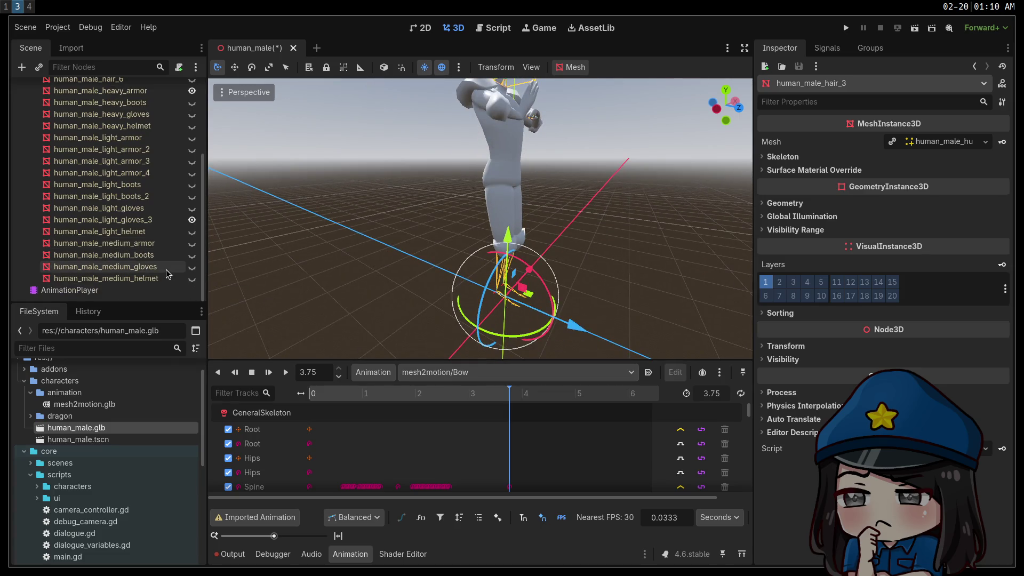
left_click(192, 115)
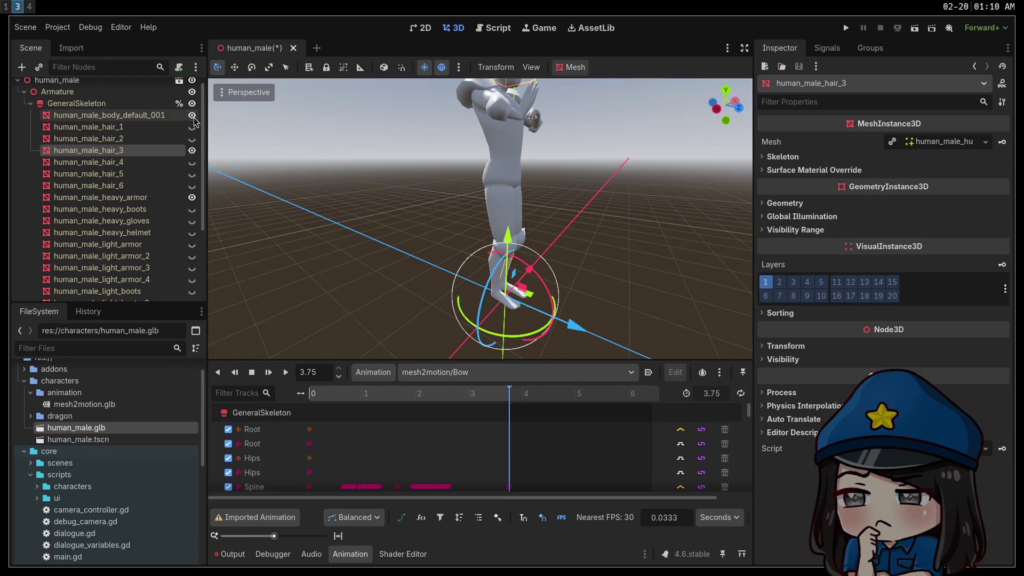
scroll(160, 213, "down", 3)
left_click(192, 145)
Step: Try hair_2 and hair_5 meshes, then hide the body to reveal the skeleton
double_click(107, 97)
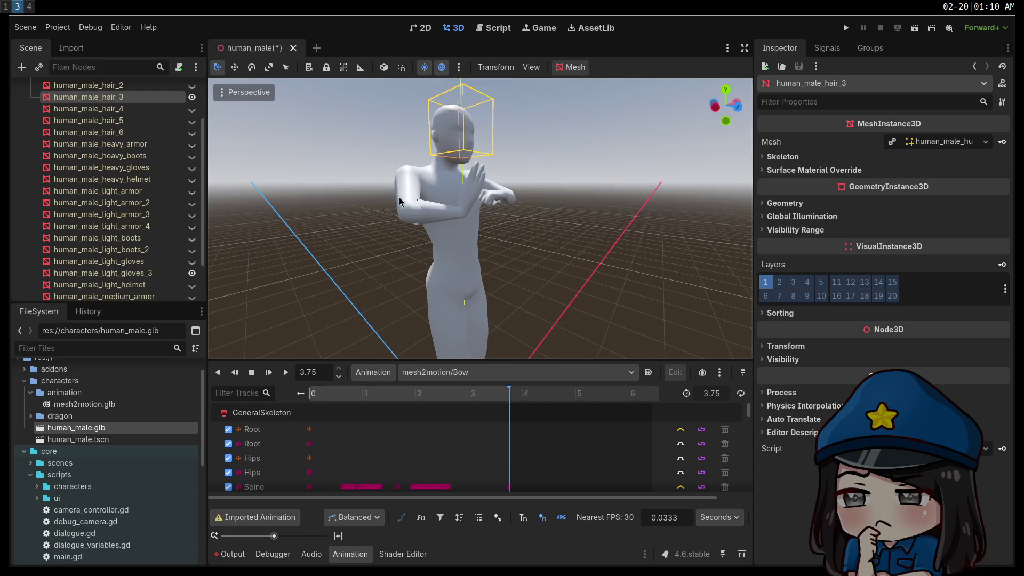
scroll(137, 203, "up", 3)
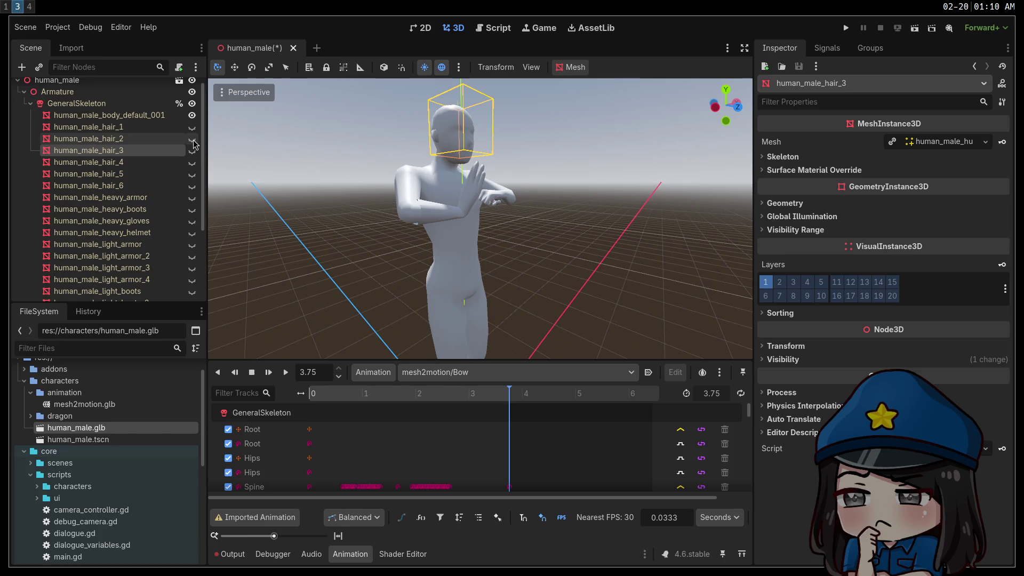
left_click(192, 139)
left_click(193, 139)
left_click(192, 176)
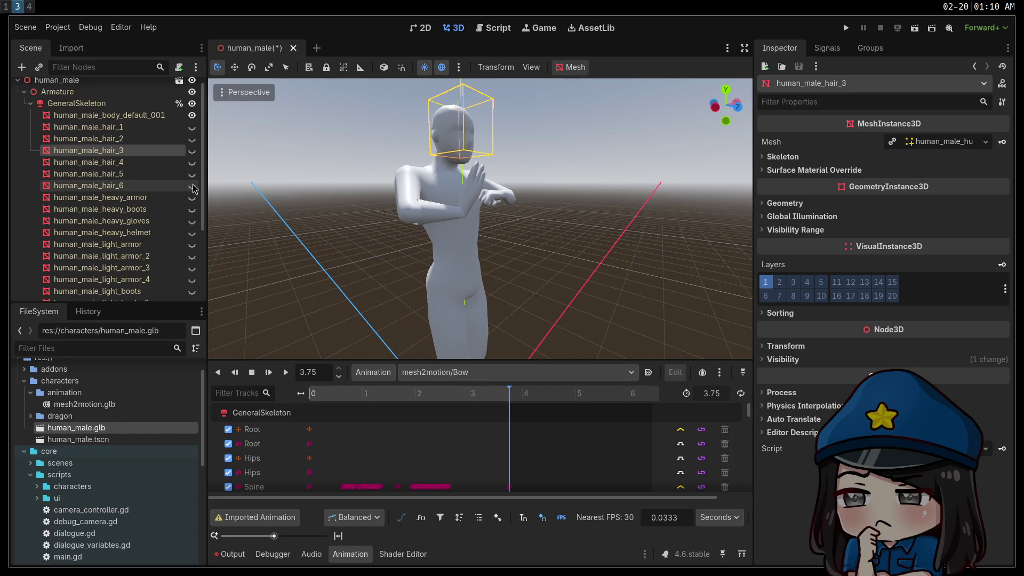
scroll(193, 192, "down", 5)
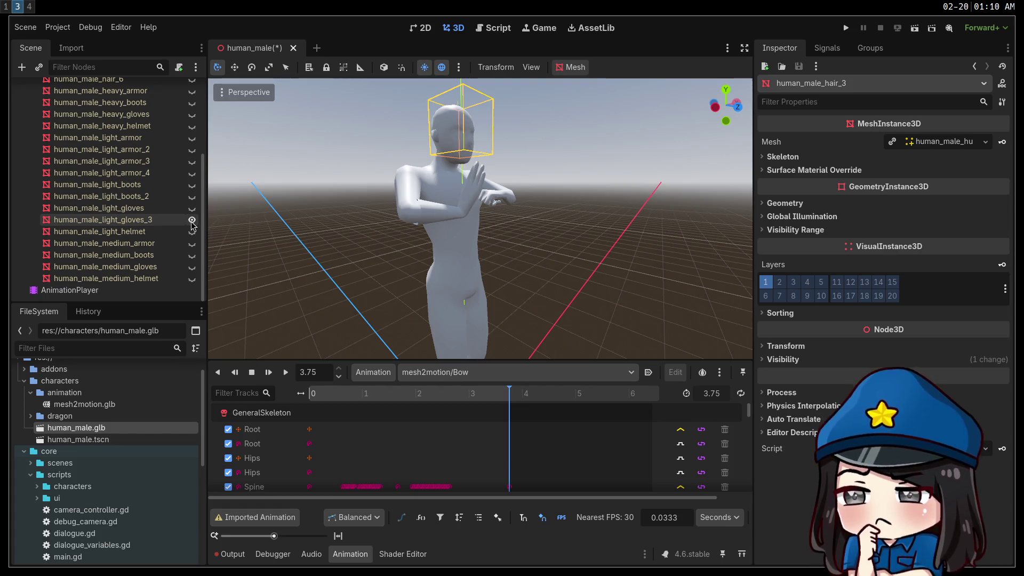
scroll(193, 225, "up", 1)
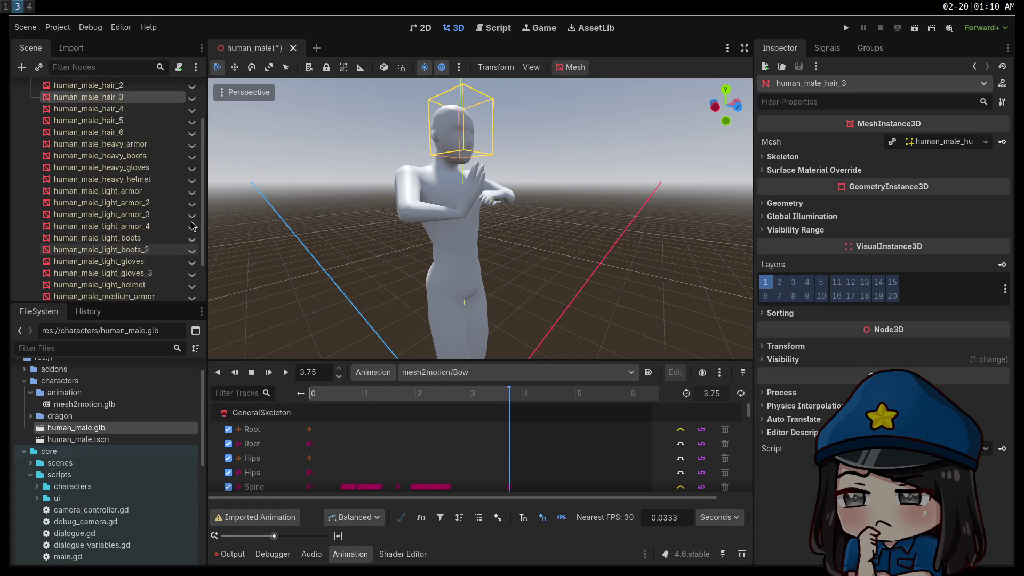
scroll(193, 224, "up", 4)
left_click(192, 126)
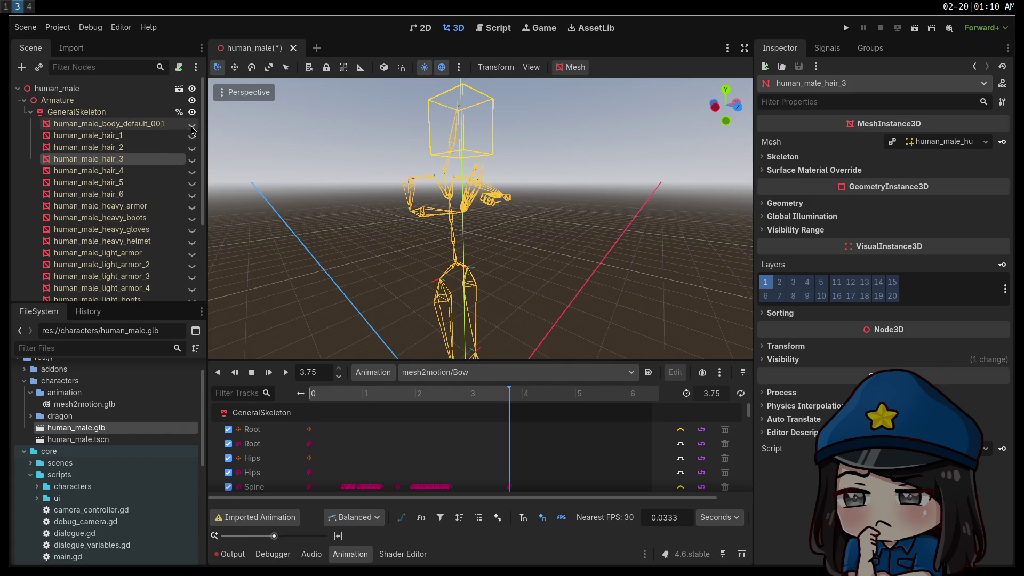
Step: Toggle the body_default_001 mesh on and off, ending hidden with only the skeleton shown
left_click(192, 126)
left_click(192, 126)
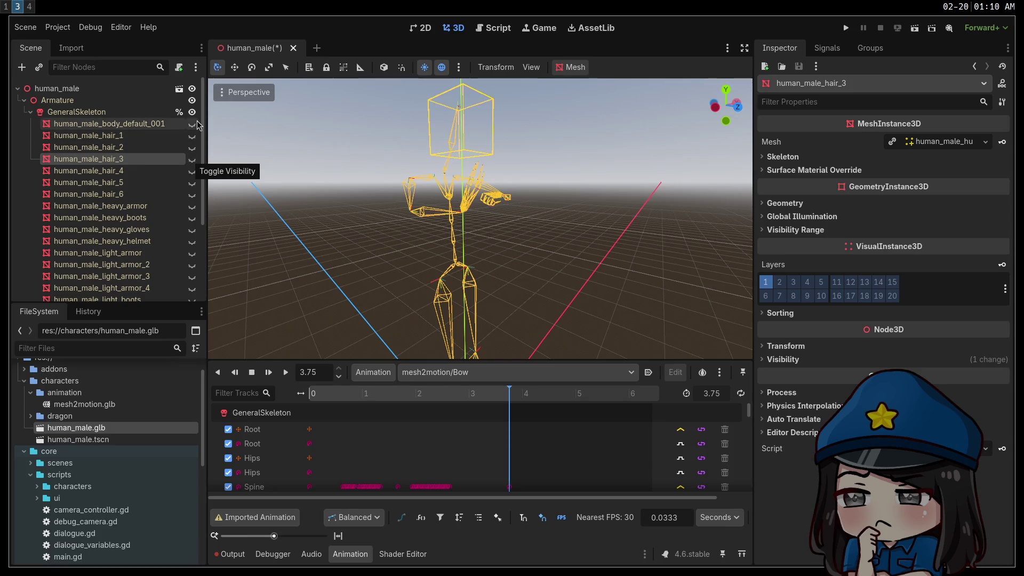
left_click(192, 124)
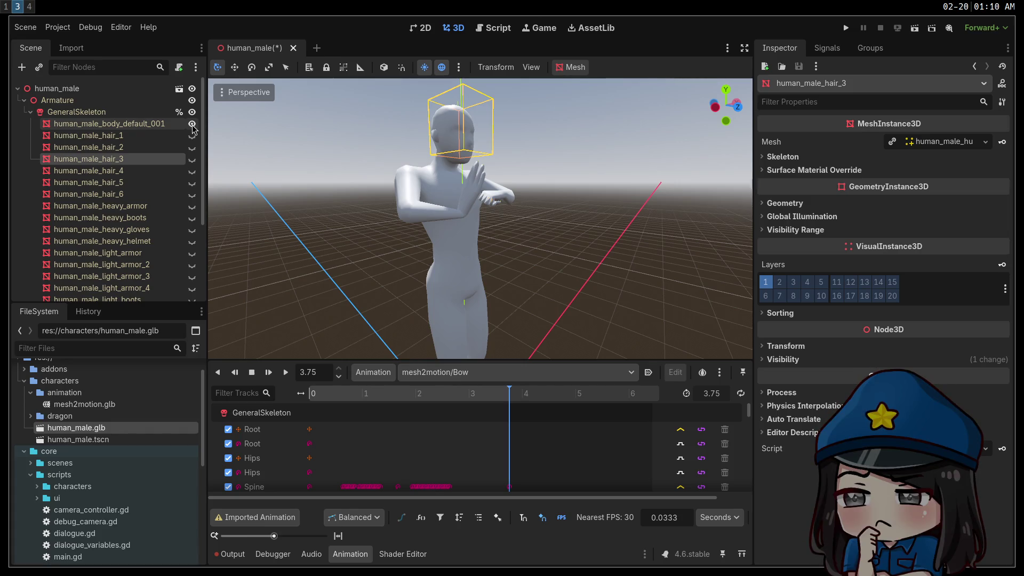
left_click(192, 124)
mouse_move(479, 213)
middle_mouse_down()
mouse_move(672, 234)
mouse_move(576, 198)
middle_mouse_up()
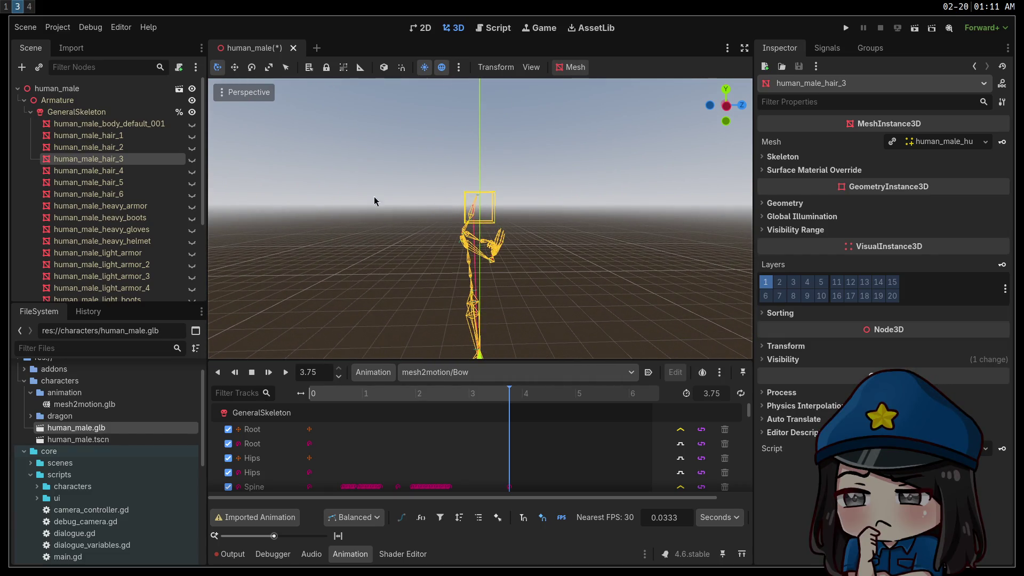
scroll(133, 229, "down", 5)
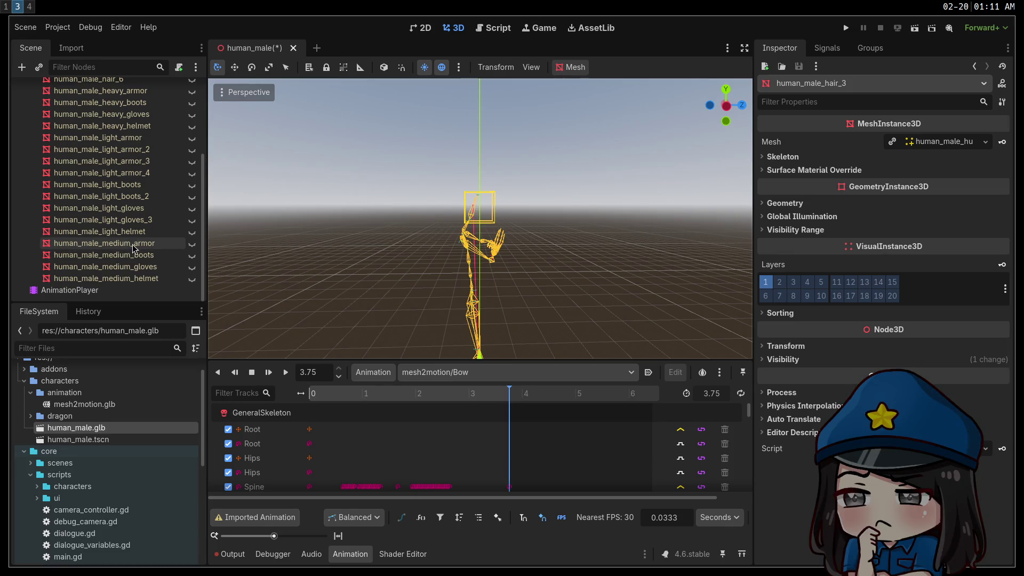
scroll(129, 247, "up", 5)
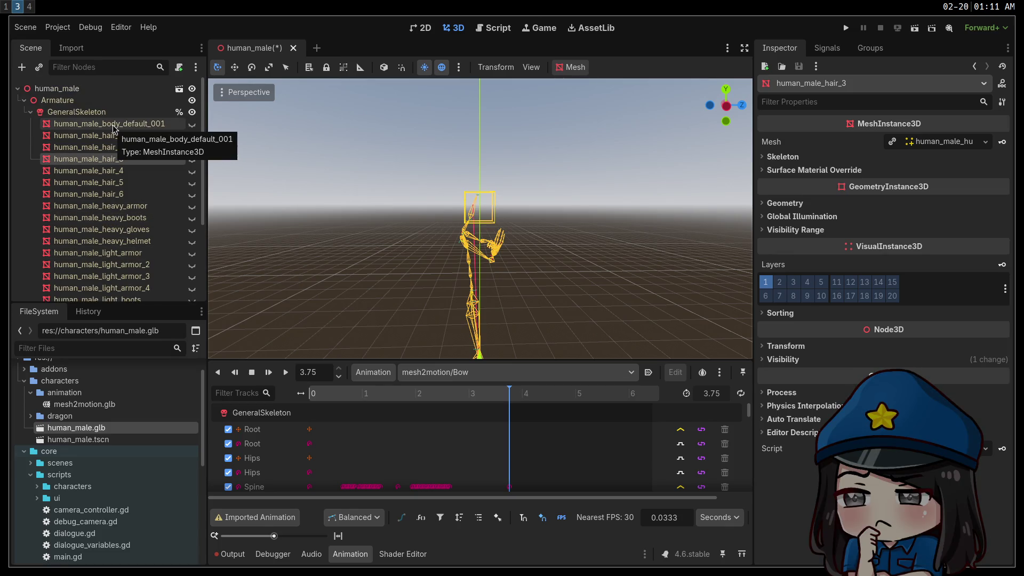
Step: Save the human_male scene and move over to Blender
key("ctrl+s")
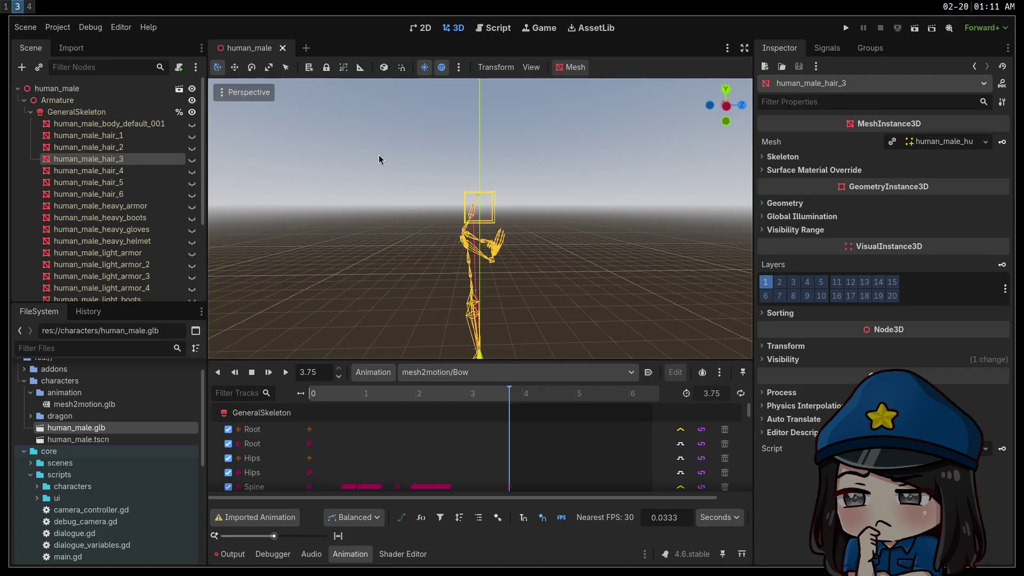
key("super+4")
left_click(32, 25)
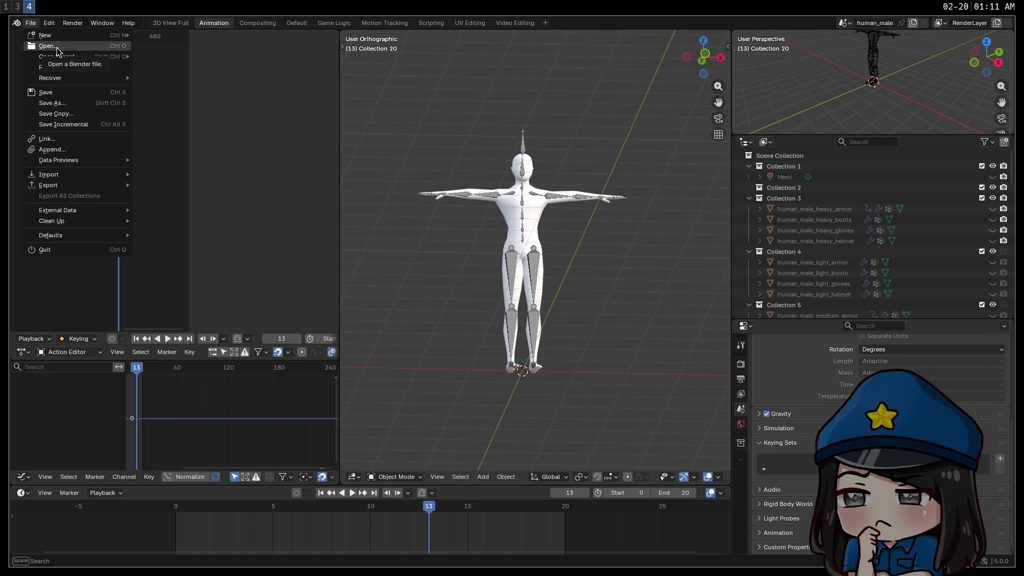
Step: Delete human_male2.blend in the file browser and open human_female.blend
left_click(58, 48)
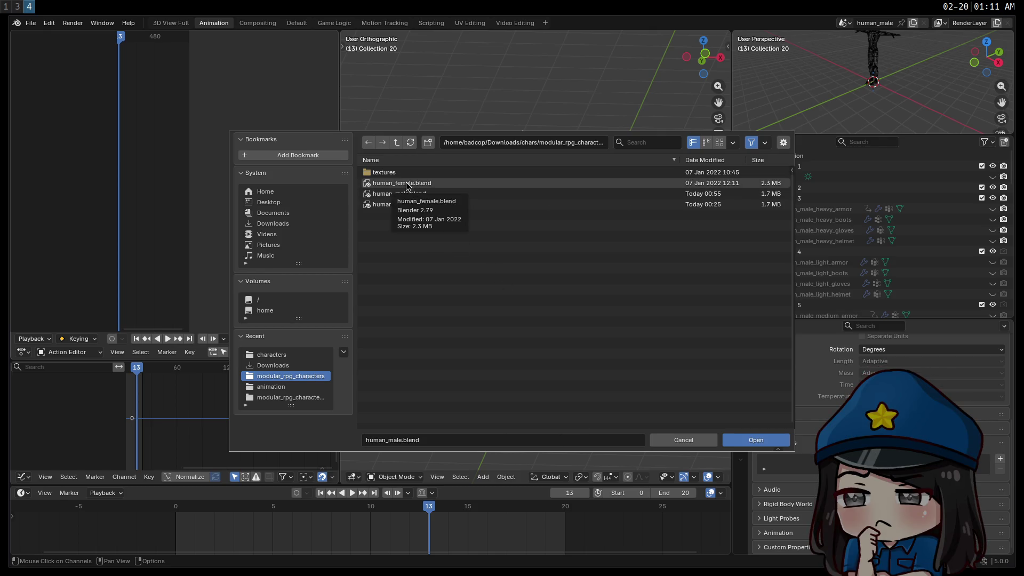
left_click(416, 206)
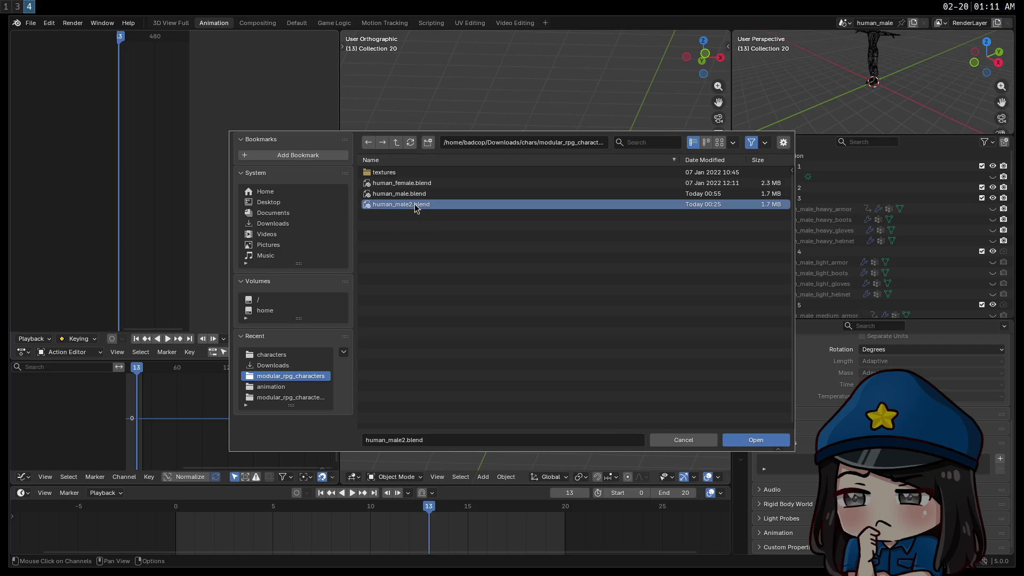
key("Delete")
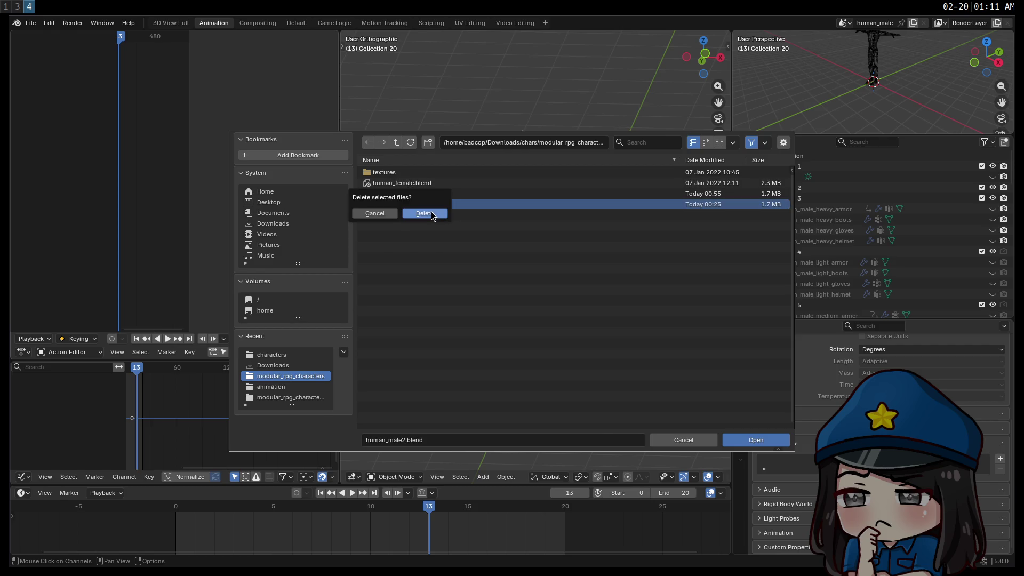
left_click(432, 215)
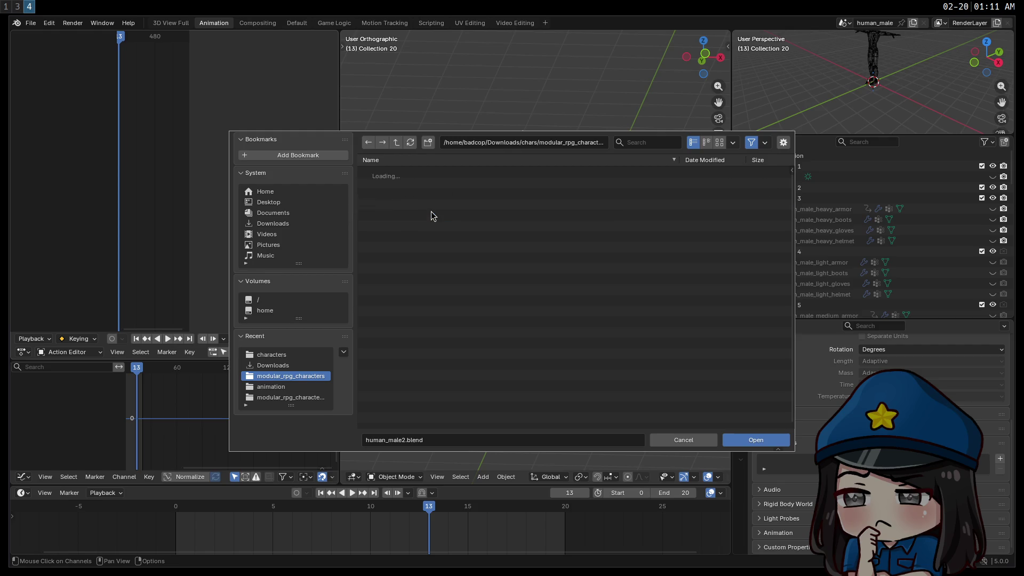
double_click(407, 187)
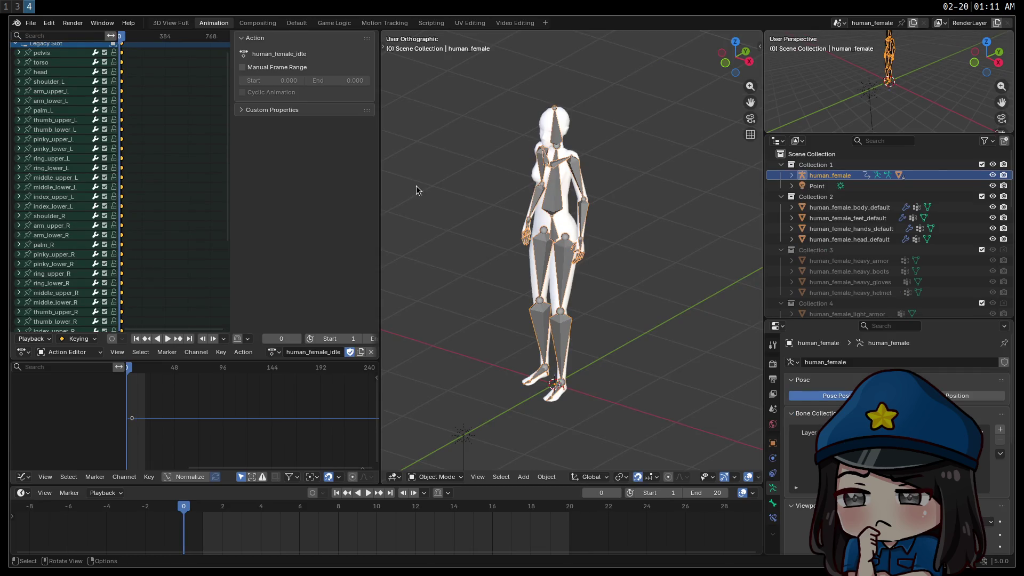
Step: Copy-paste the body, feet, hands and head meshes into Collection 1, then undo the paste
mouse_move(474, 206)
middle_mouse_down()
mouse_move(523, 214)
mouse_move(508, 213)
middle_mouse_up()
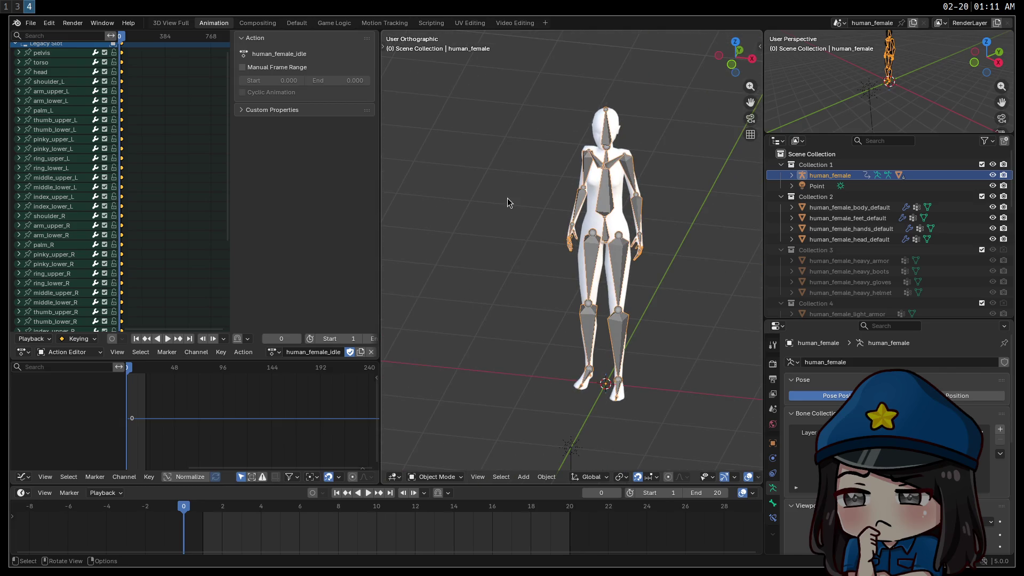
left_click(838, 207)
left_click(848, 239, "shift")
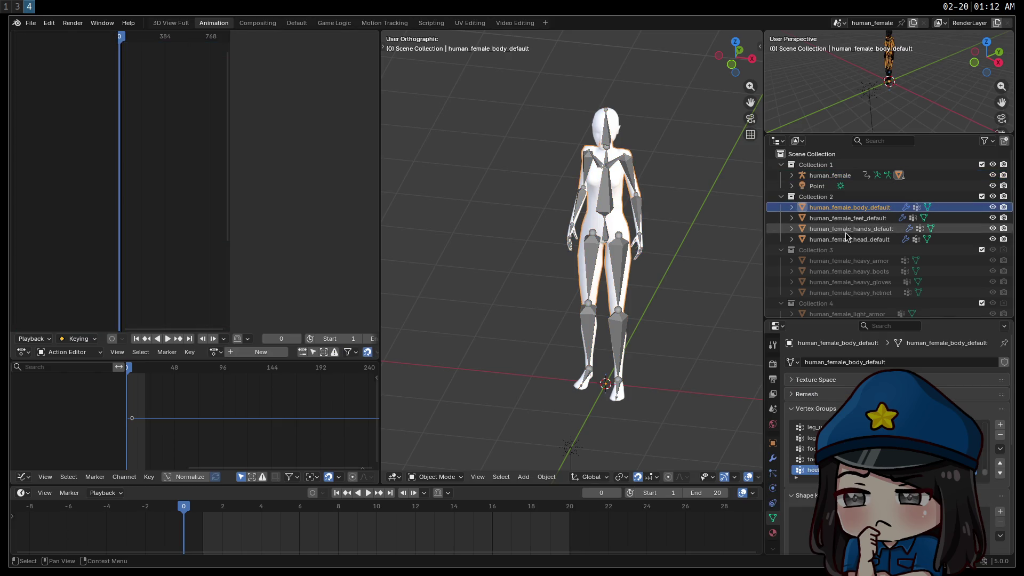
right_click(832, 209)
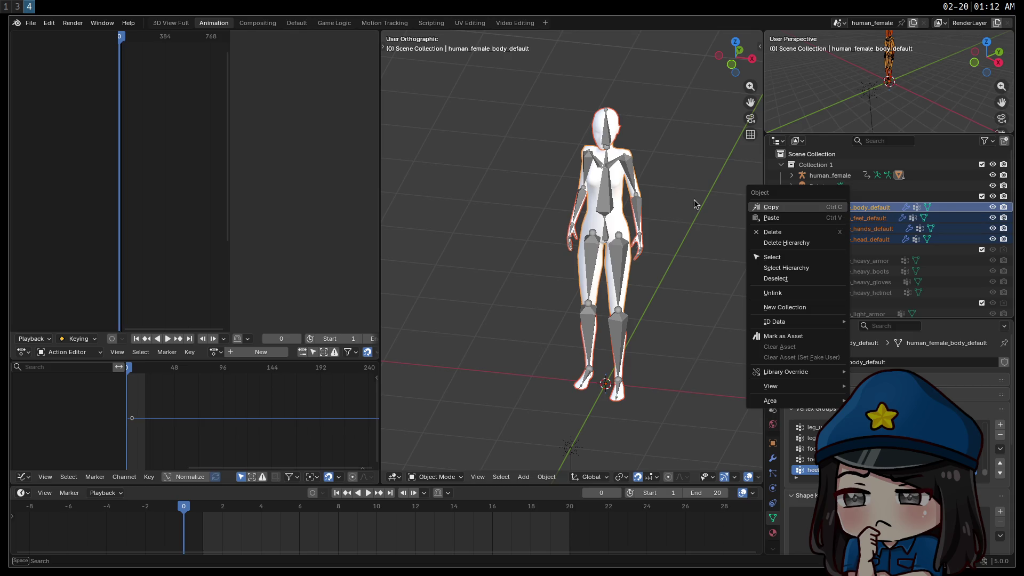
left_click(759, 208)
right_click(811, 164)
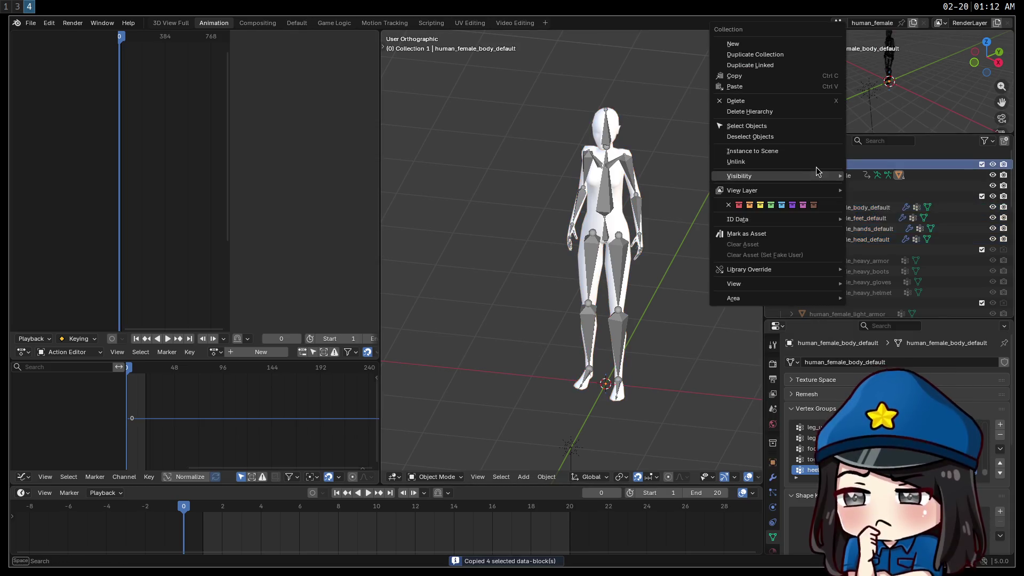
left_click(735, 86)
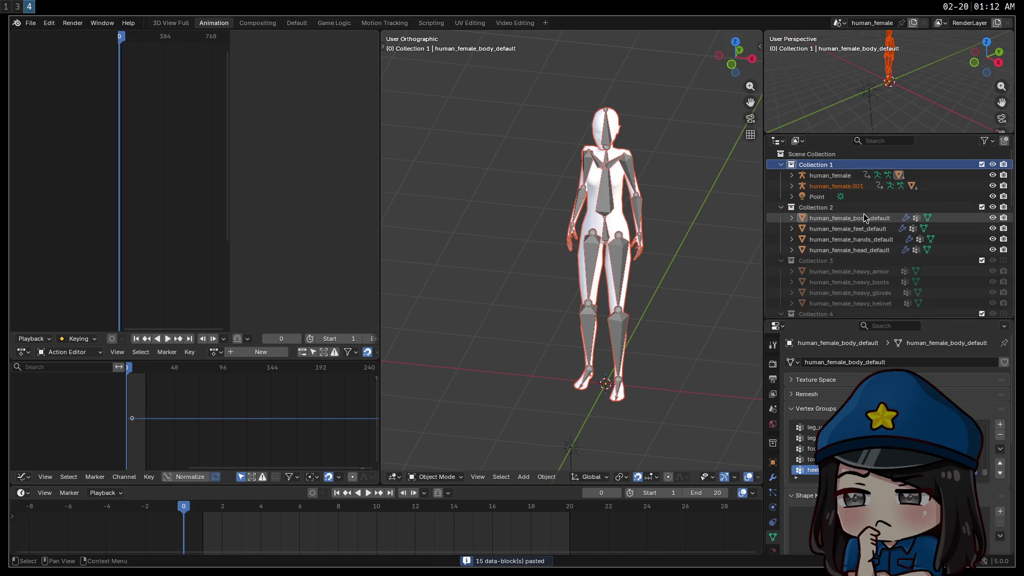
left_click(792, 186)
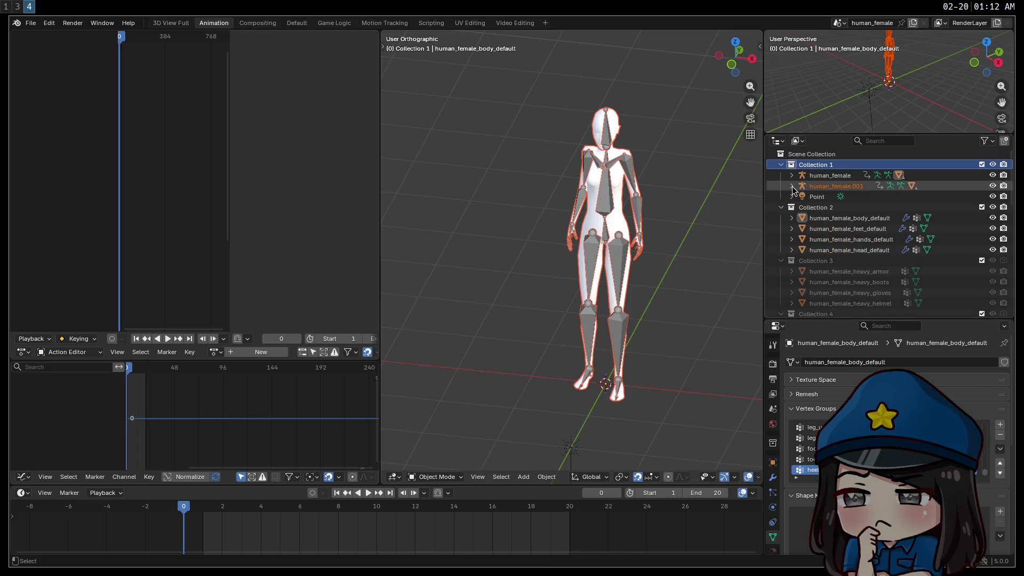
key("ctrl+z")
Step: Duplicate the body, feet, hands and head meshes in place with Shift+D, cancelling the move
right_click(835, 211)
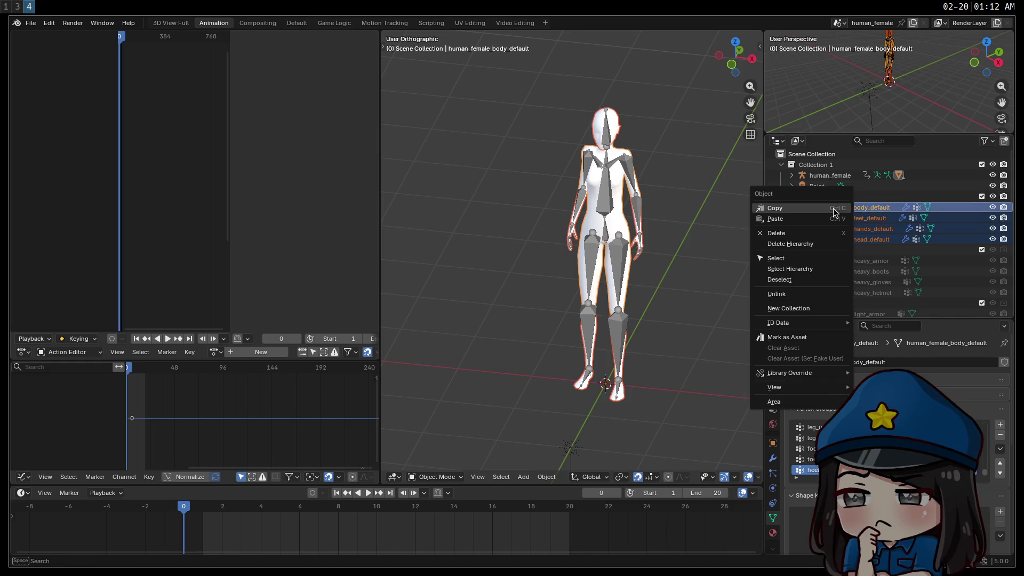
left_click(875, 219)
key("Up")
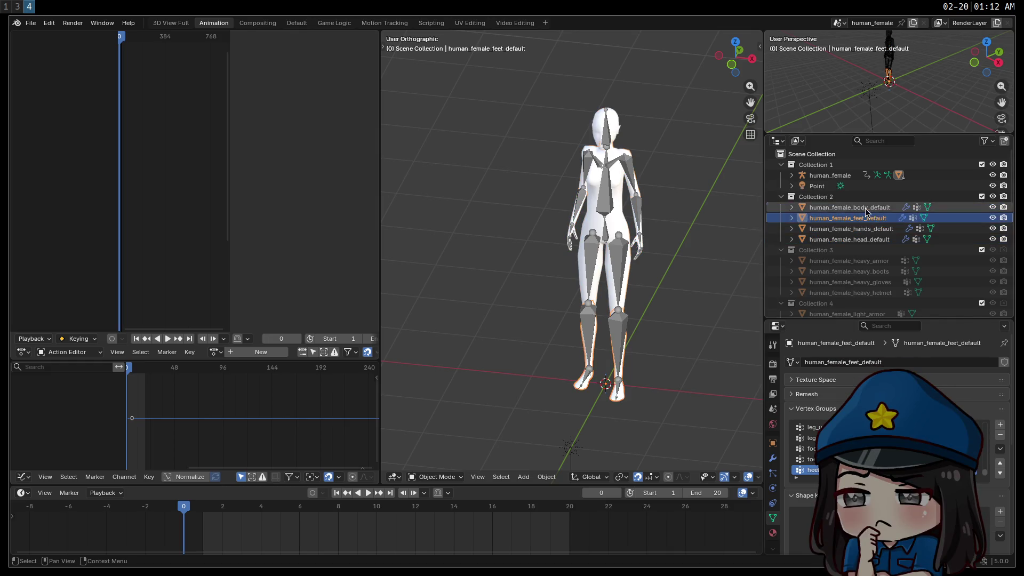
left_click(865, 238, "shift")
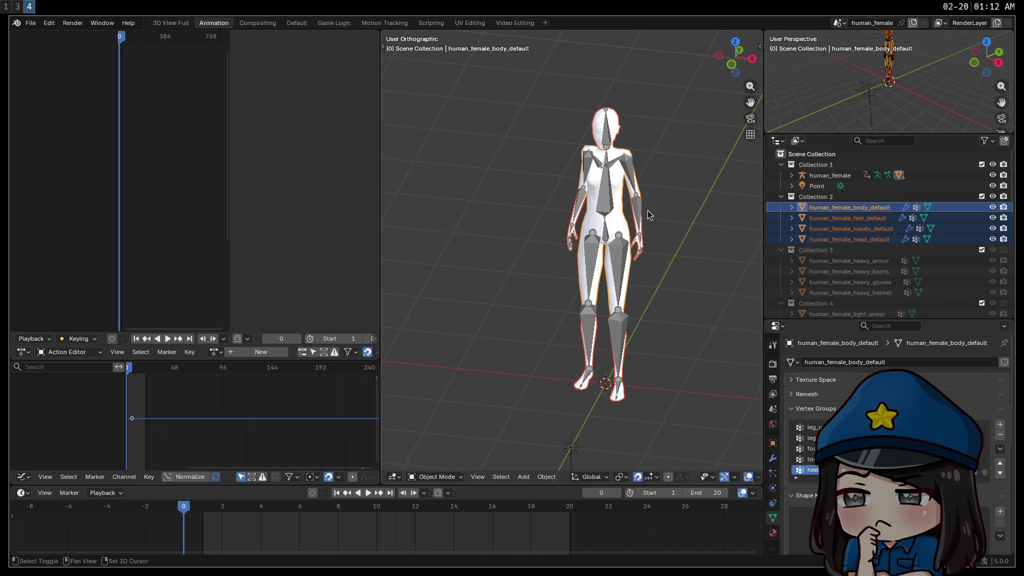
key("shift+d")
key("x")
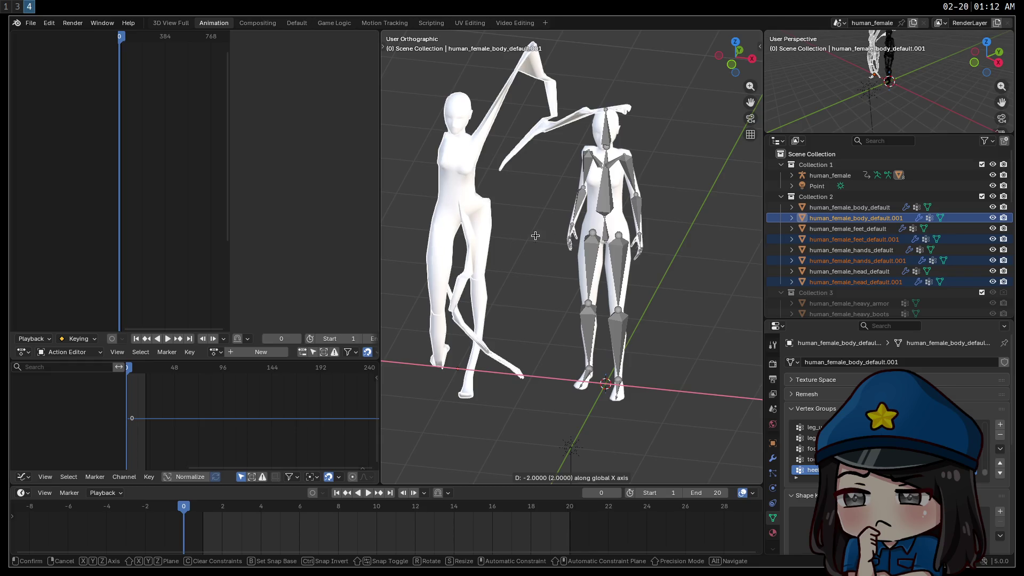
key("Escape")
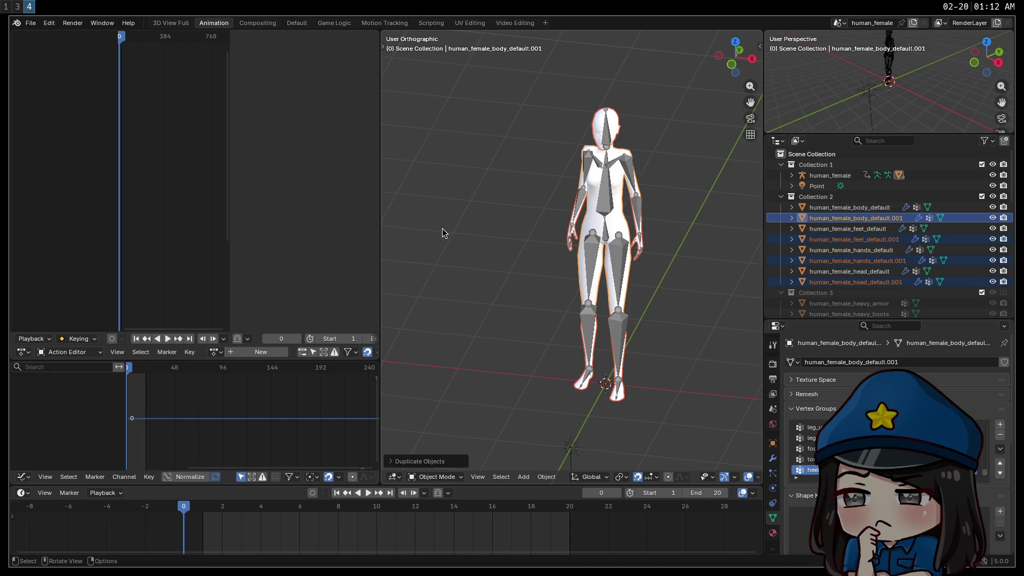
Step: Select the .001 body, feet and head copies
left_click_drag(380, 183, 299, 189)
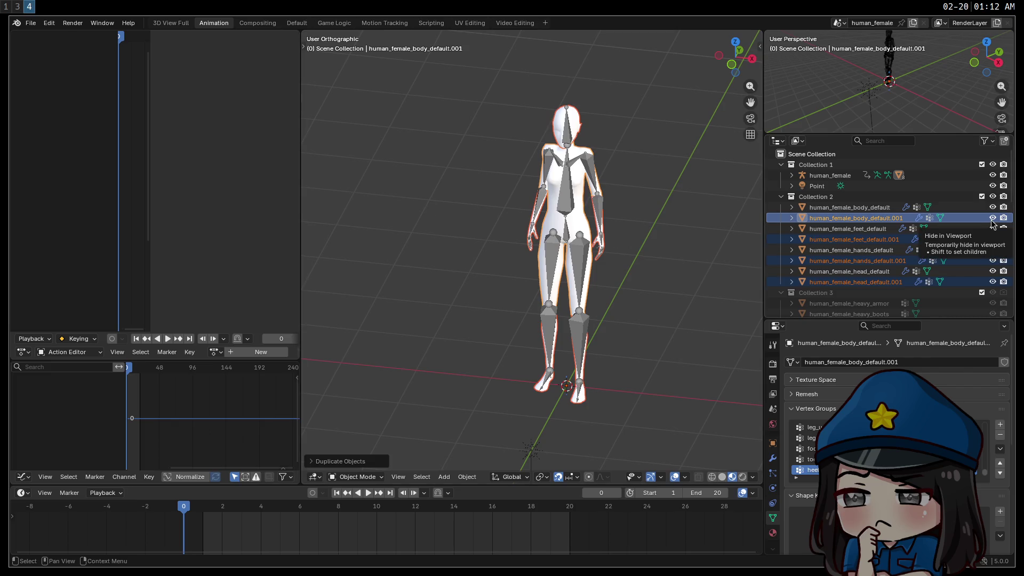
left_click(964, 216)
left_click(964, 240, "ctrl")
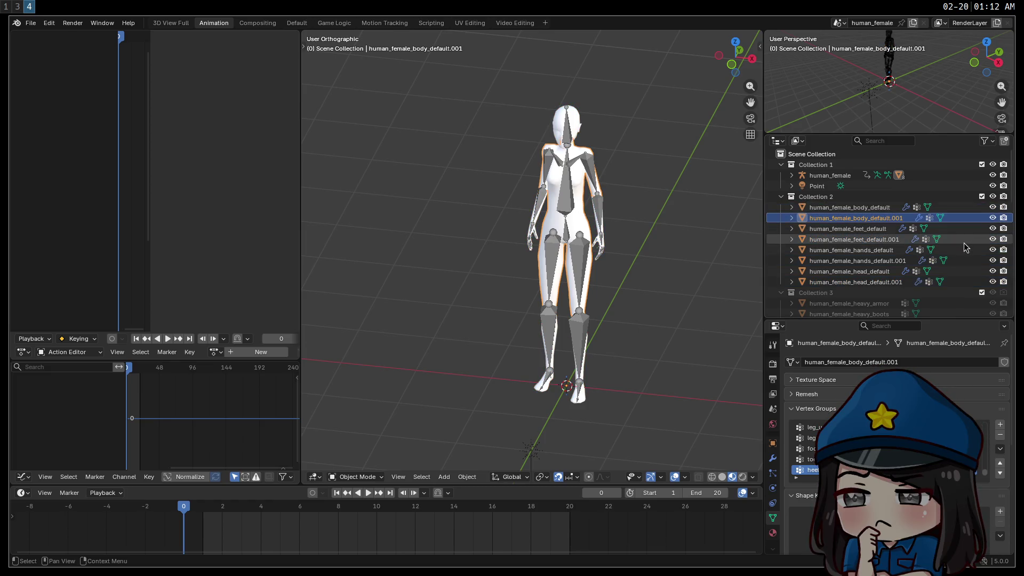
left_click(952, 282, "ctrl")
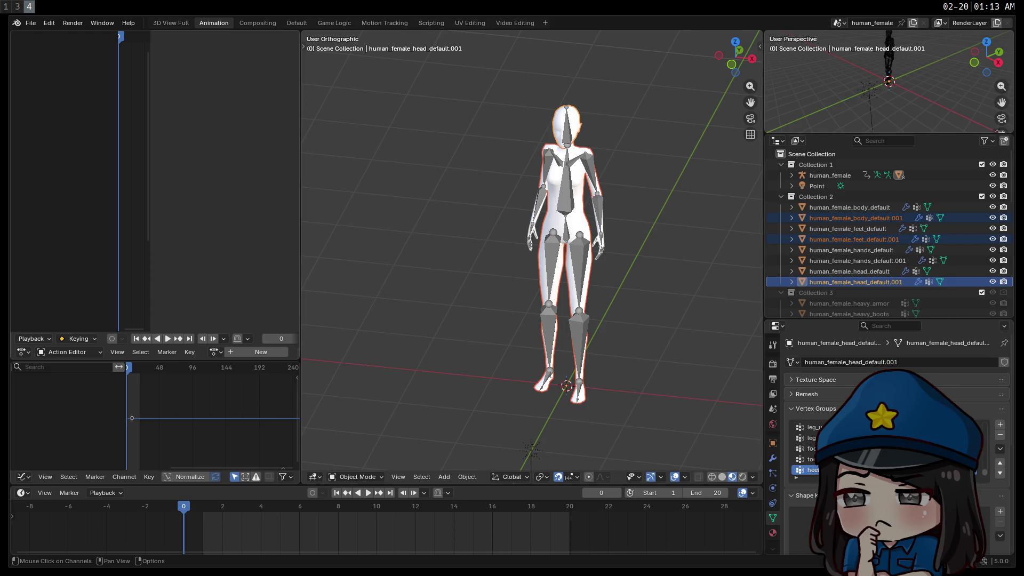
Step: Make the hands .001 copy active and parent the selected .001 copies to it as Object
left_click(872, 262, "ctrl")
right_click(872, 262)
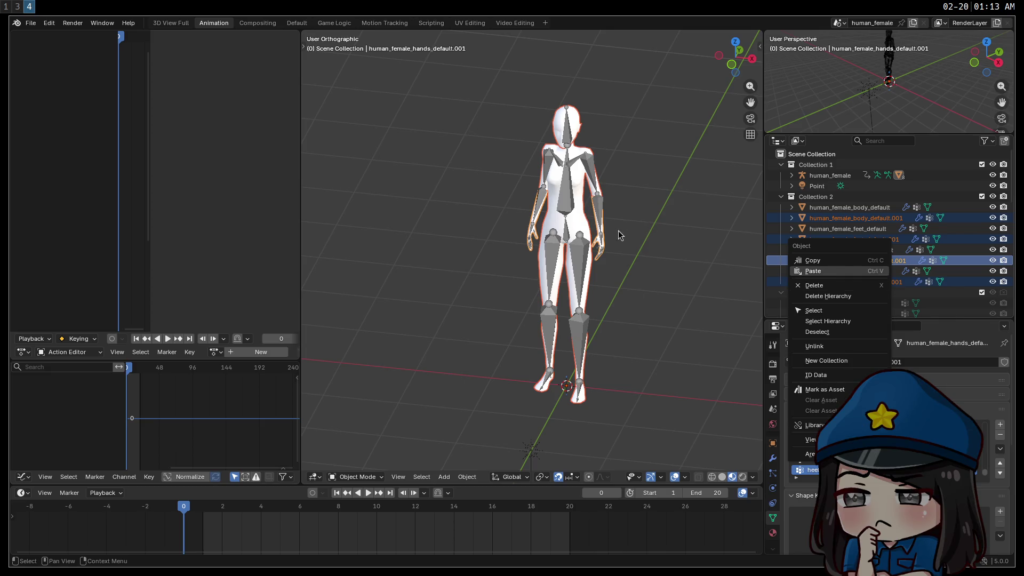
key("Escape")
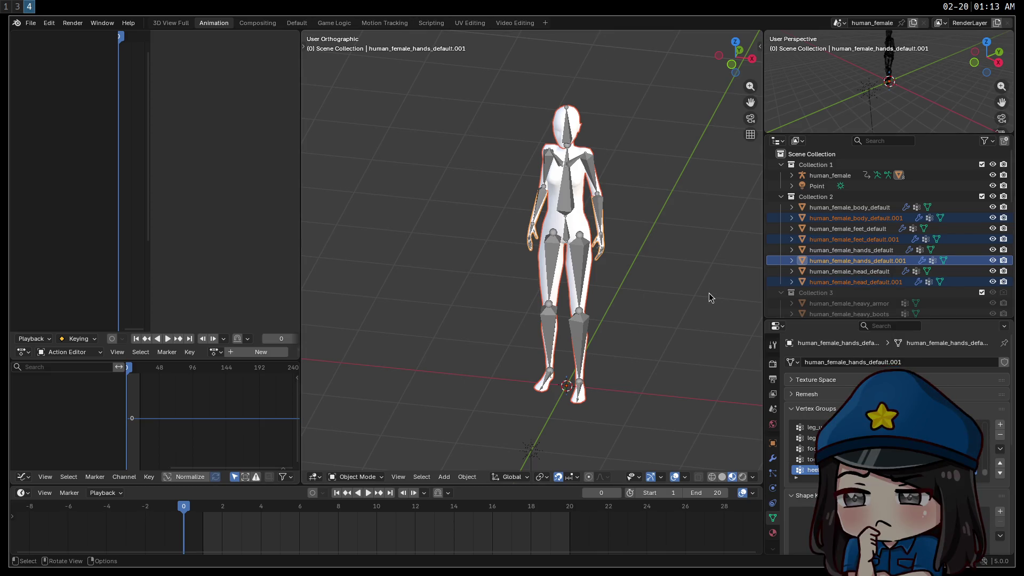
key("ctrl+p")
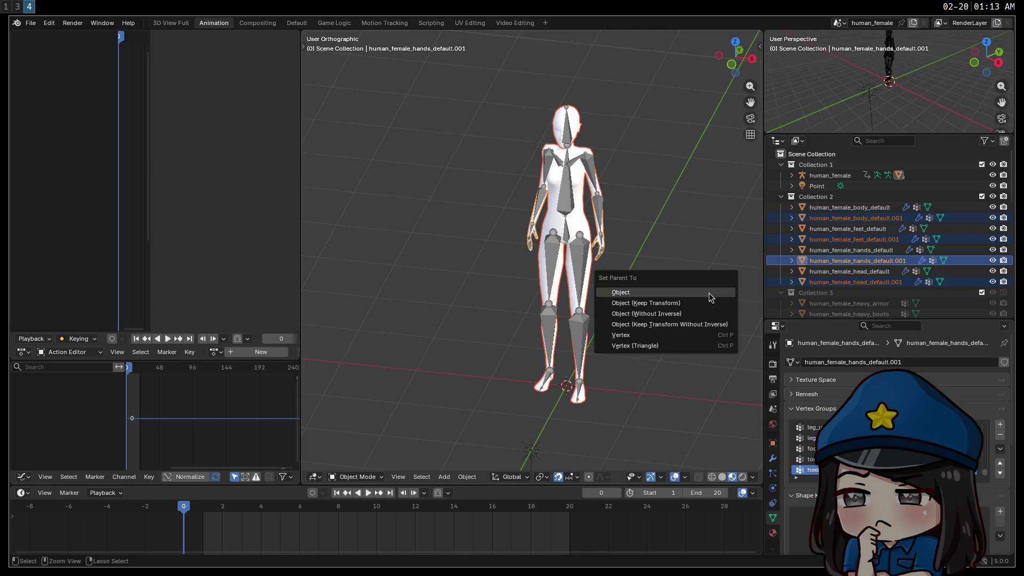
left_click(709, 293)
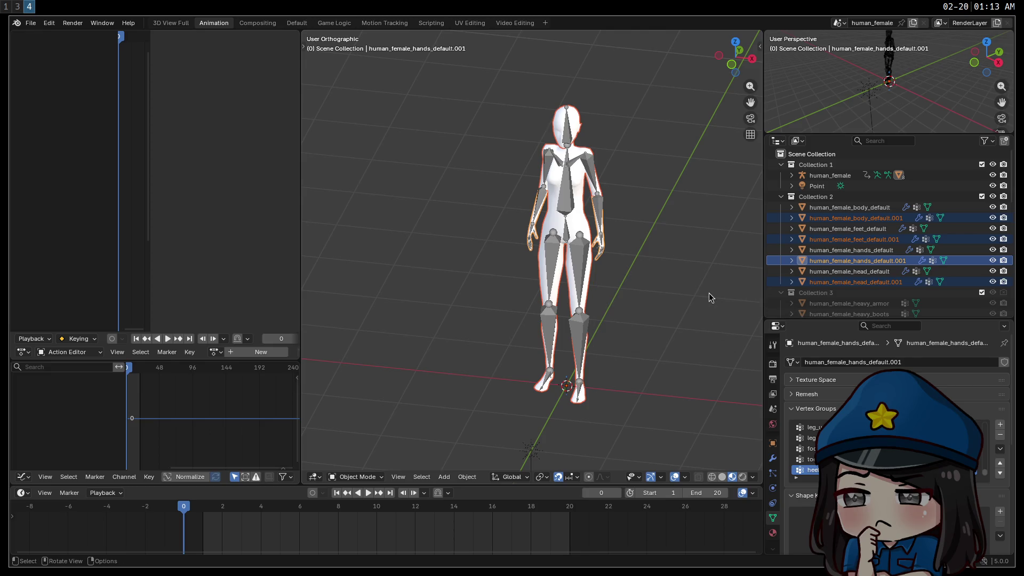
Step: Put the copies into Edit Mode and try the separate options, then go to the browser
key("Tab")
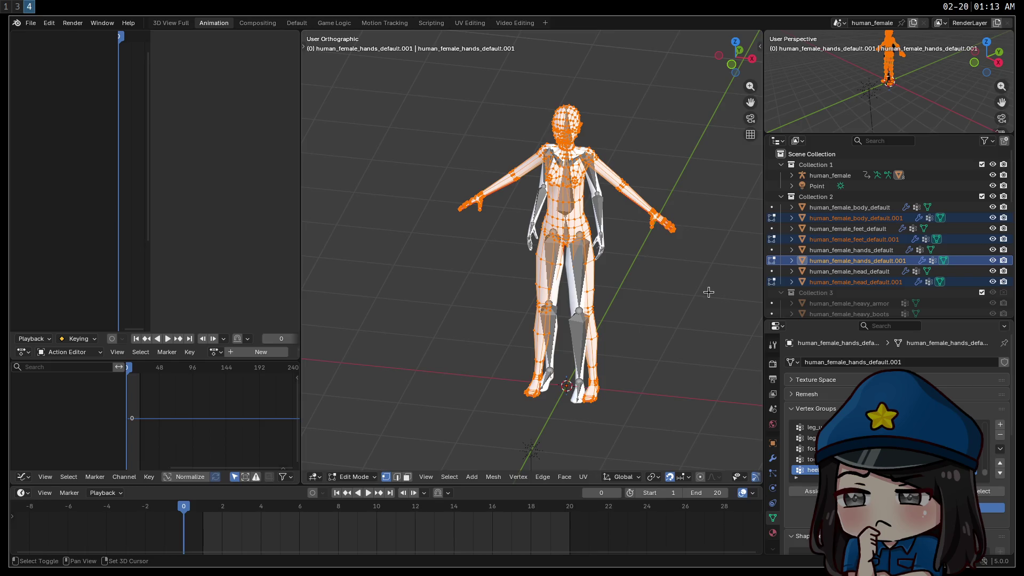
key("ctrl+p")
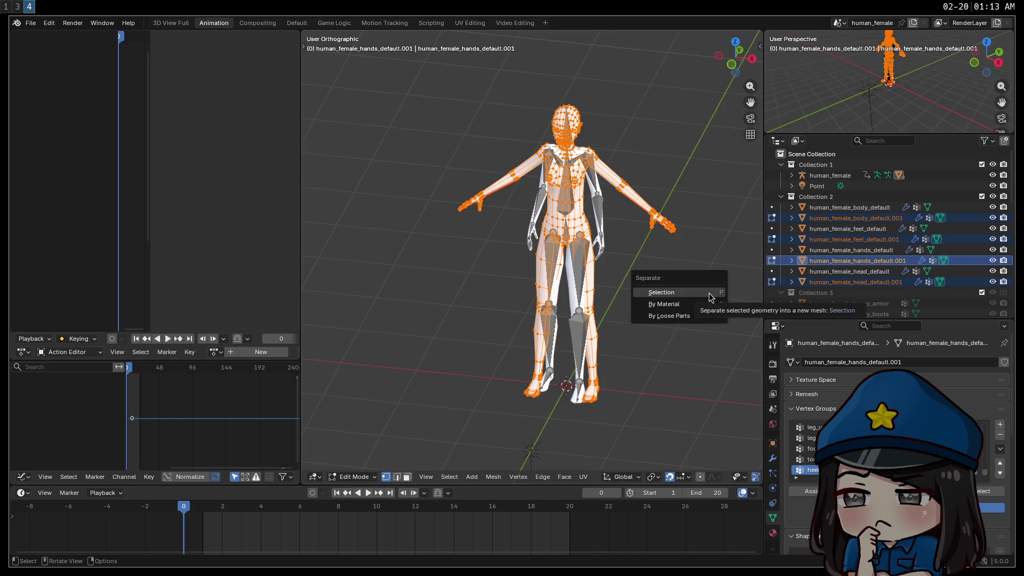
left_click(709, 293)
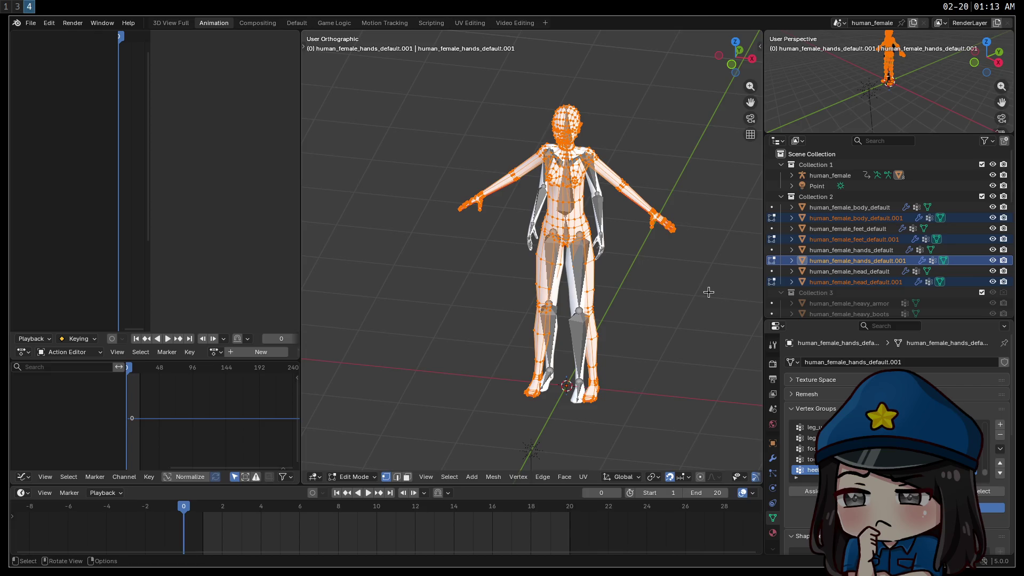
key("j")
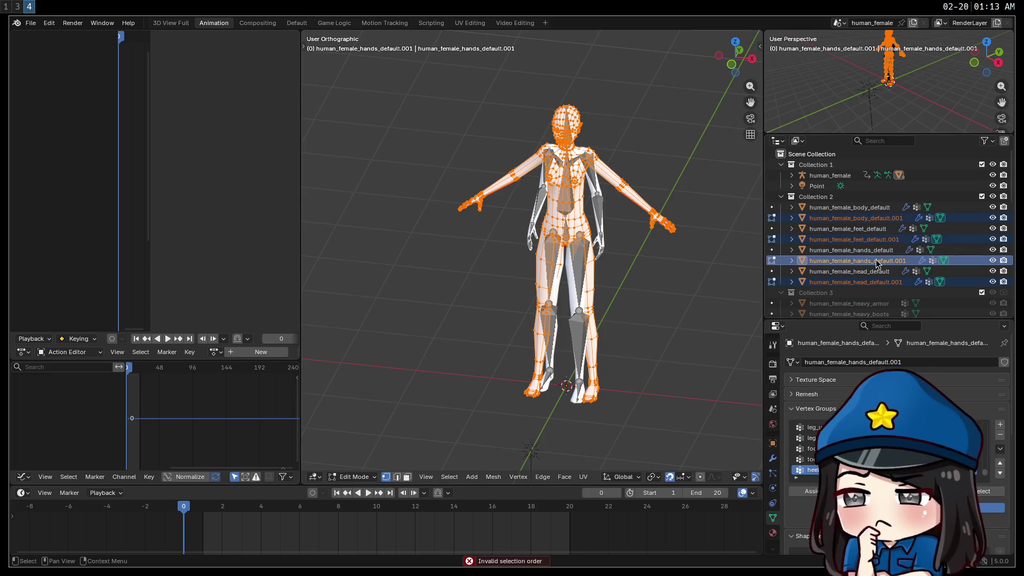
key("super+1")
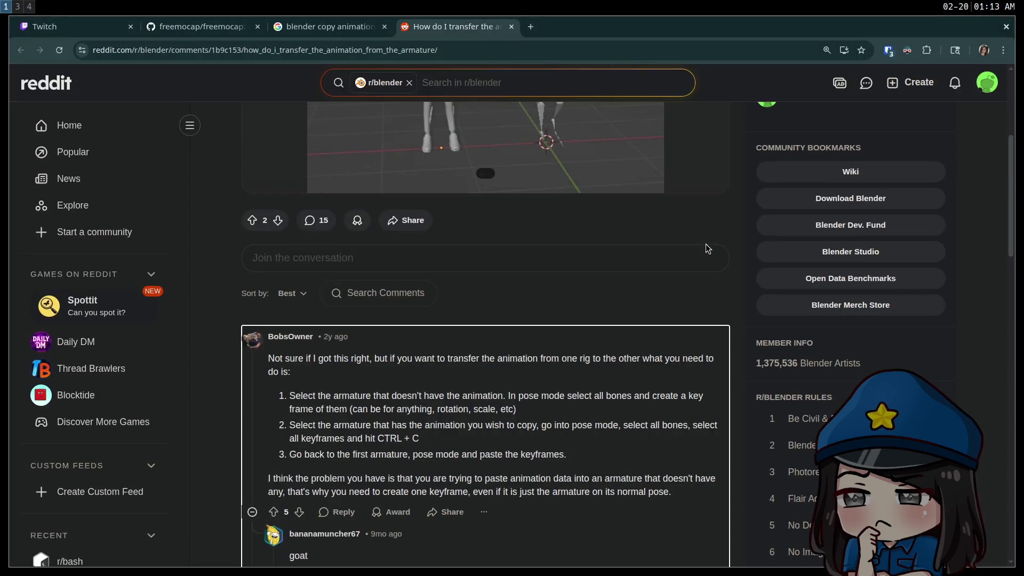
Step: Google 'combine objects blender' in a new tab, then return to Blender
key("ctrl+t")
type("combine")
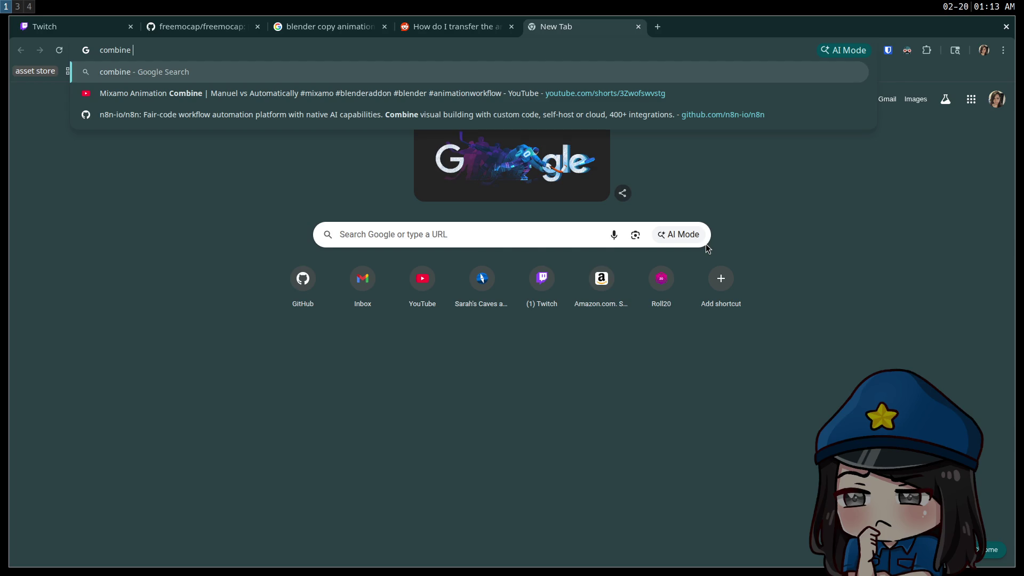
type(" object")
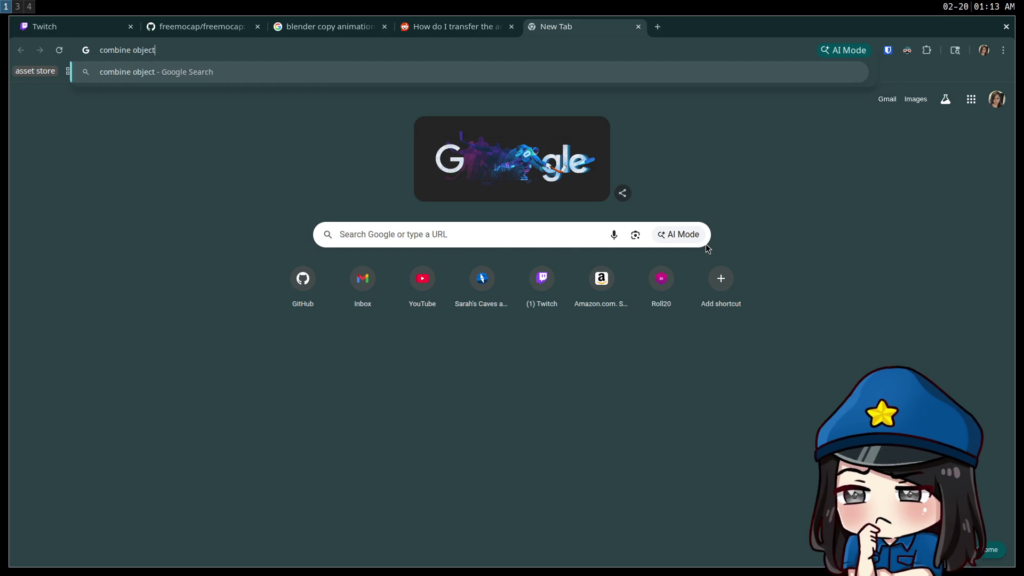
type("s blender")
key("Return")
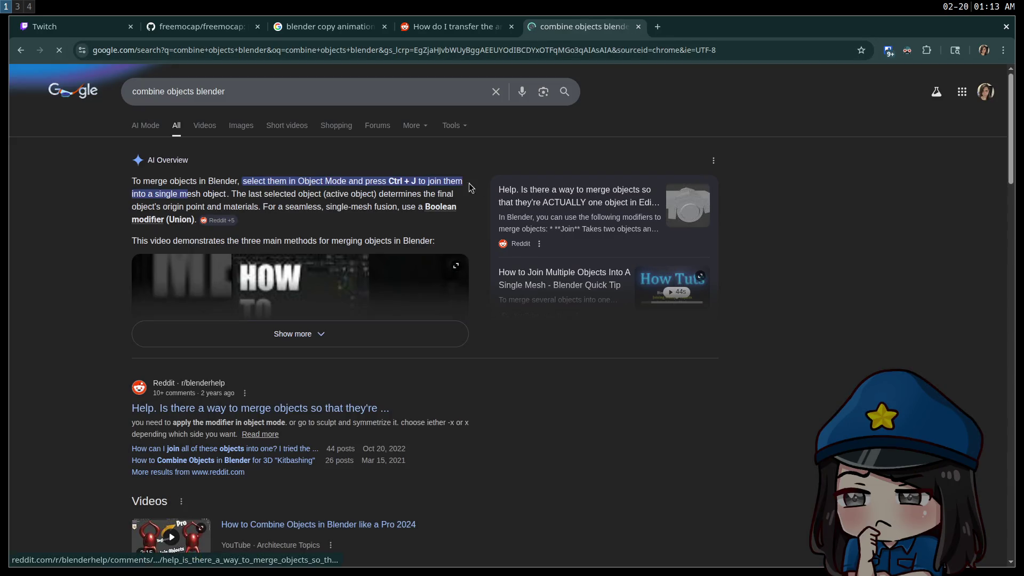
key("super+3")
key("super+1")
key("super+3")
key("super+4")
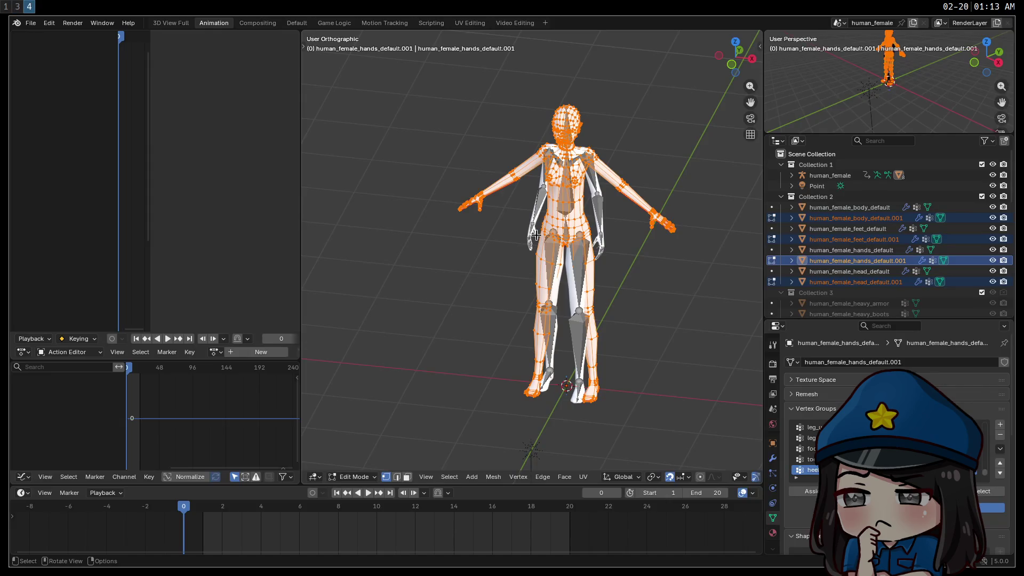
Step: Join the four .001 copies into one mesh and parent it under the human_female armature
key("Tab")
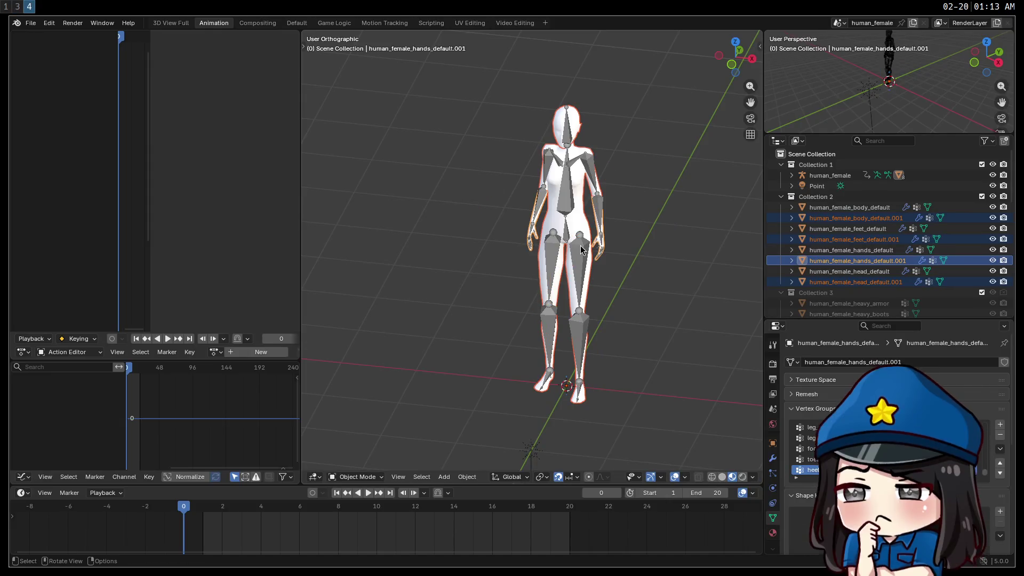
key("ctrl+j")
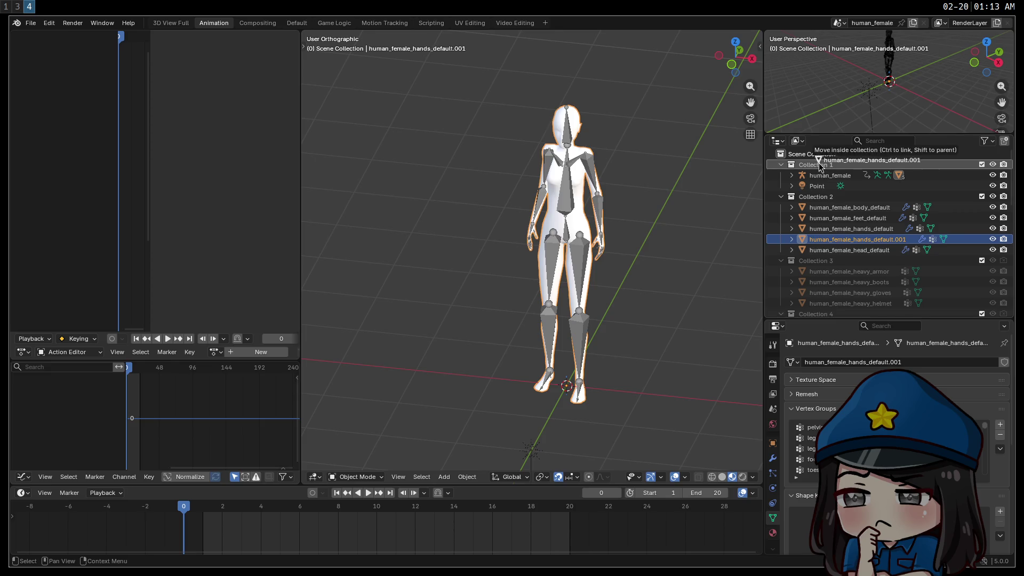
left_click(828, 229)
left_click_drag(828, 238, 813, 171)
left_click(800, 178)
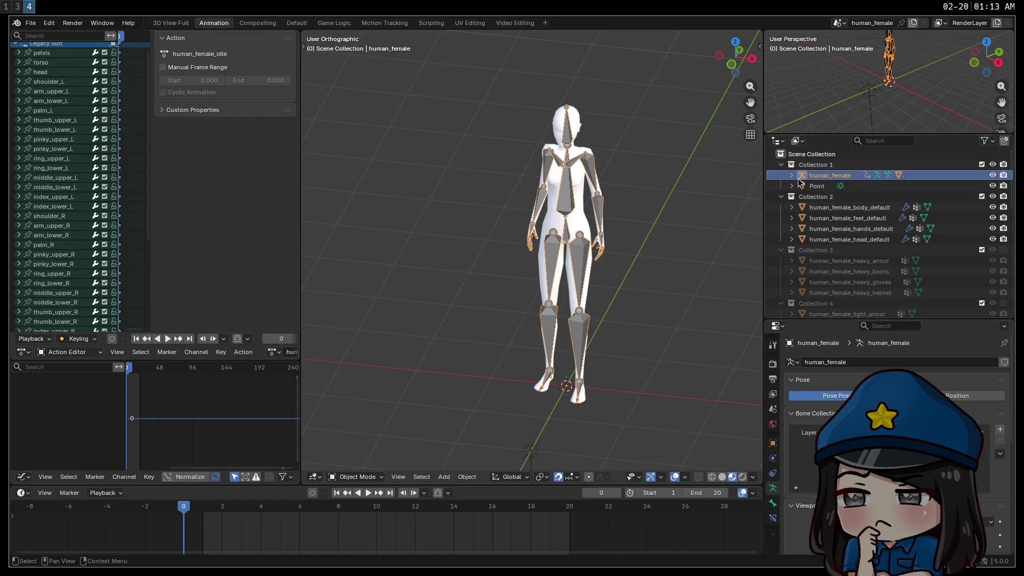
left_click(791, 175)
left_click(827, 218)
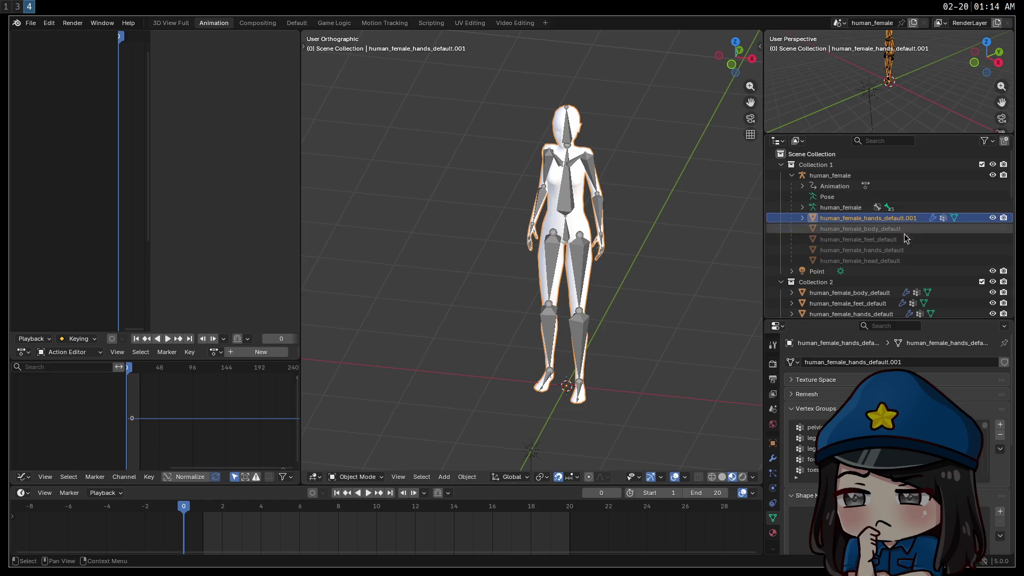
Step: Hide Collection 2 with the original feet and hands meshes
left_click(885, 239)
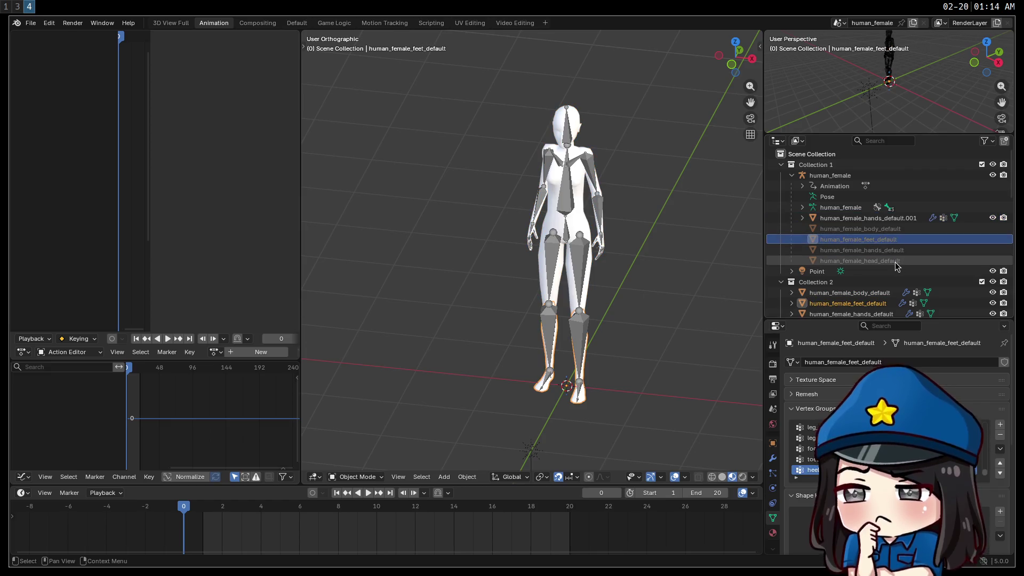
left_click(885, 249)
scroll(939, 256, "down", 2)
left_click(992, 260)
Step: Rename the joined hands_default.001 mesh to combined_mesh and enter Edit Mode
left_click(864, 197)
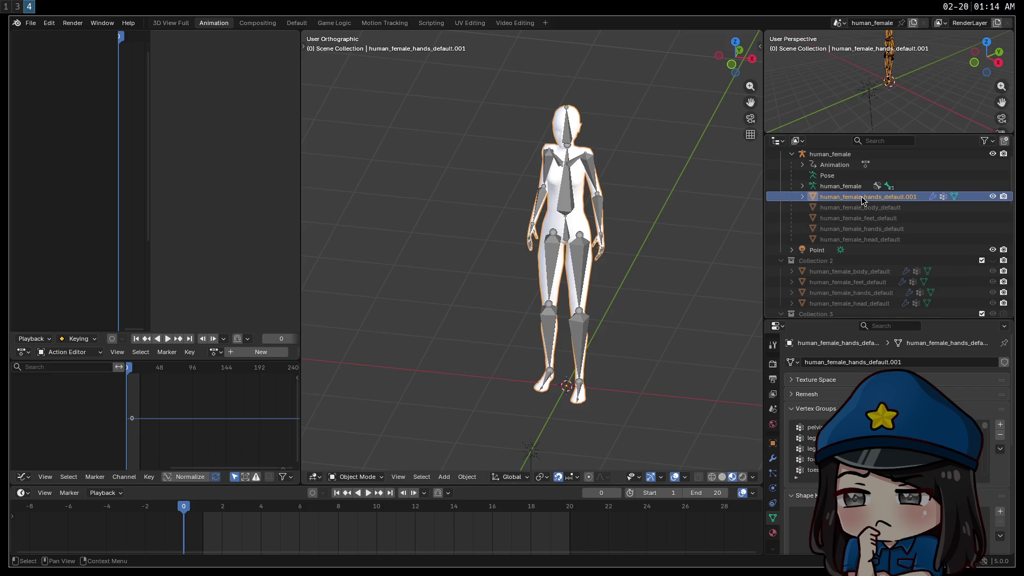
double_click(863, 198)
type("combined mes")
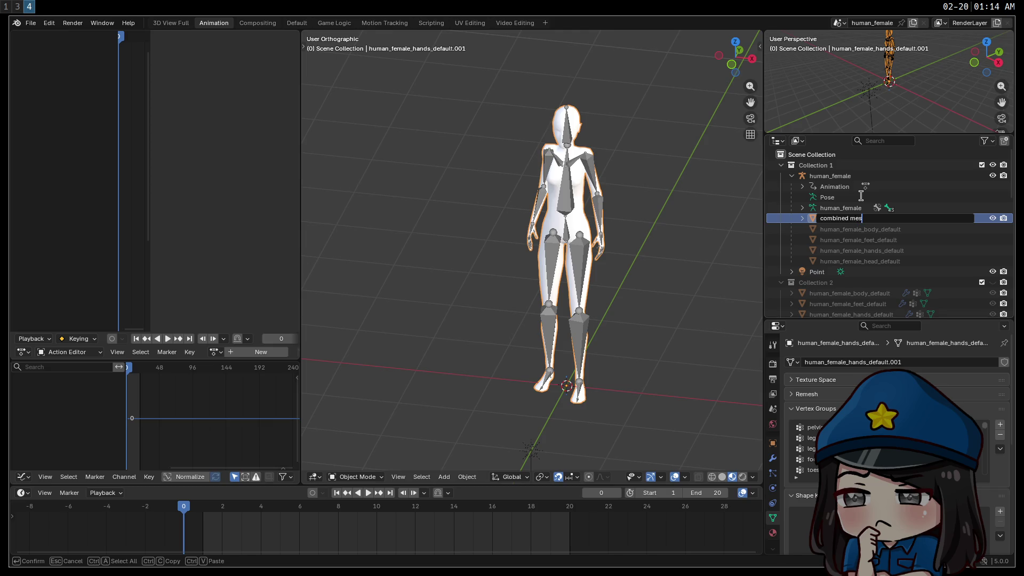
type("h")
key("Return")
key("Tab")
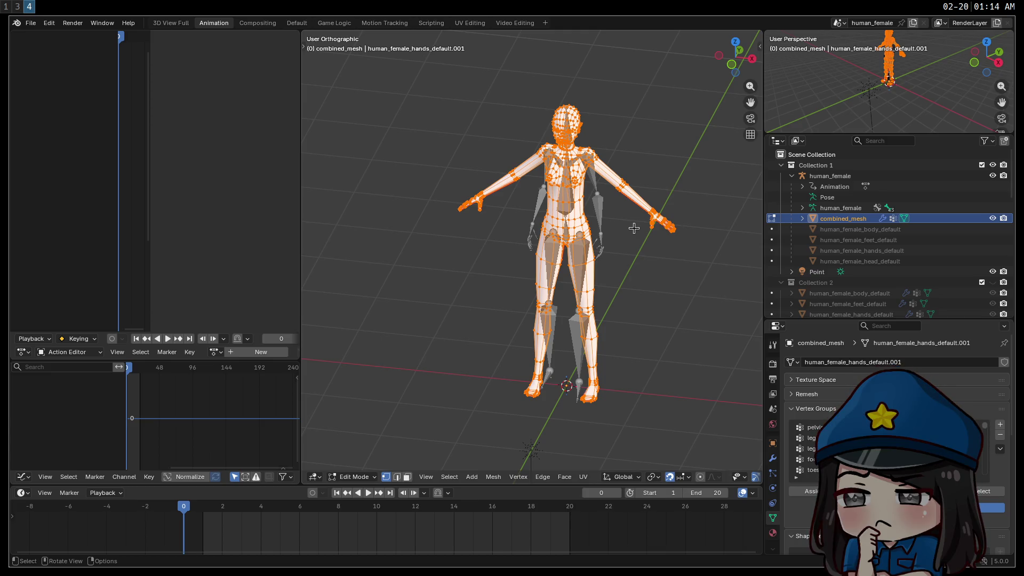
Step: Merge the combined mesh's vertices by distance, removing 50 duplicates
scroll(634, 229, "up", 3)
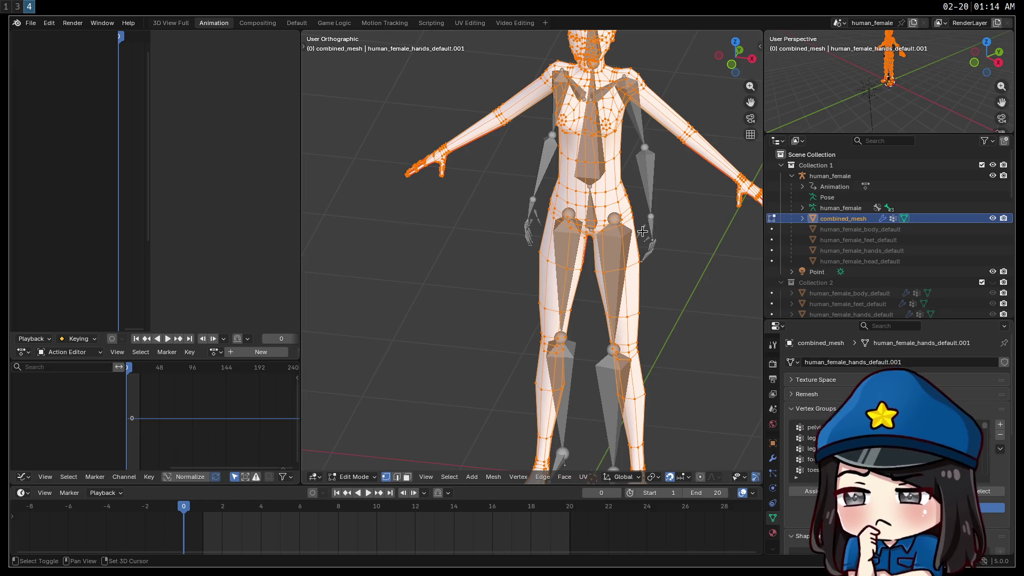
mouse_move(664, 218)
middle_mouse_down()
mouse_move(507, 312)
mouse_move(526, 331)
middle_mouse_up()
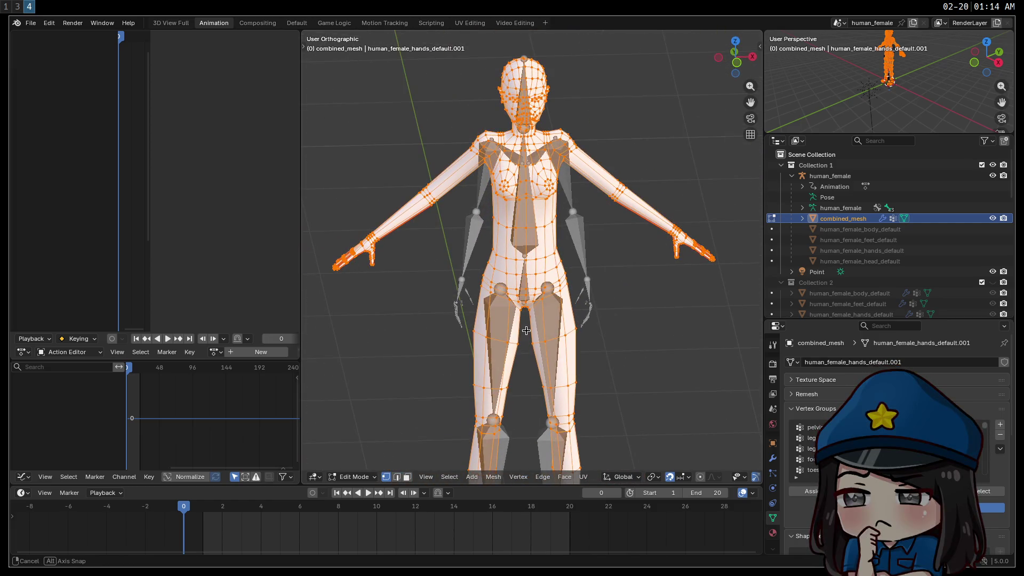
key("m")
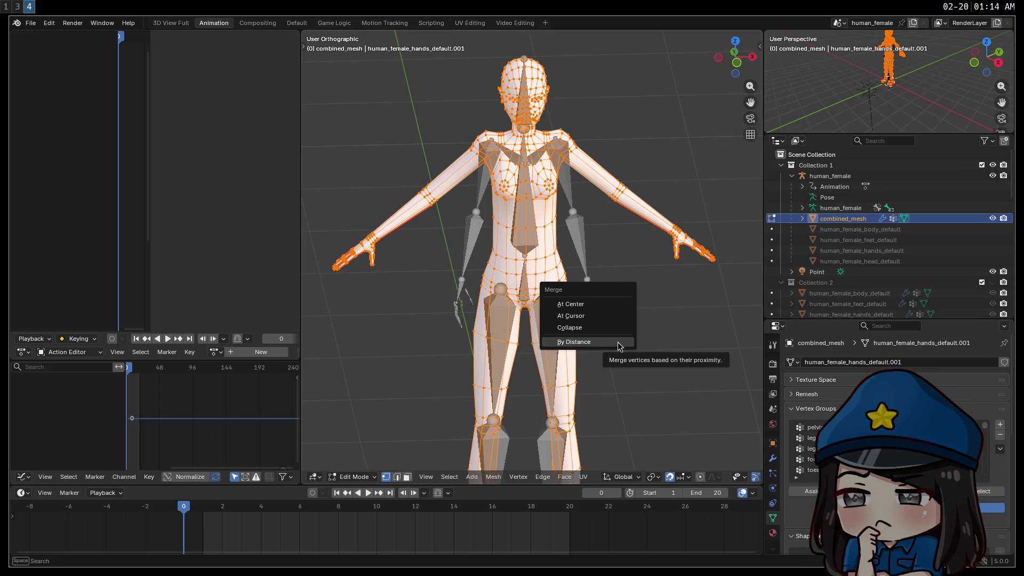
left_click(618, 341)
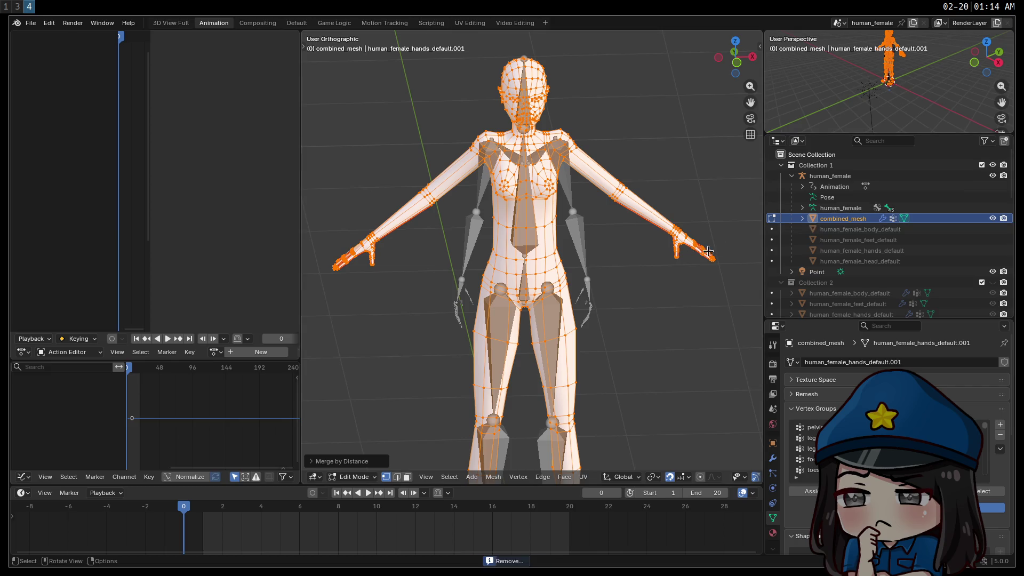
Step: Save human_female.blend and export the character as human_female.fbx
key("ctrl+s")
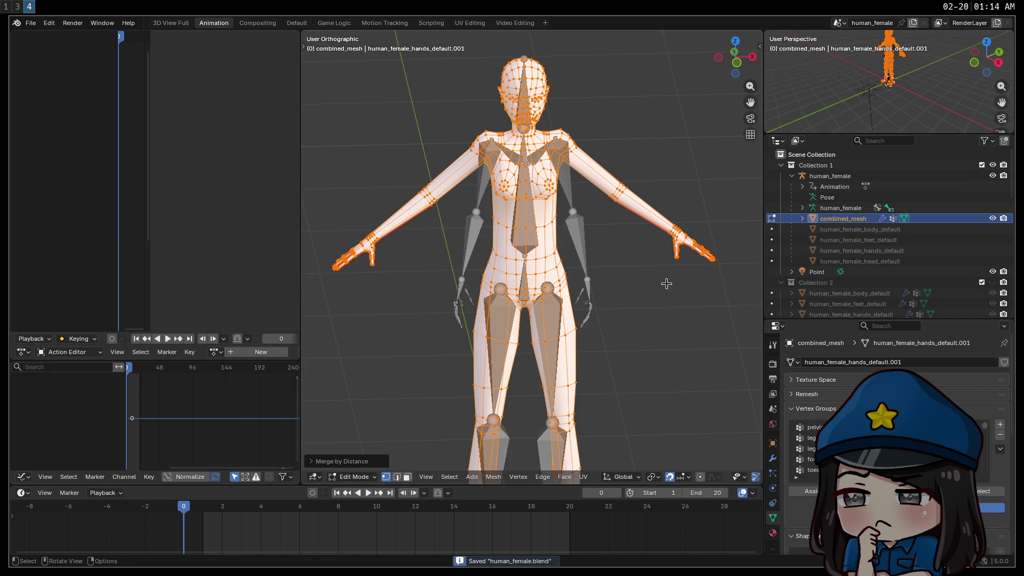
left_click(30, 23)
mouse_move(96, 185)
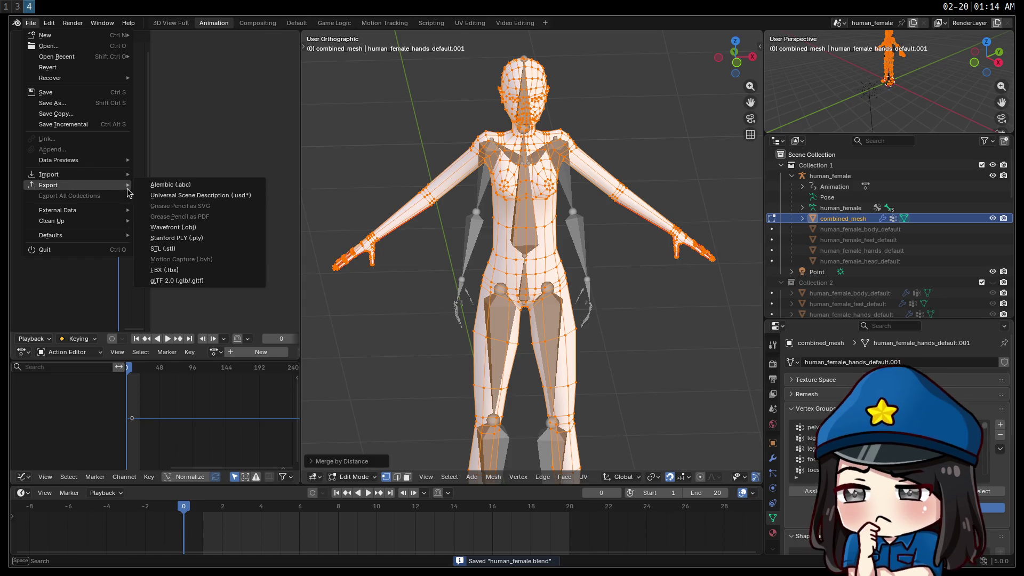
left_click(260, 265)
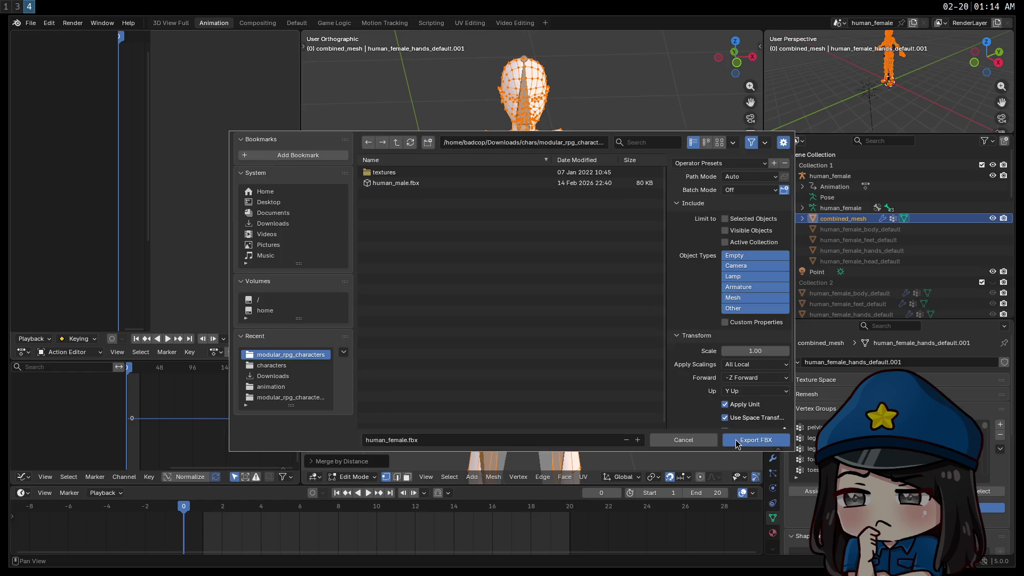
left_click(737, 443)
key("super+1")
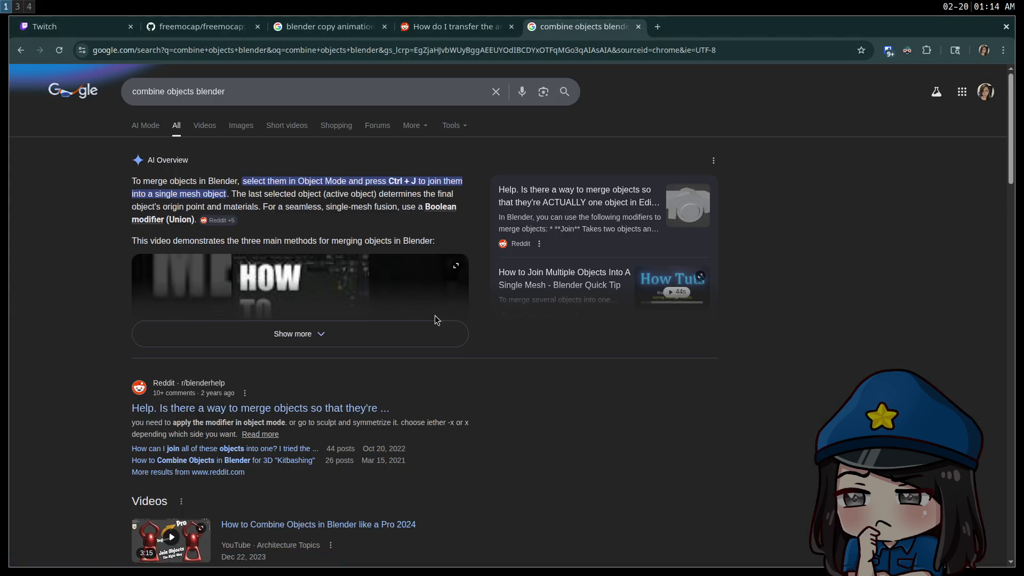
Step: Go to mixamo.com, sign in with Google, and open the Upload a Character dialog
key("ctrl+t")
type("mixam")
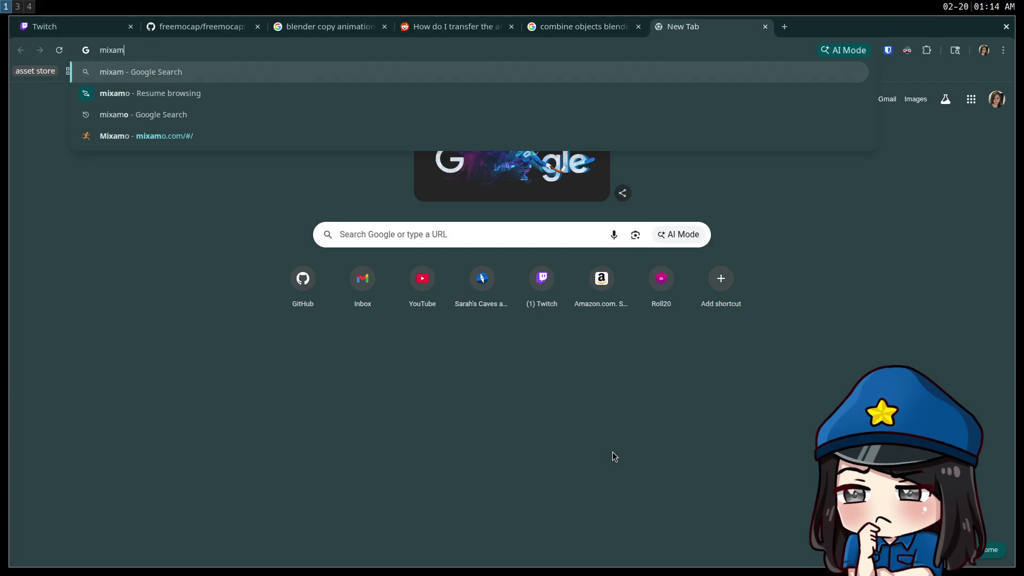
key("Down")
key("Down")
key("Down")
key("Return")
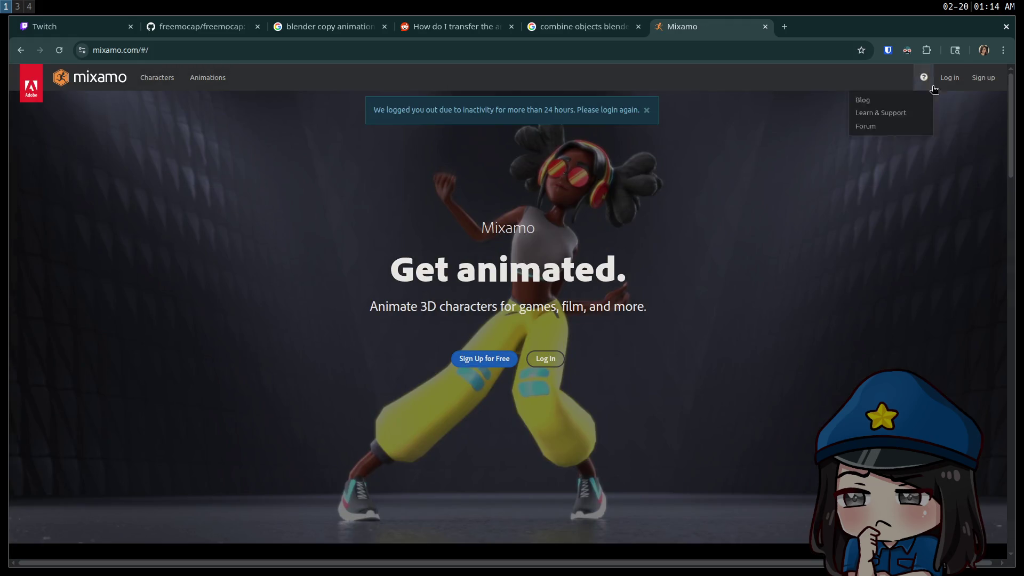
left_click(933, 86)
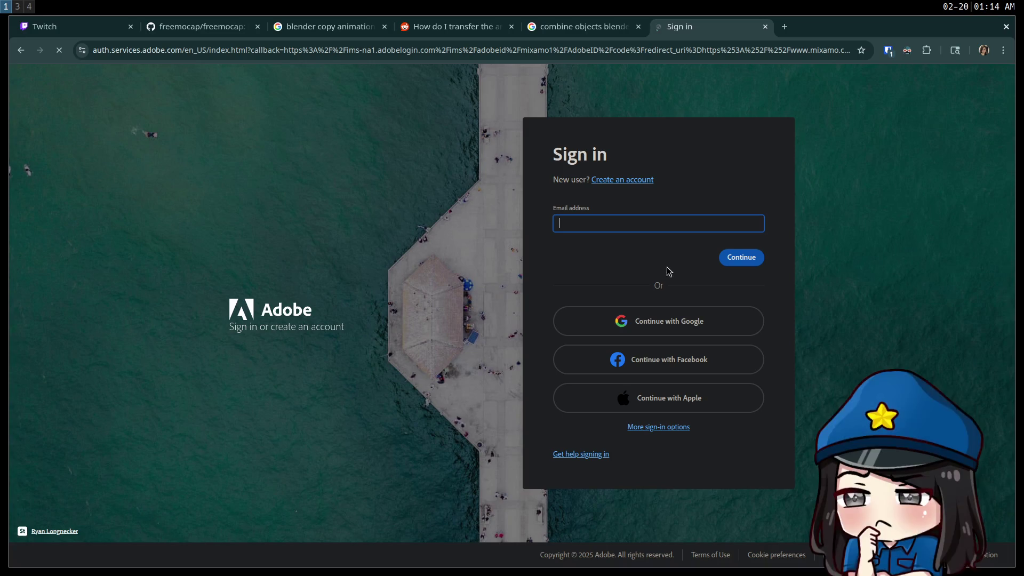
left_click(678, 324)
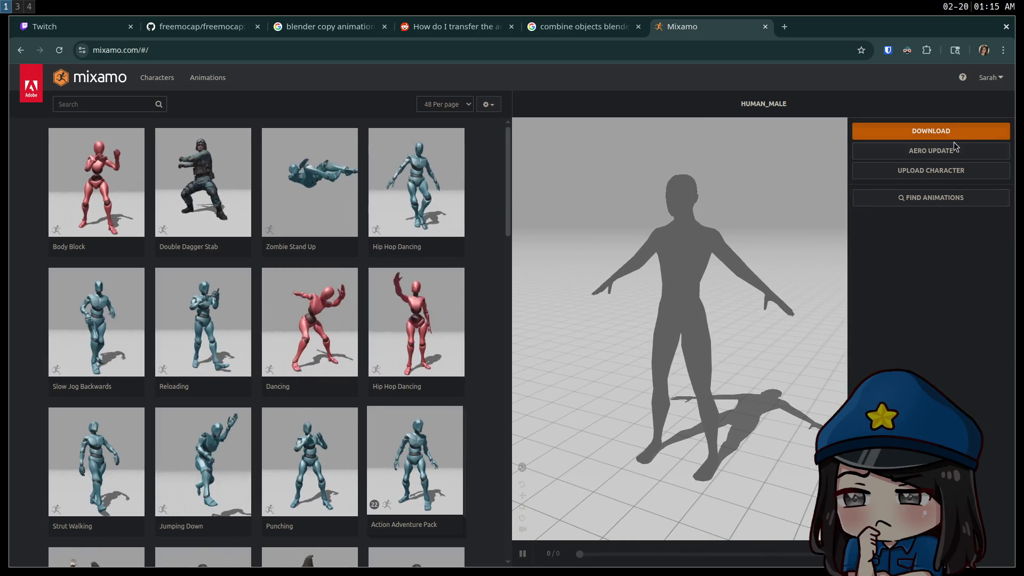
left_click(939, 180)
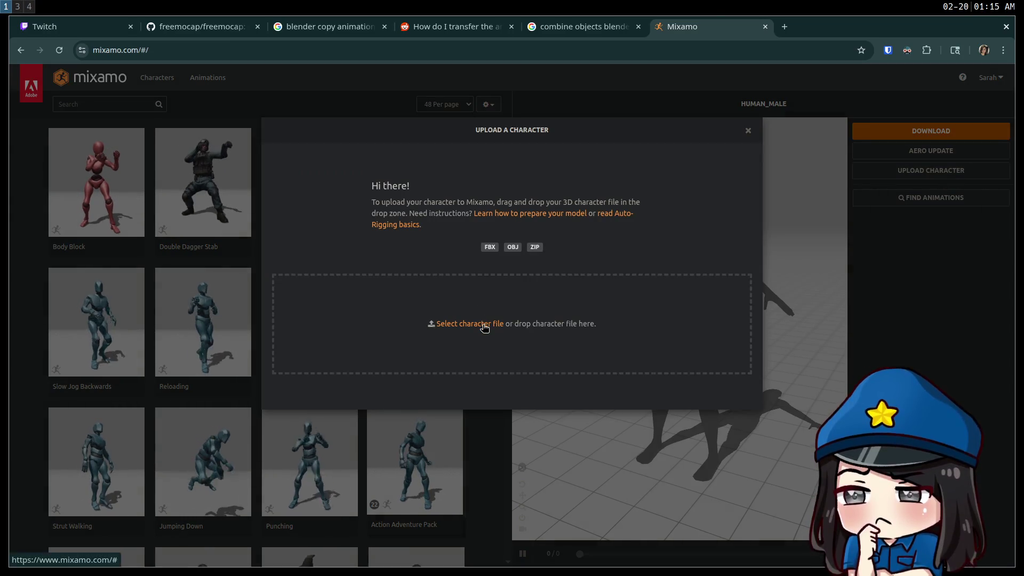
Step: Open the character file picker and go up to the Downloads folder
left_click(482, 327)
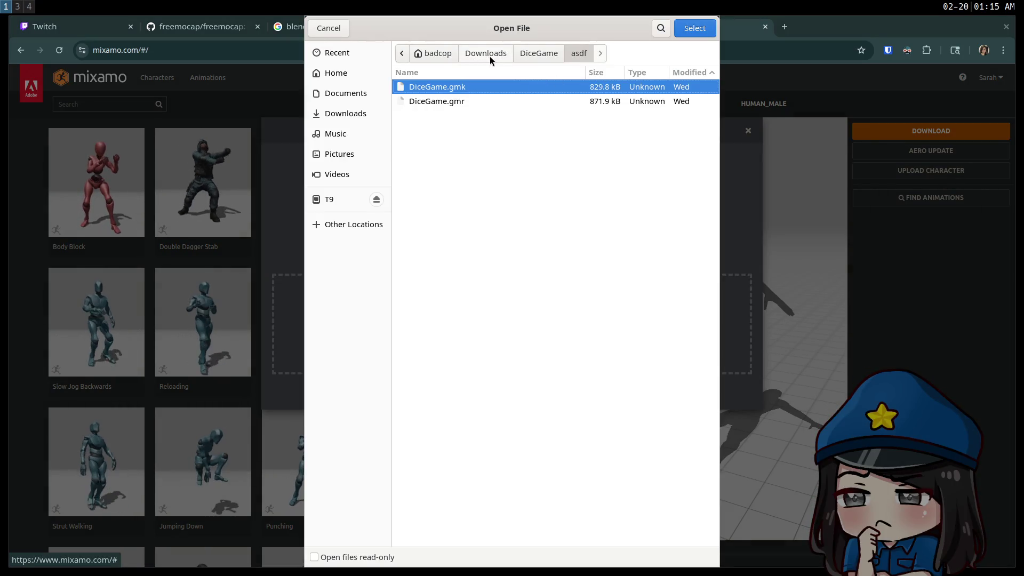
left_click(474, 52)
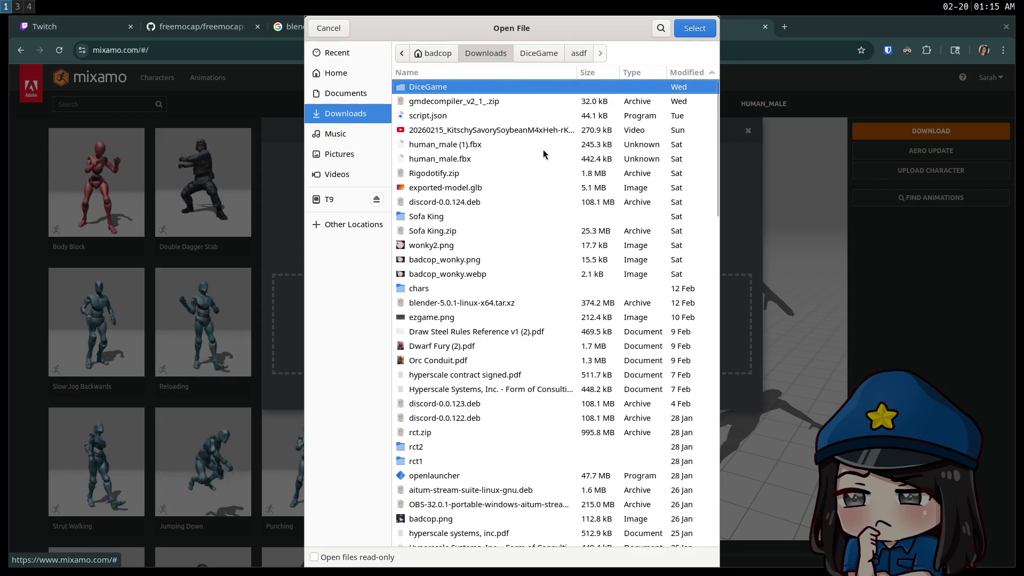
key("super+4")
Step: Check the FBX export folder in Blender, then open the chars folder in the picker
left_click(30, 23)
mouse_move(68, 185)
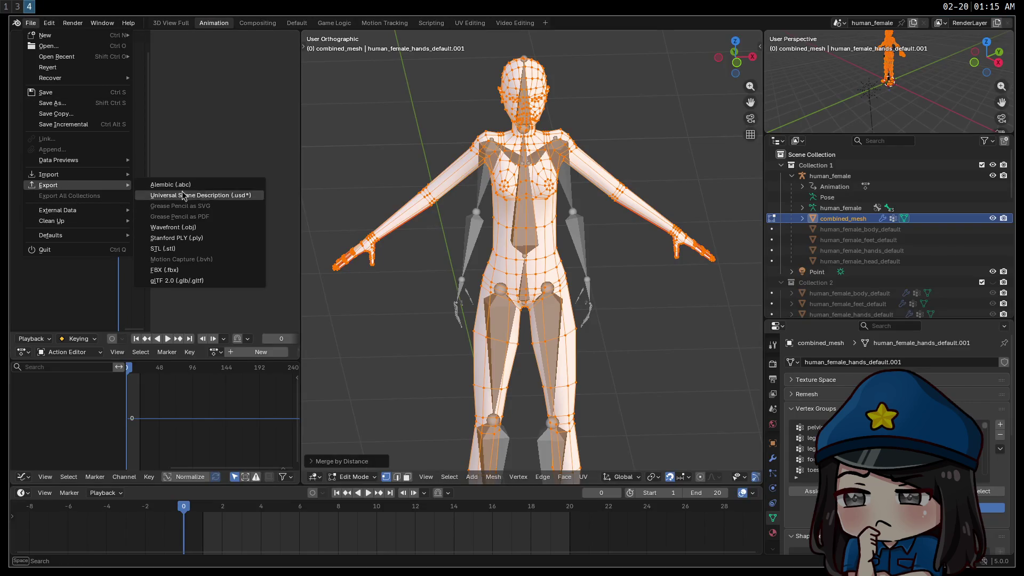
left_click(187, 277)
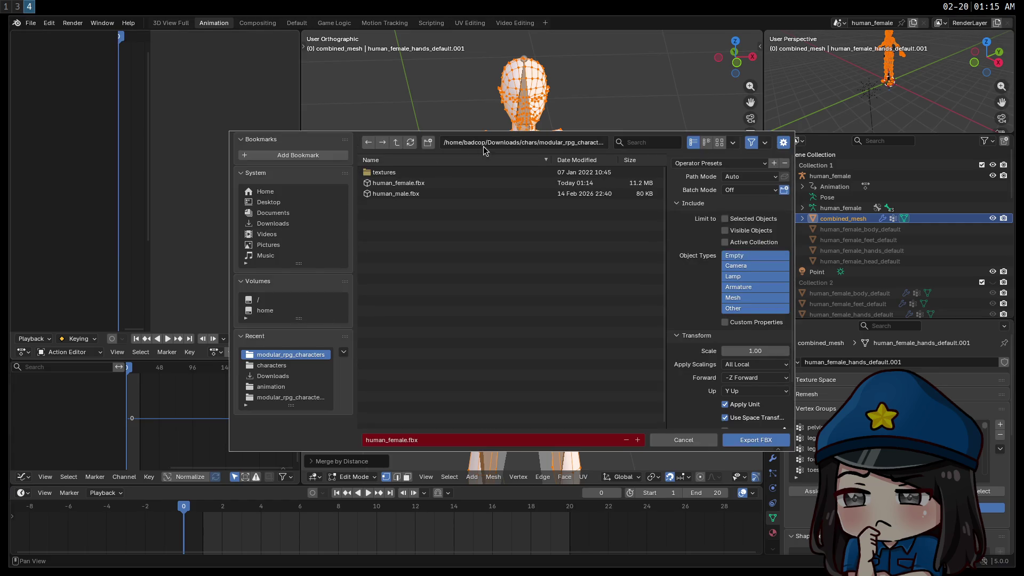
key("super+1")
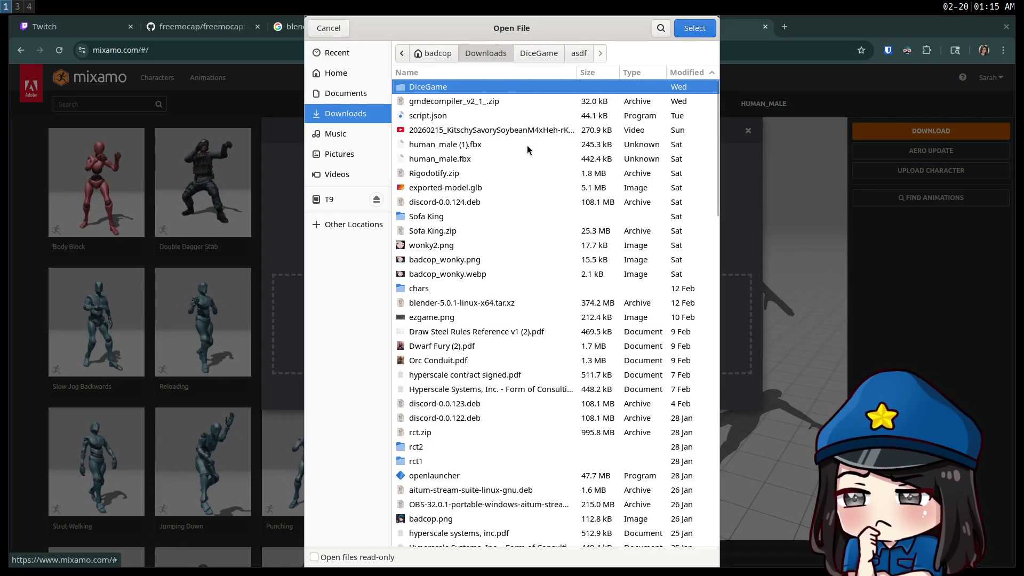
double_click(421, 289)
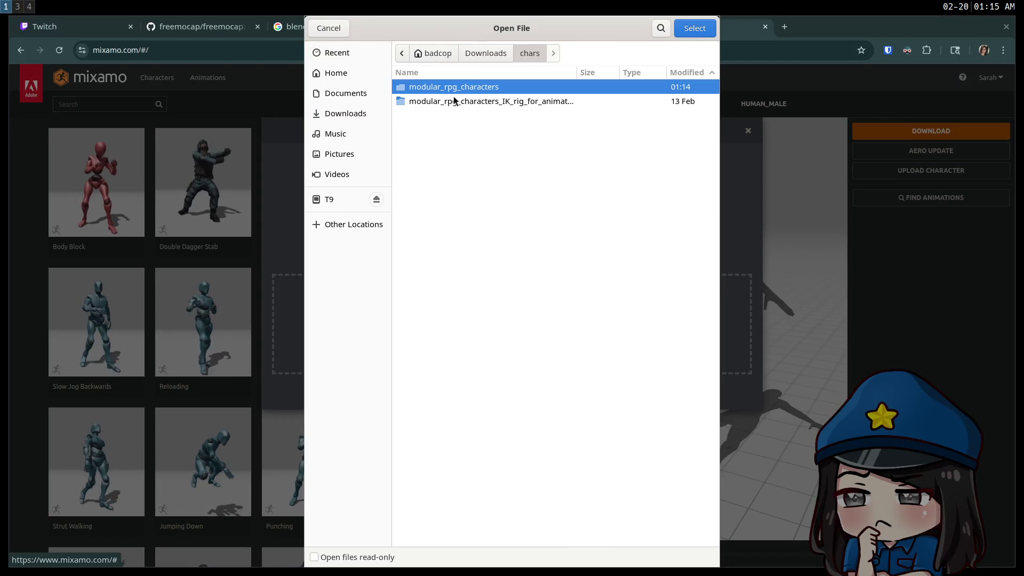
Step: Open modular_rpg_characters in the picker, then try Blender's FBX export options and cancel
double_click(451, 89)
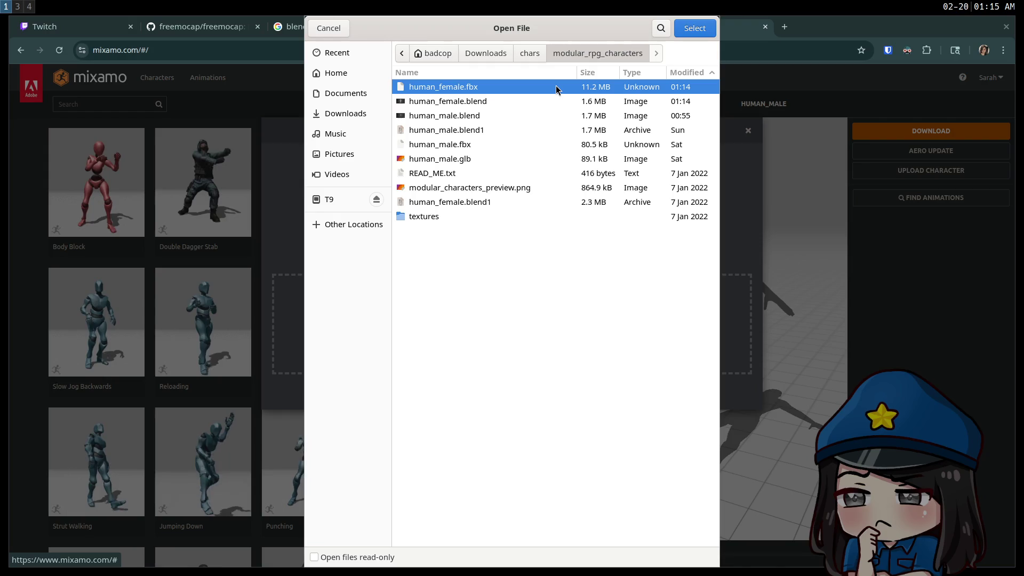
key("super+4")
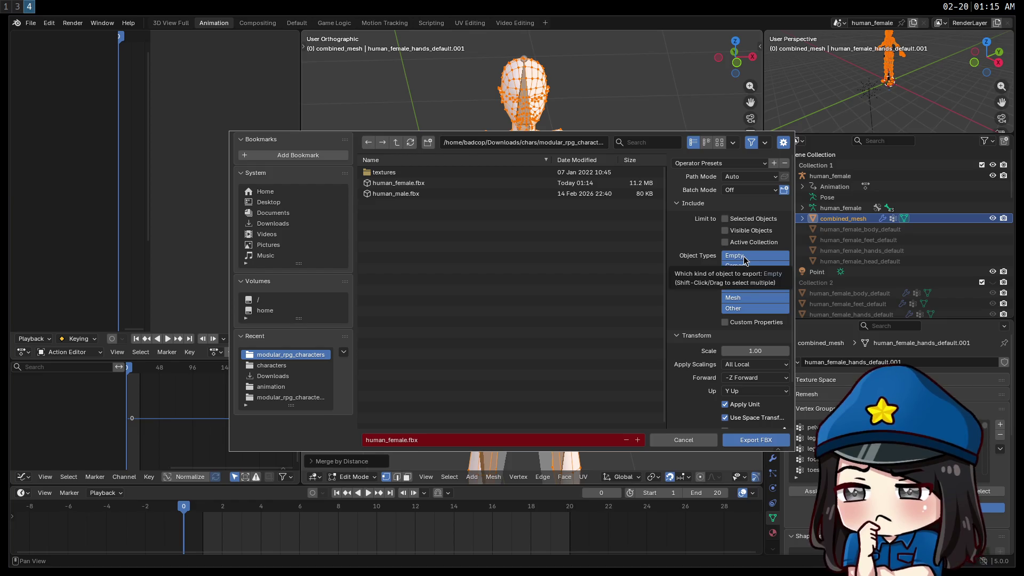
left_click(724, 221)
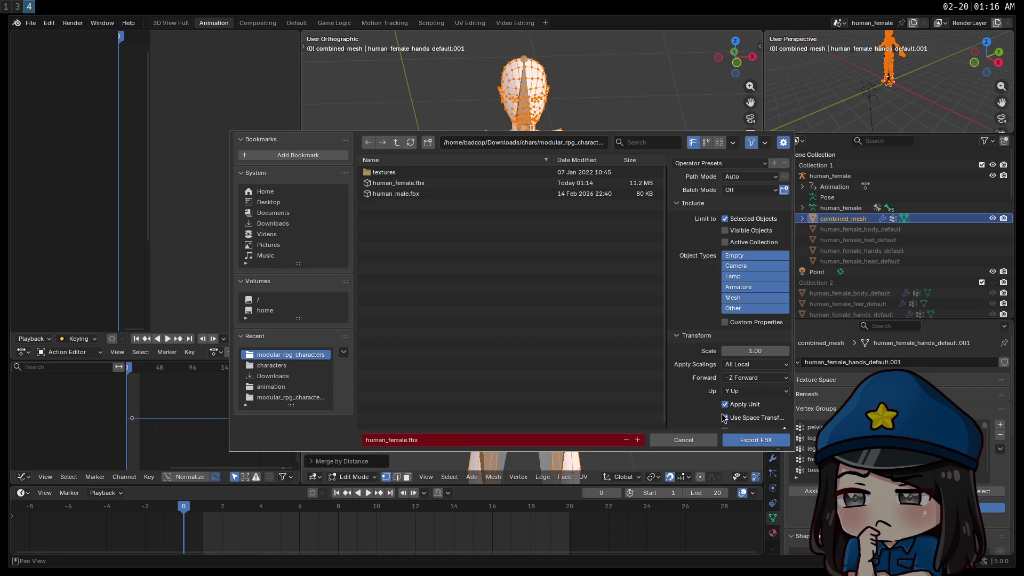
scroll(690, 368, "down", 3)
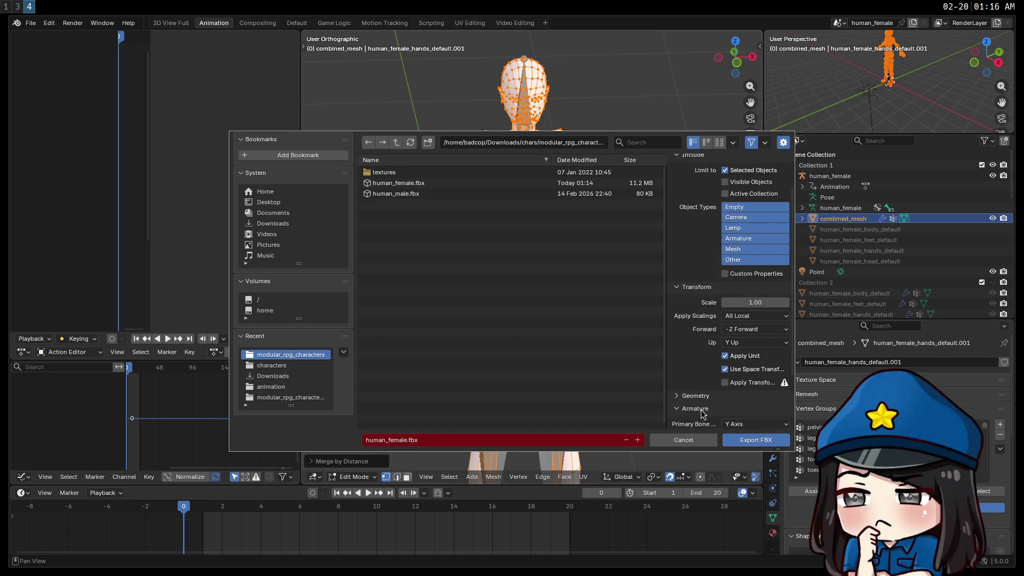
left_click(685, 421)
left_click(676, 409)
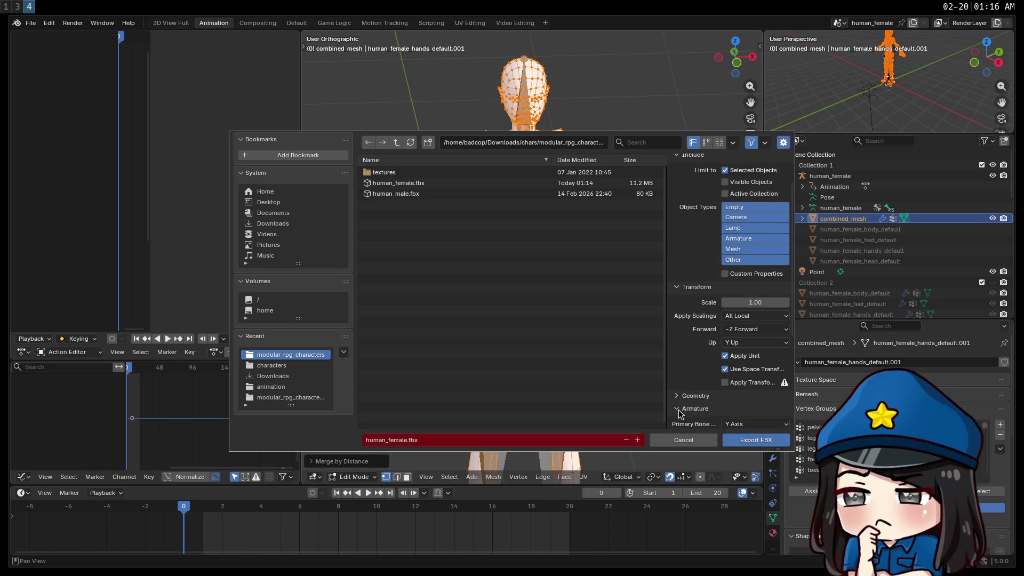
scroll(681, 414, "down", 4)
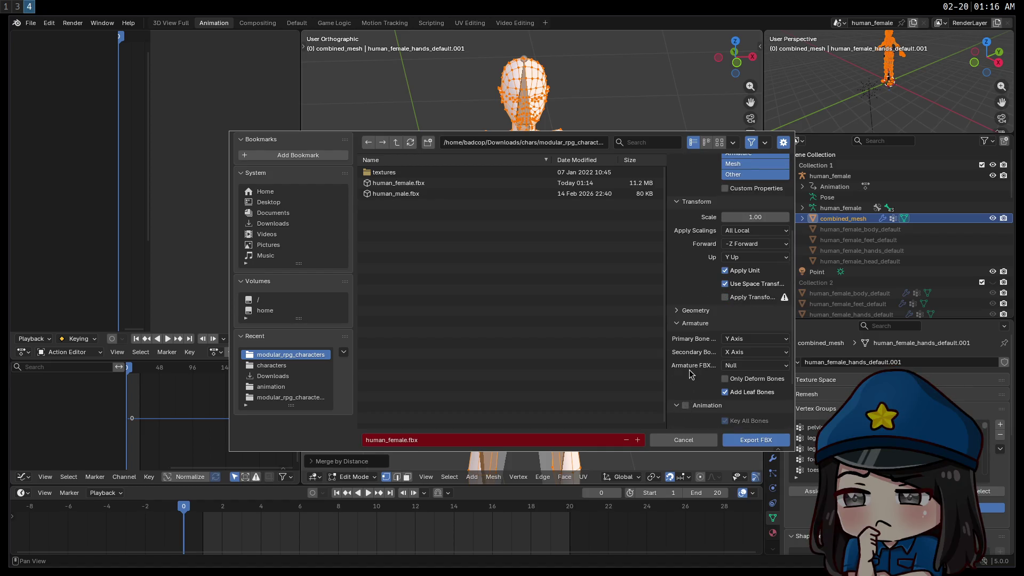
scroll(709, 422, "up", 6)
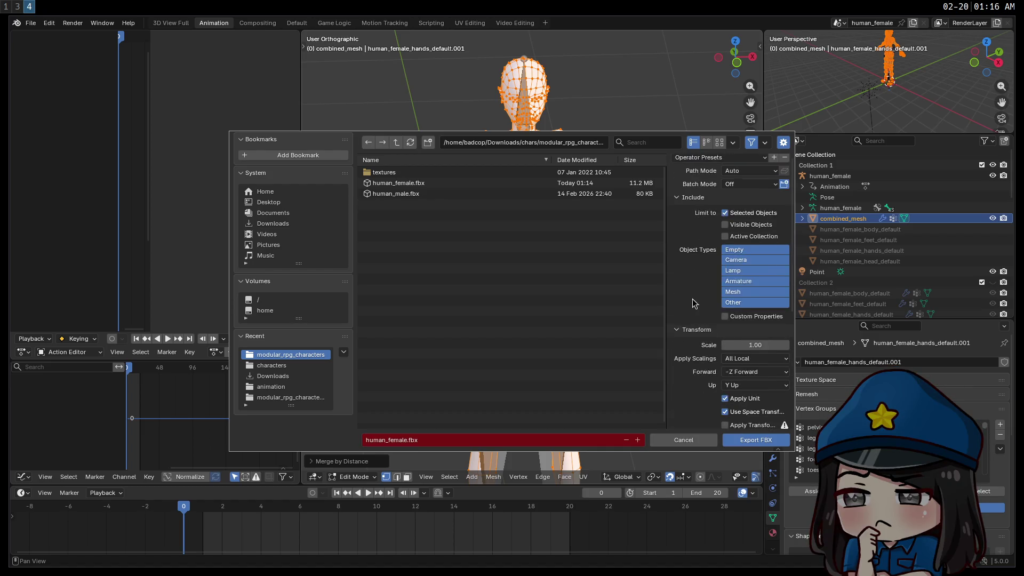
left_click(725, 231)
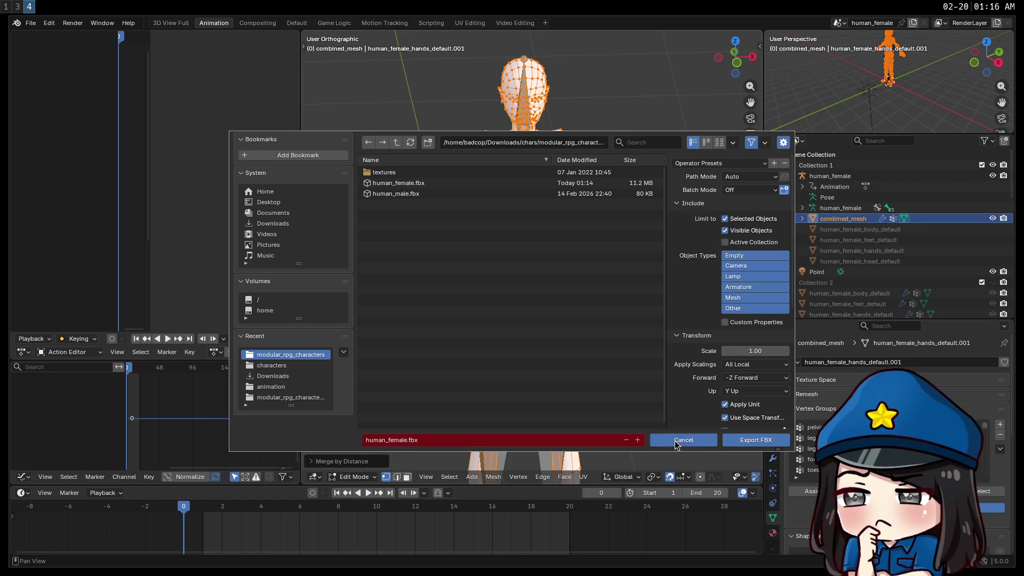
left_click(755, 440)
Step: Hide the human_female armature and overwrite human_female.fbx with a visible-objects-only export
left_click(993, 176)
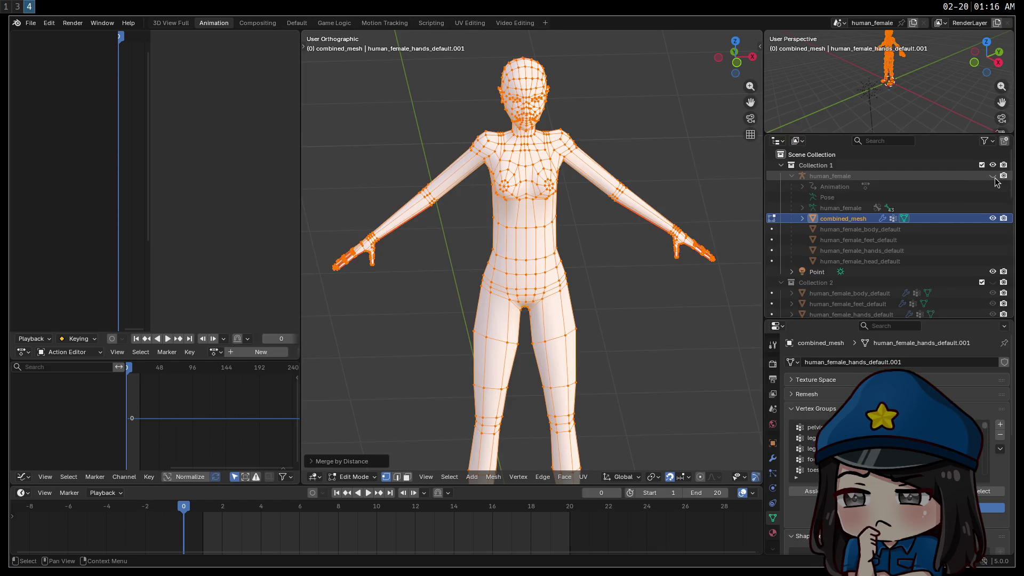
left_click(37, 21)
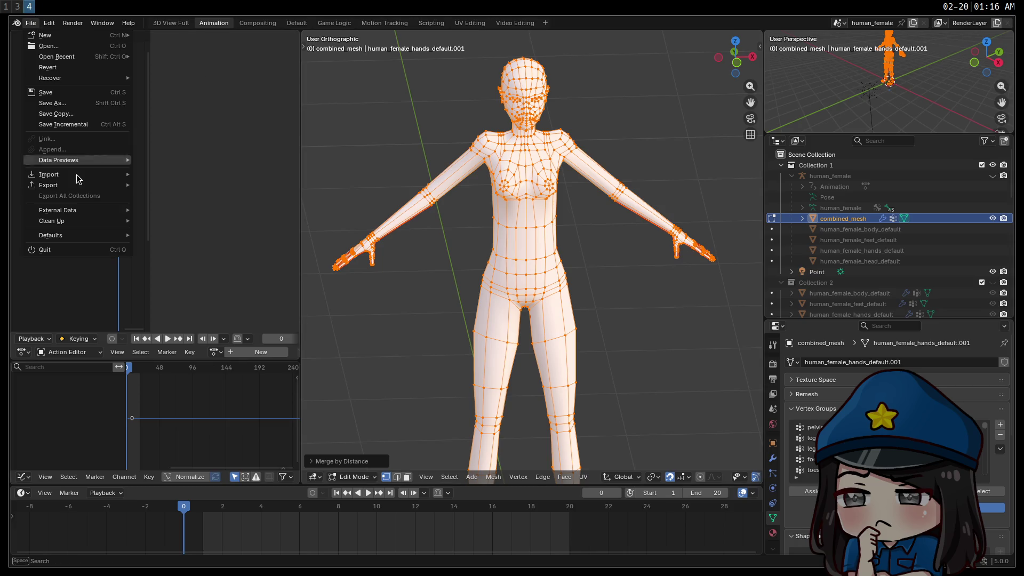
mouse_move(85, 187)
left_click(221, 272)
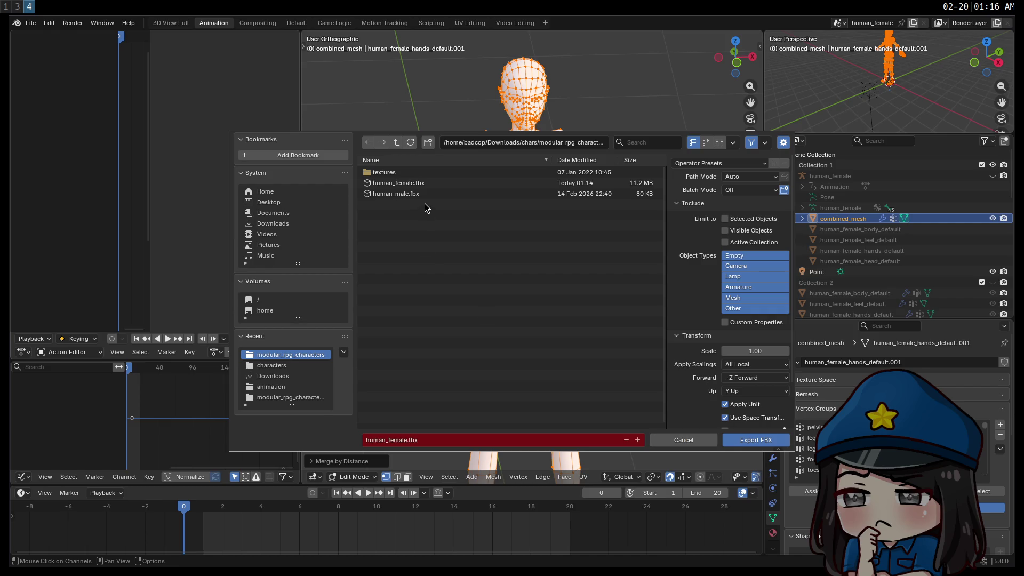
left_click(399, 186)
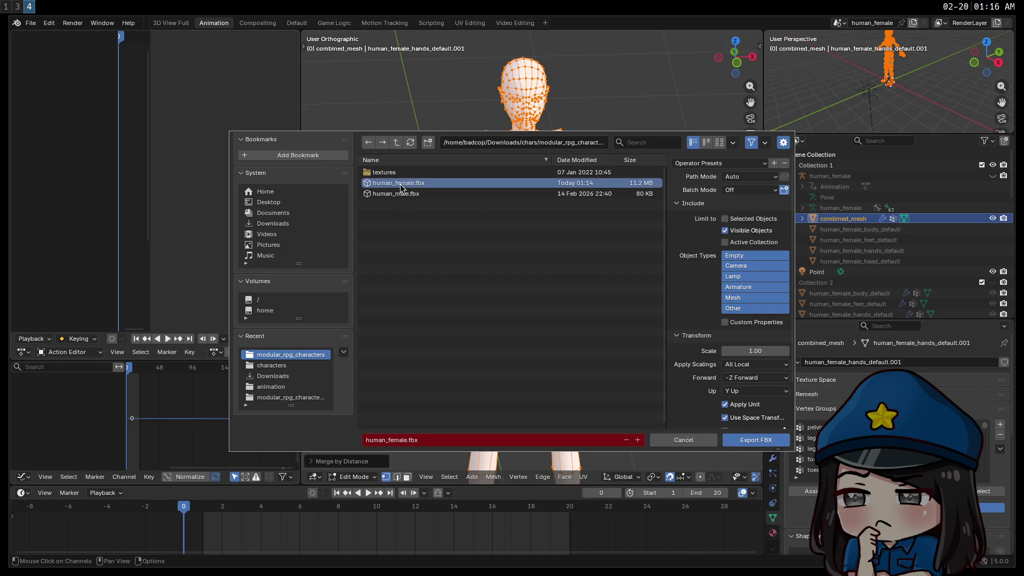
left_click(764, 447)
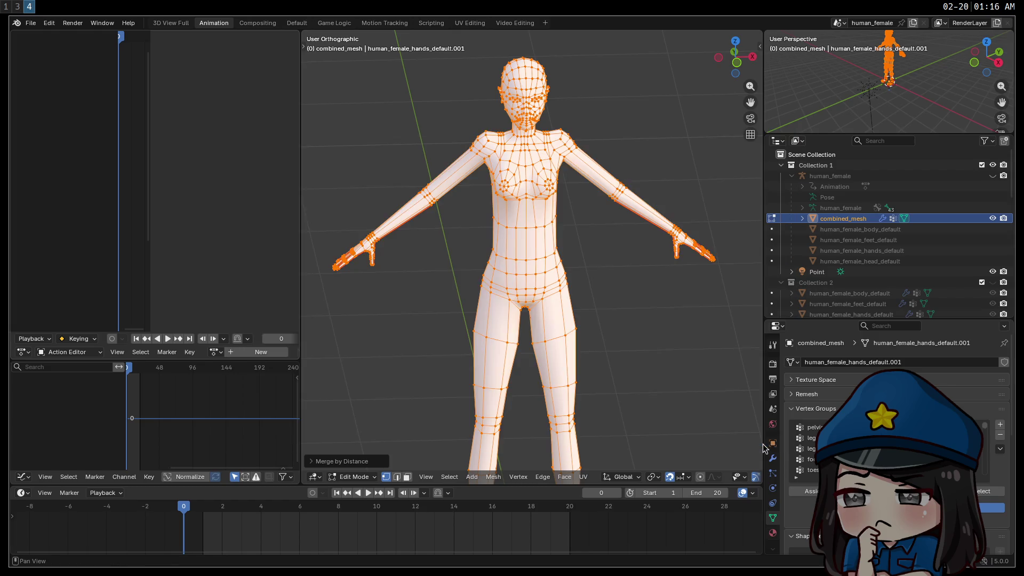
key("super+1")
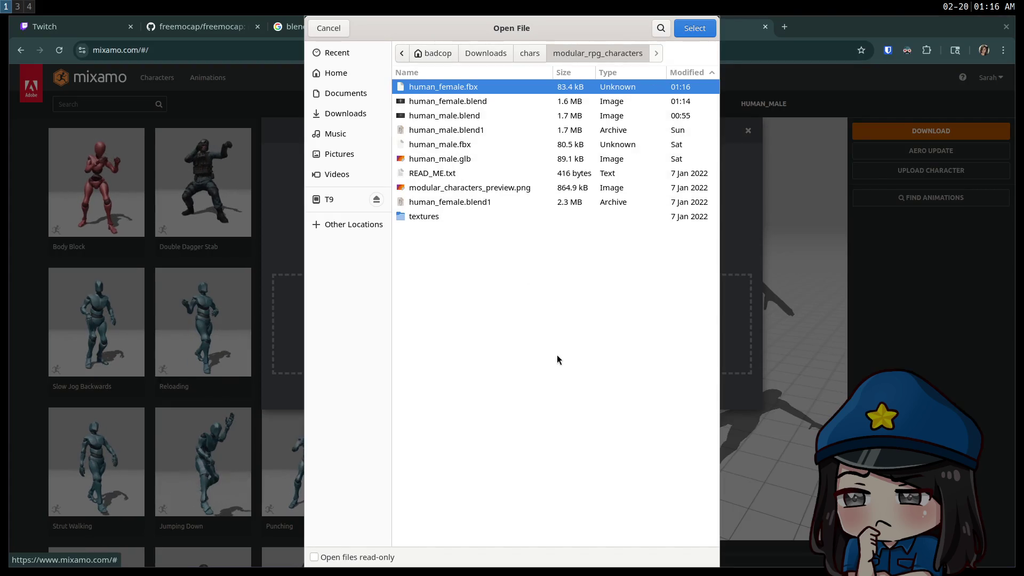
Step: Upload human_female.fbx from modular_rpg_characters to Mixamo's Auto-Rigger
double_click(436, 88)
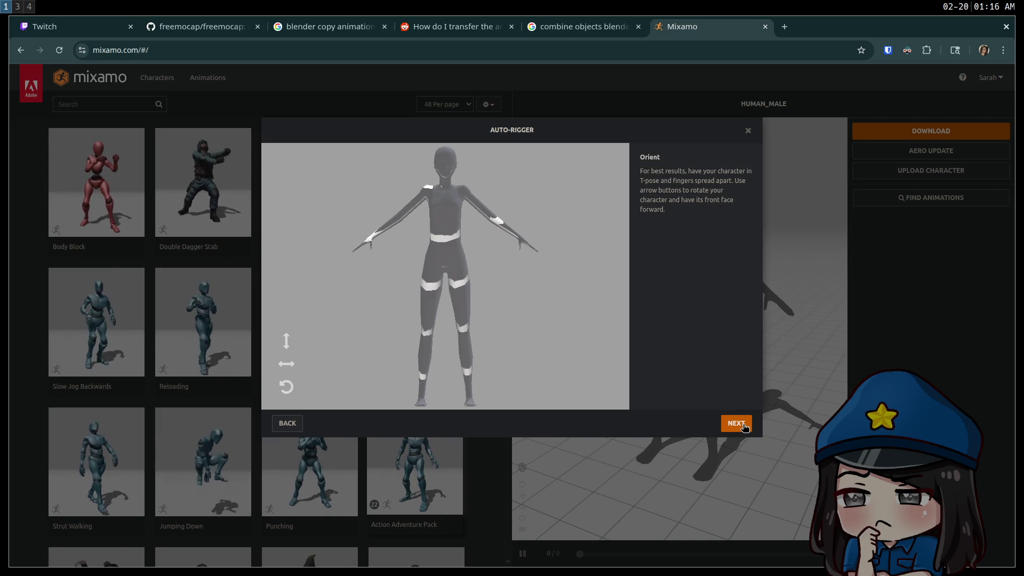
Step: Place the chin, wrist, elbow, knee and groin markers on the female model
left_click(743, 425)
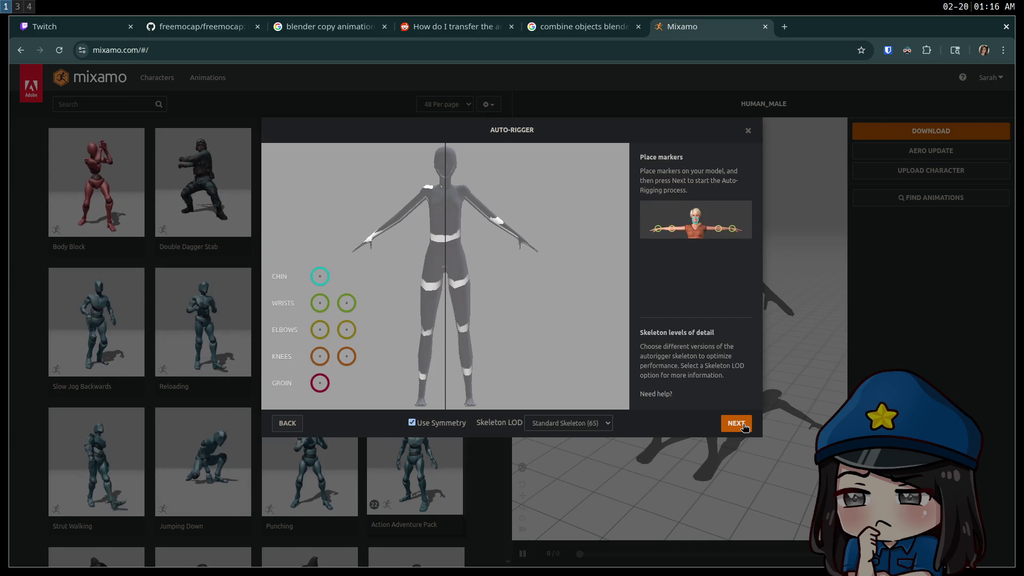
left_click_drag(326, 268, 449, 179)
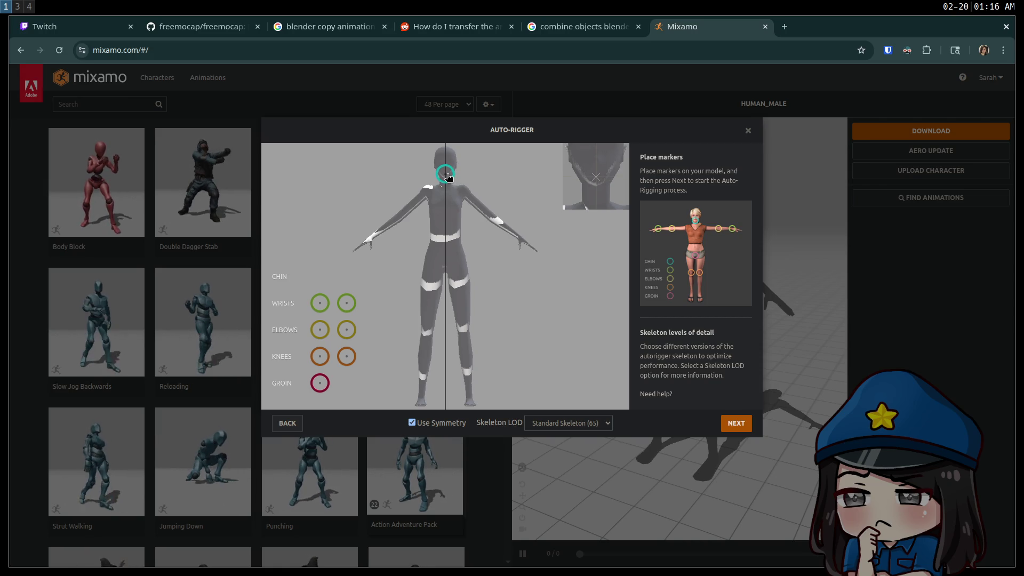
left_click_drag(448, 174, 449, 178)
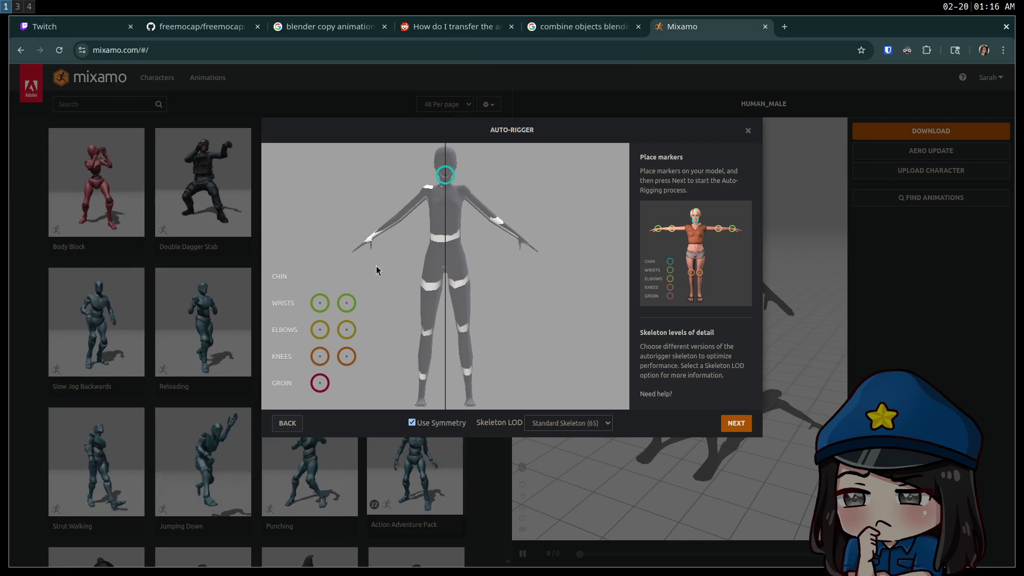
mouse_move(332, 306)
left_mouse_down()
mouse_move(326, 298)
mouse_move(373, 240)
left_mouse_up()
left_click_drag(320, 329, 401, 221)
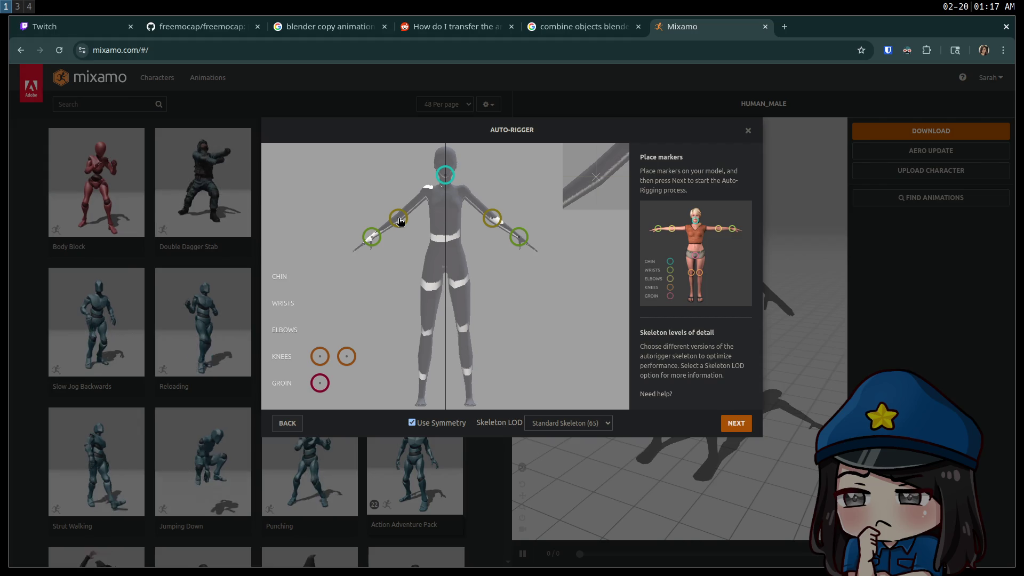
left_click_drag(401, 221, 401, 221)
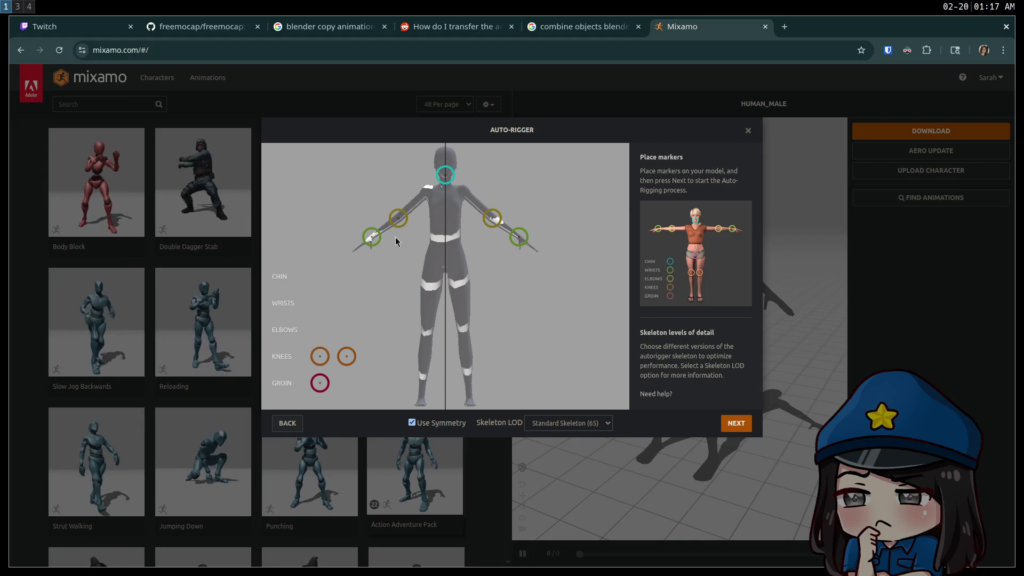
left_click_drag(322, 358, 427, 336)
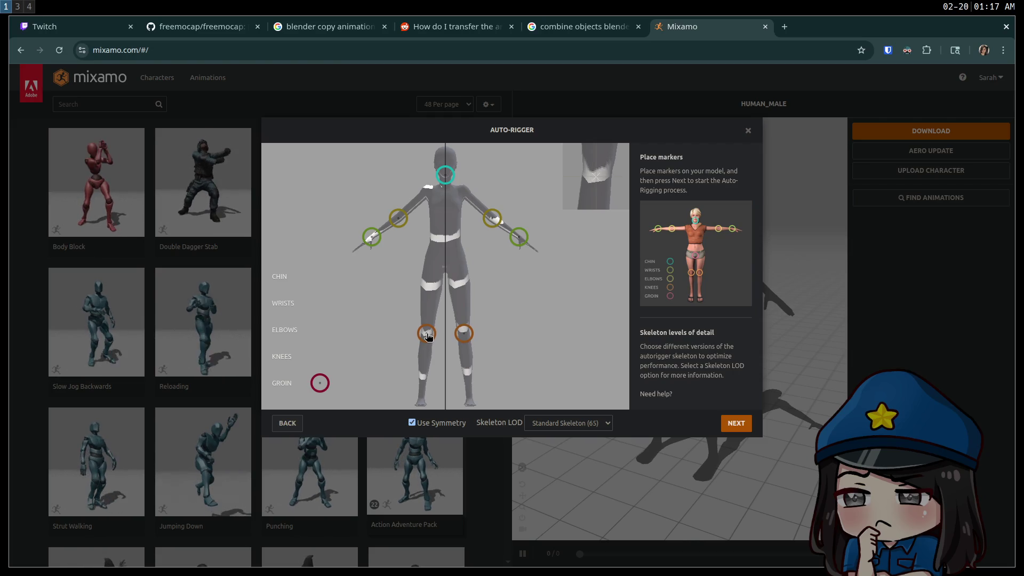
left_click_drag(427, 334, 427, 335)
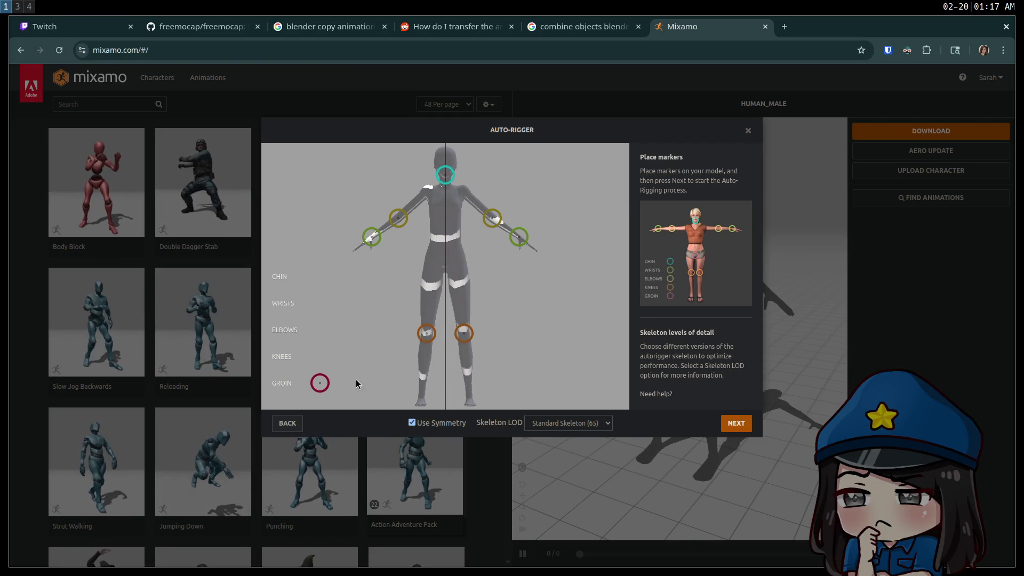
left_click_drag(318, 385, 449, 267)
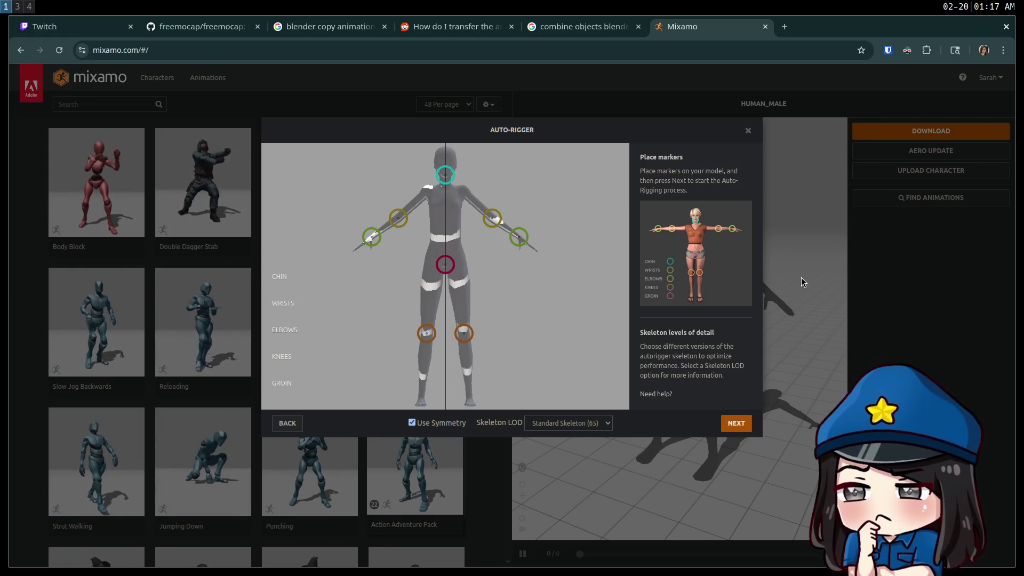
Step: Keep Skeleton LOD at Standard Skeleton (65) and start auto-rigging
left_click(581, 425)
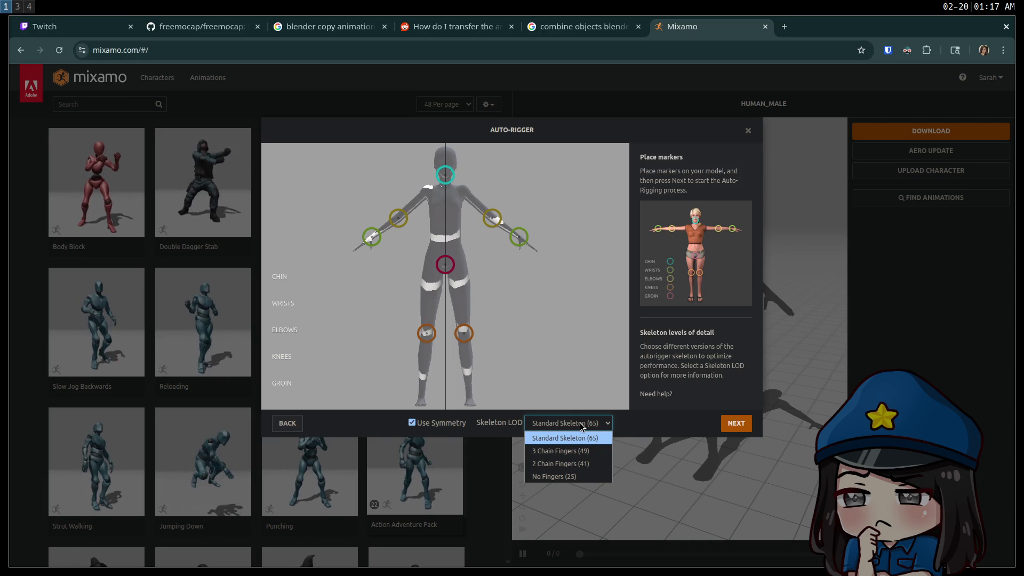
left_click(580, 423)
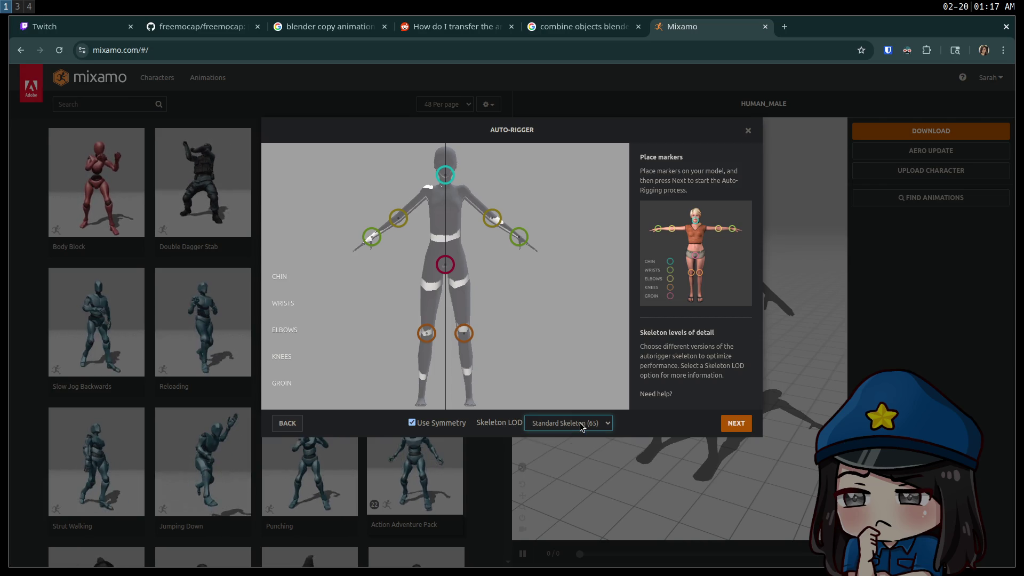
left_click(745, 424)
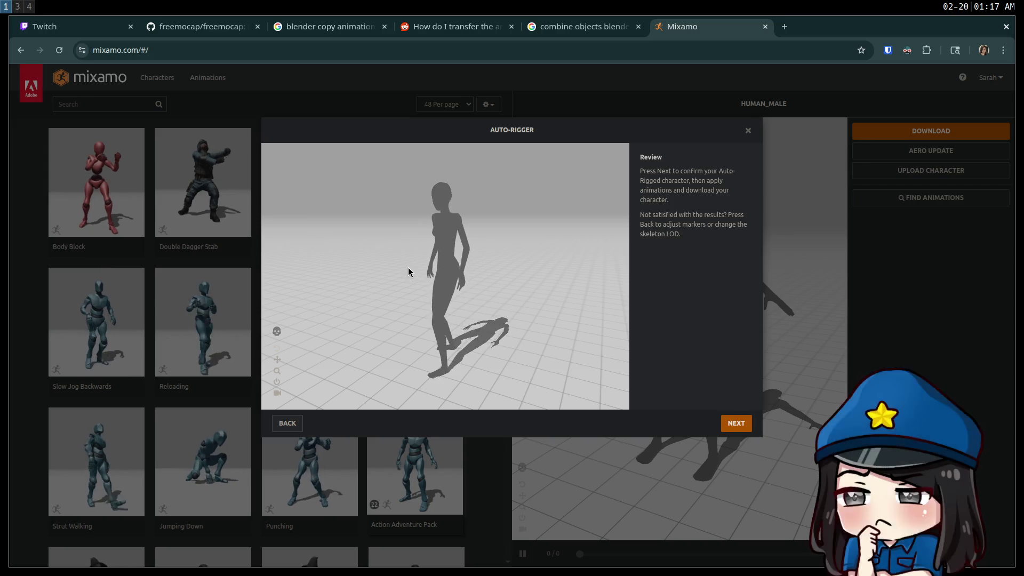
Step: Confirm the auto-rigged HUMAN_FEMALE on Review and proceed with it as the new character
left_click(736, 426)
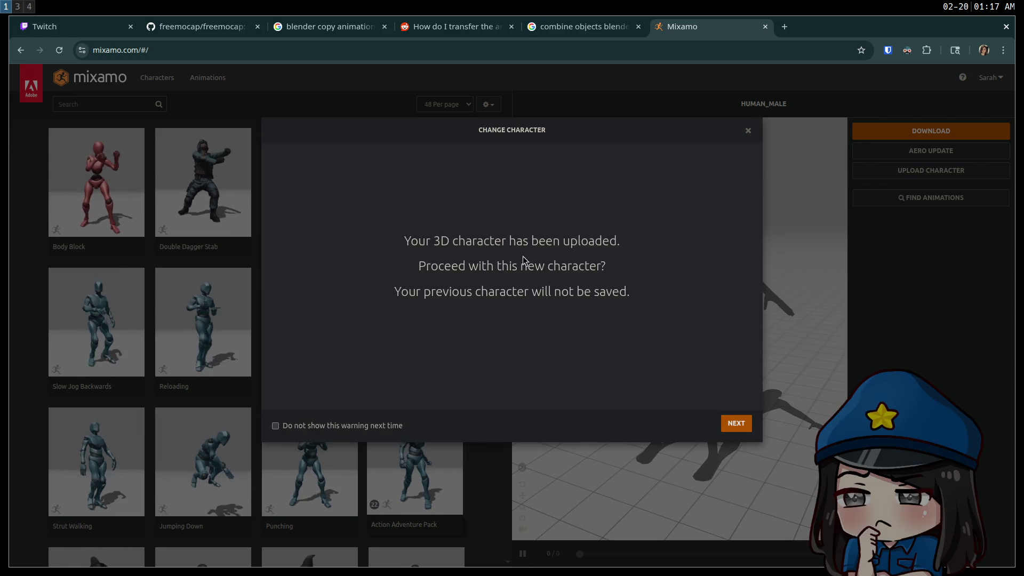
left_click(735, 425)
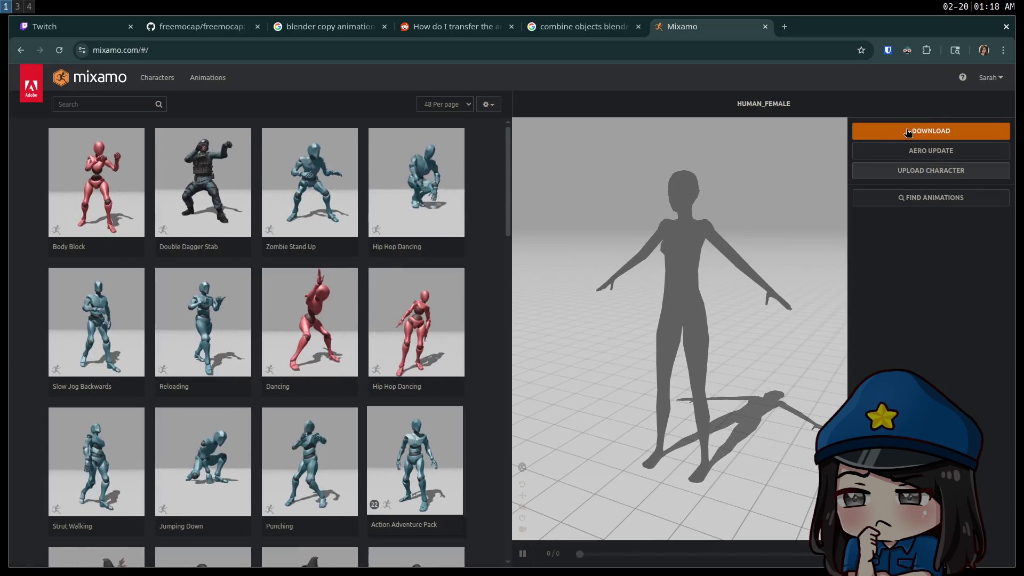
Step: Download the rigged HUMAN_FEMALE from Mixamo as FBX Binary in T-pose
left_click(905, 133)
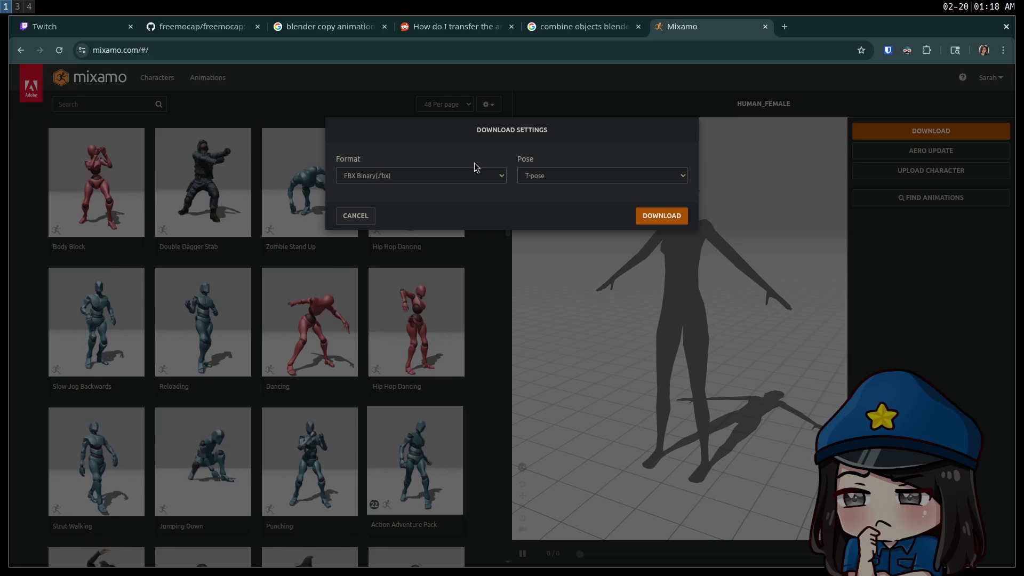
left_click(530, 175)
left_click(531, 175)
left_click(456, 176)
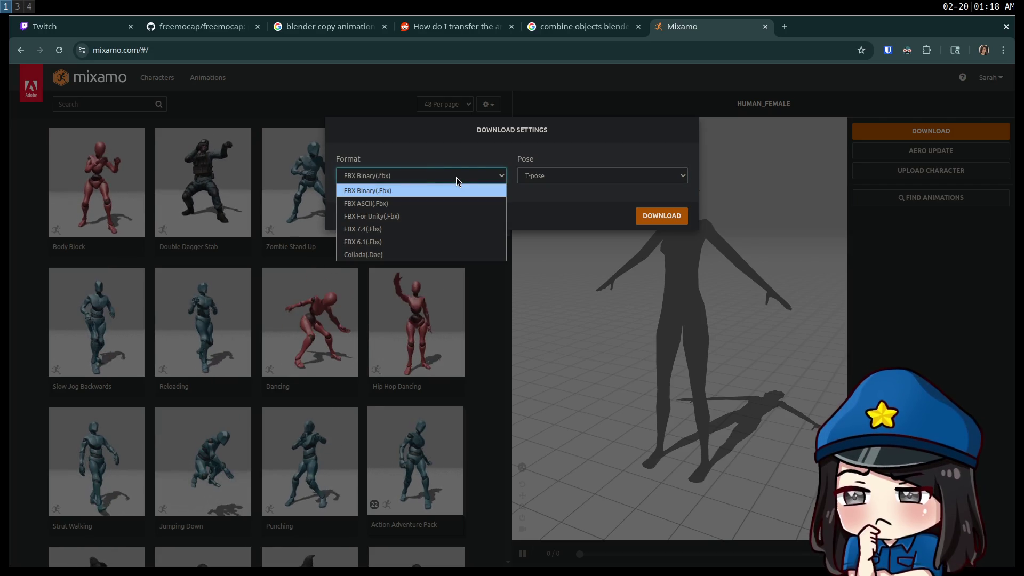
left_click(456, 177)
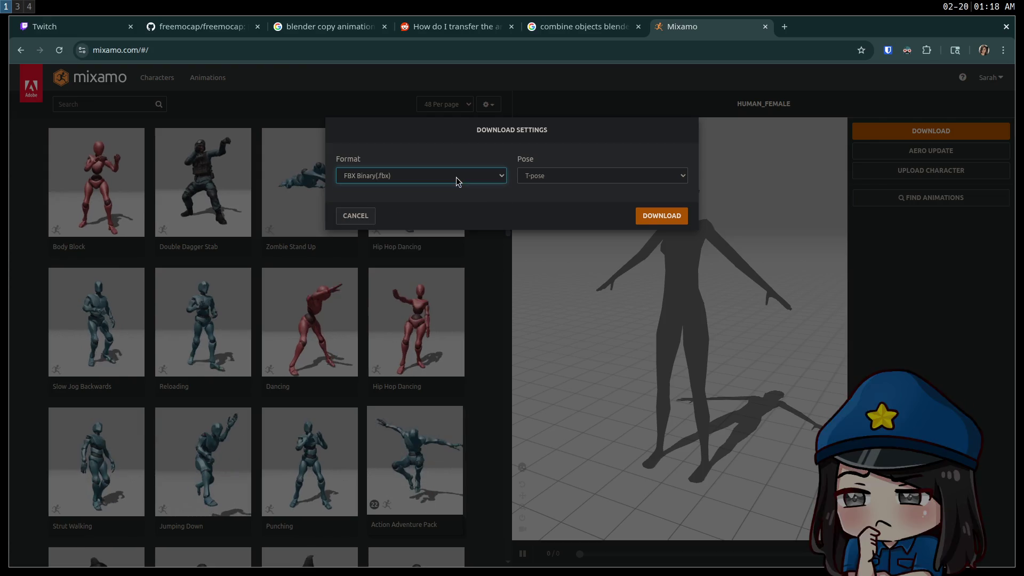
left_click(676, 219)
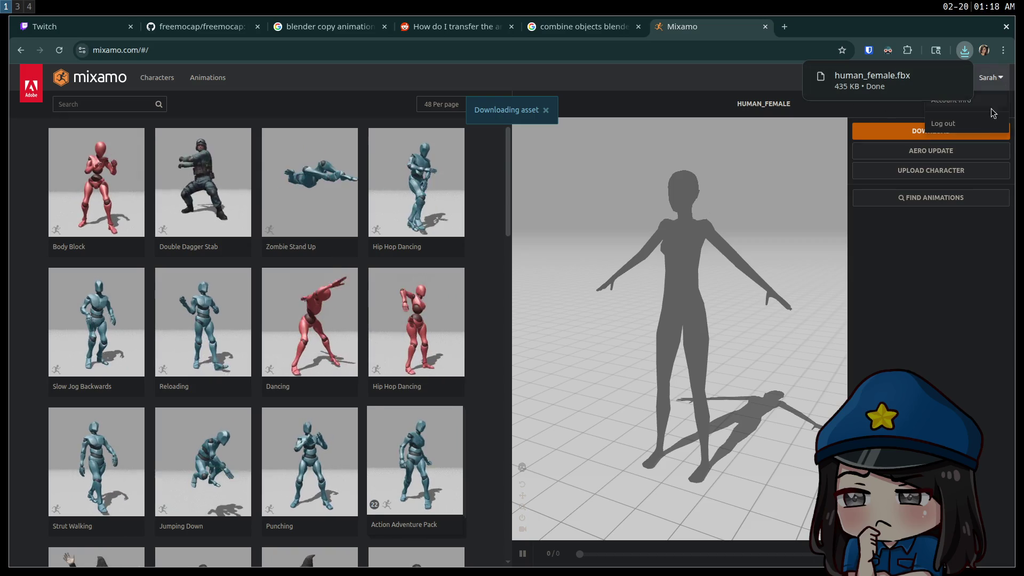
Step: Download HUMAN_FEMALE again as FBX Binary with Pose set to Original Pose
left_click(869, 132)
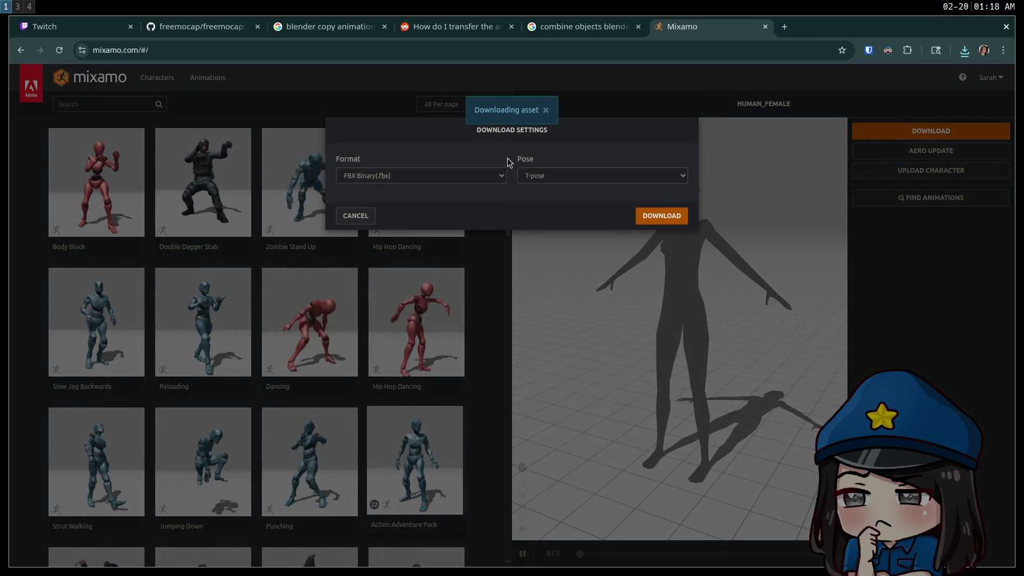
left_click(535, 177)
left_click(537, 204)
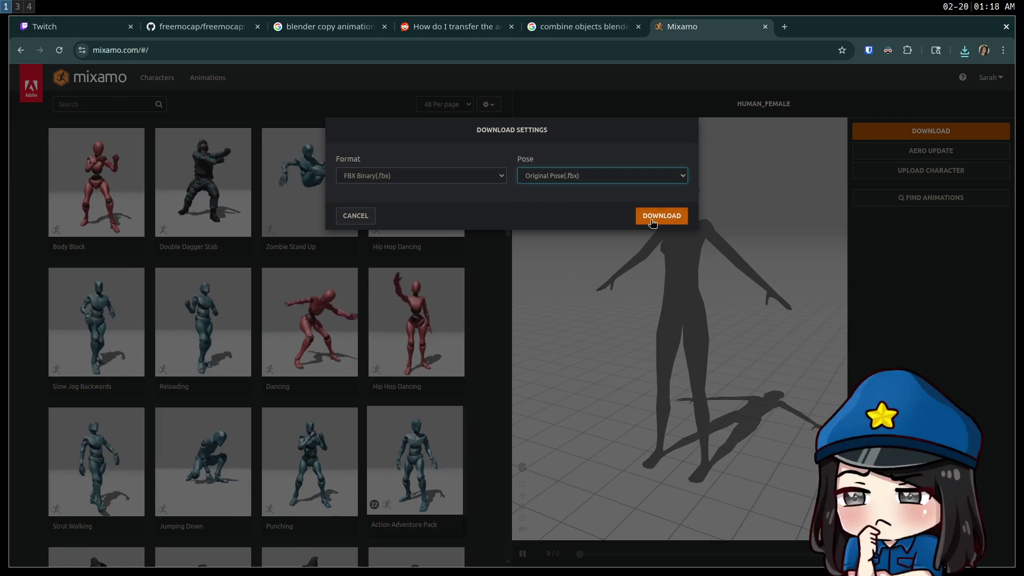
left_click(659, 217)
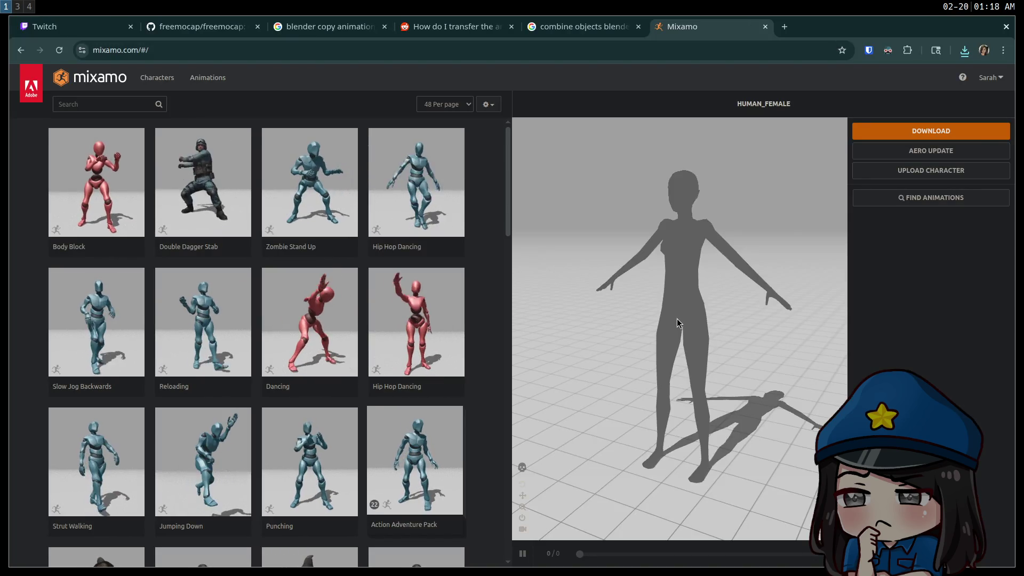
key("super+4")
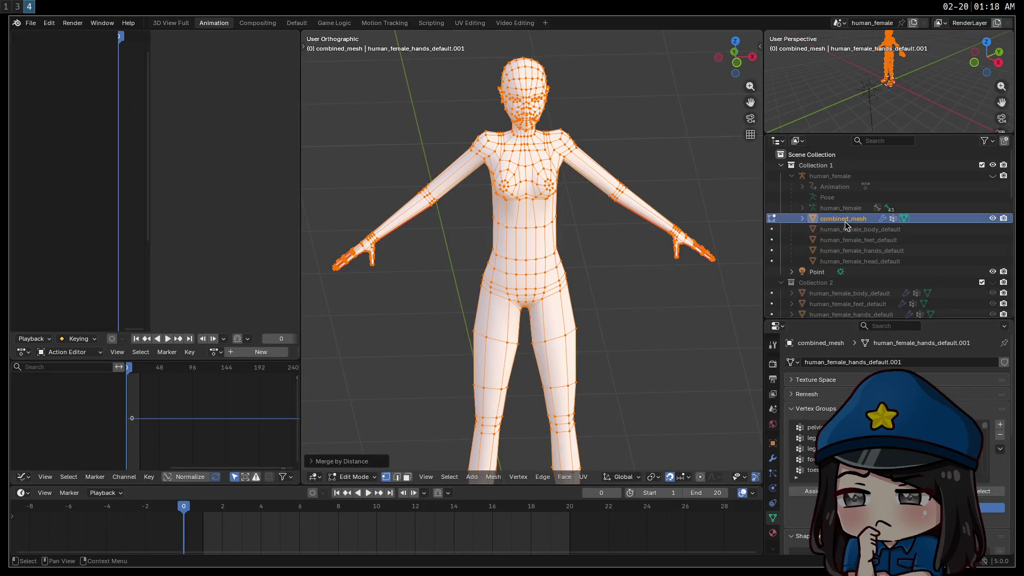
Step: Delete the old combined_mesh in Object Mode and start an FBX (.fbx) import
left_click(839, 219)
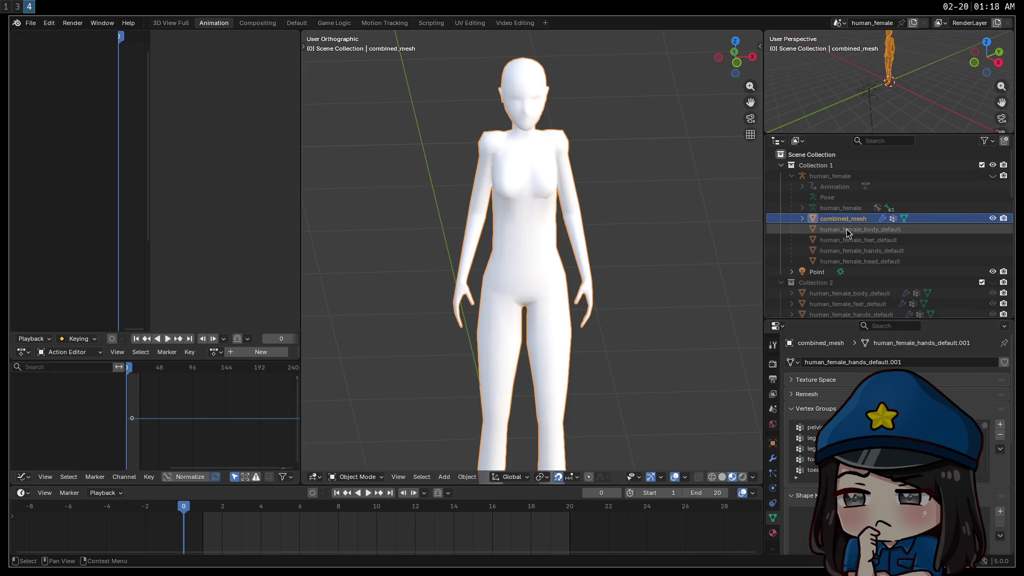
key("x")
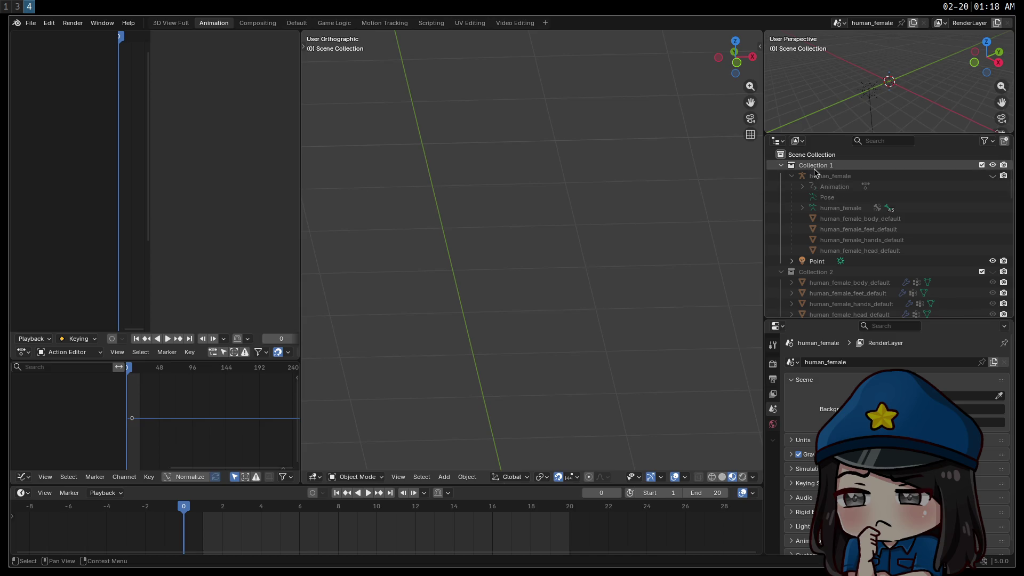
left_click(29, 24)
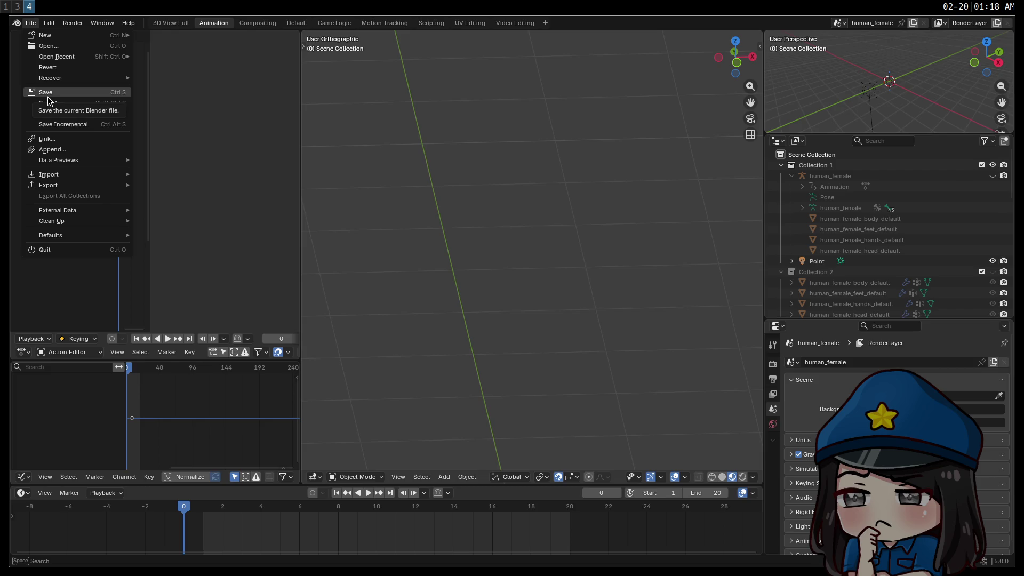
mouse_move(75, 174)
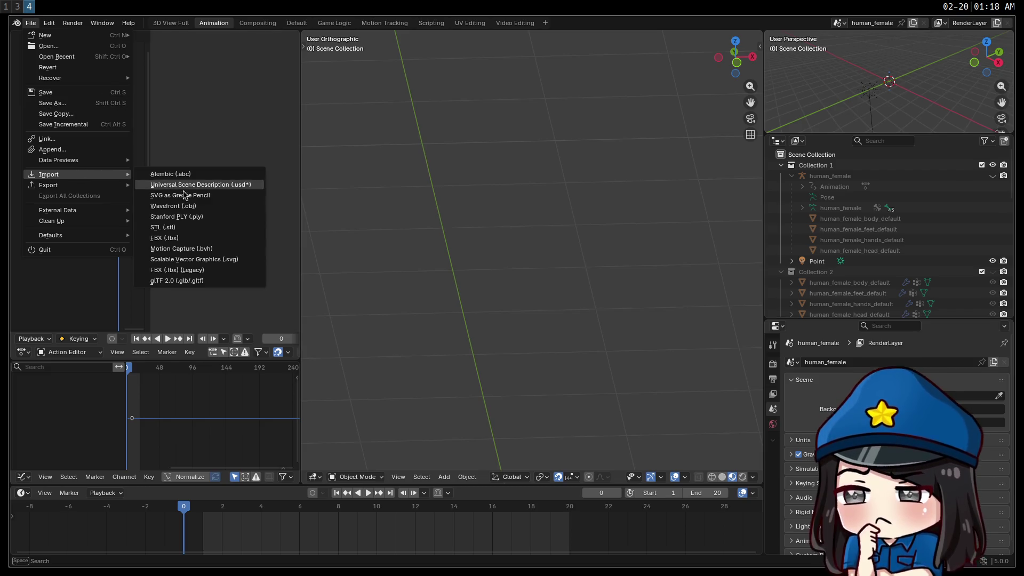
left_click(173, 239)
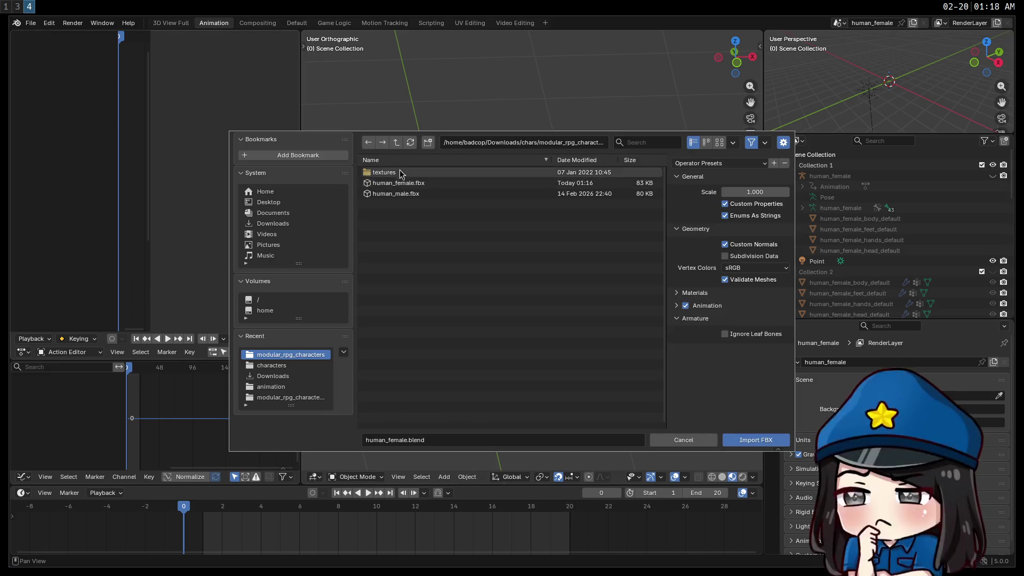
Step: Import human_female.fbx and human_female (1).fbx from the Downloads folder
left_click(261, 223)
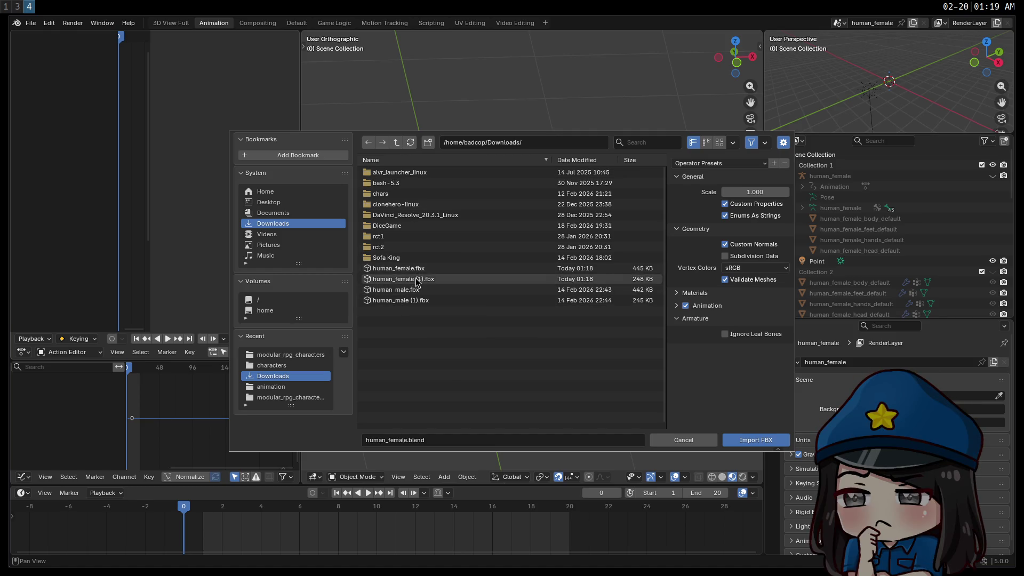
double_click(418, 278)
left_click(30, 23)
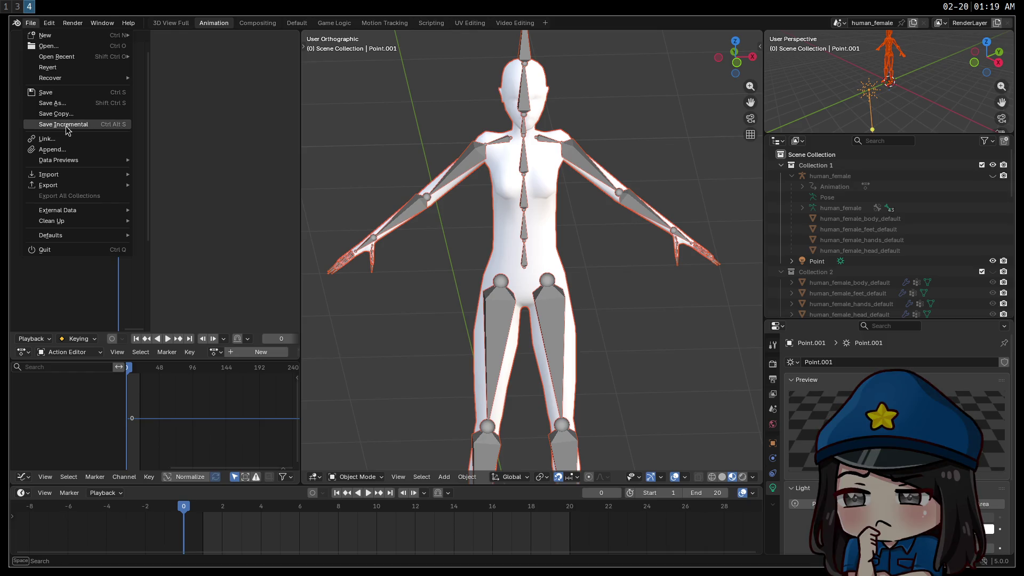
mouse_move(77, 178)
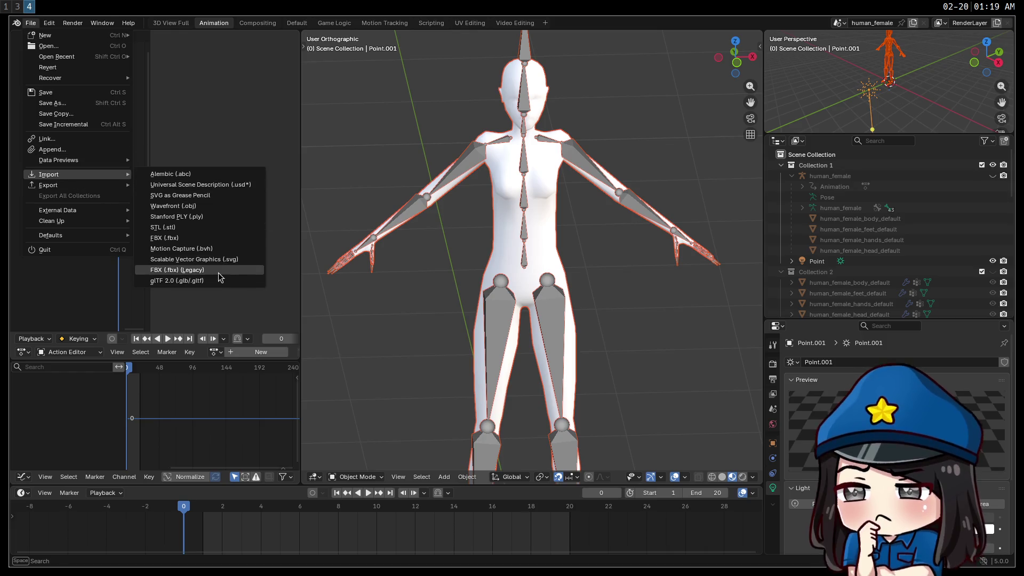
left_click(196, 243)
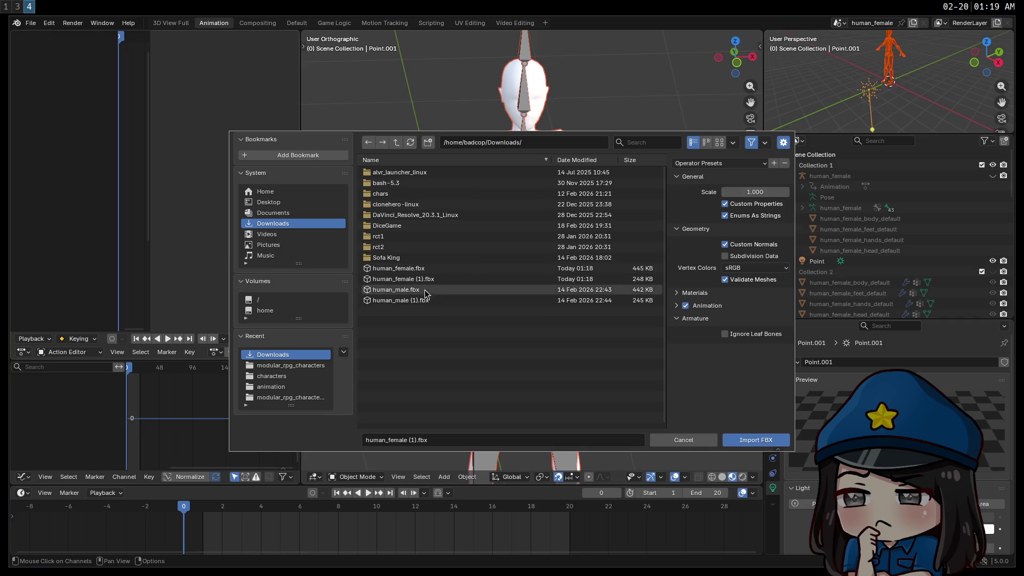
double_click(401, 269)
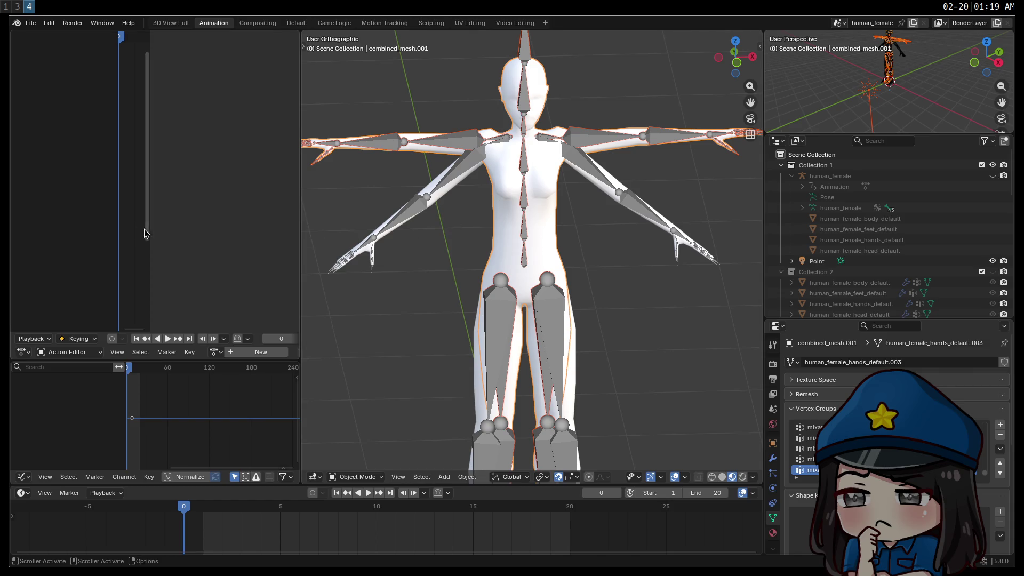
Step: Zoom out and orbit to view both rigs, then select Armature.001 in the Outliner
left_click_drag(147, 228, 162, 228)
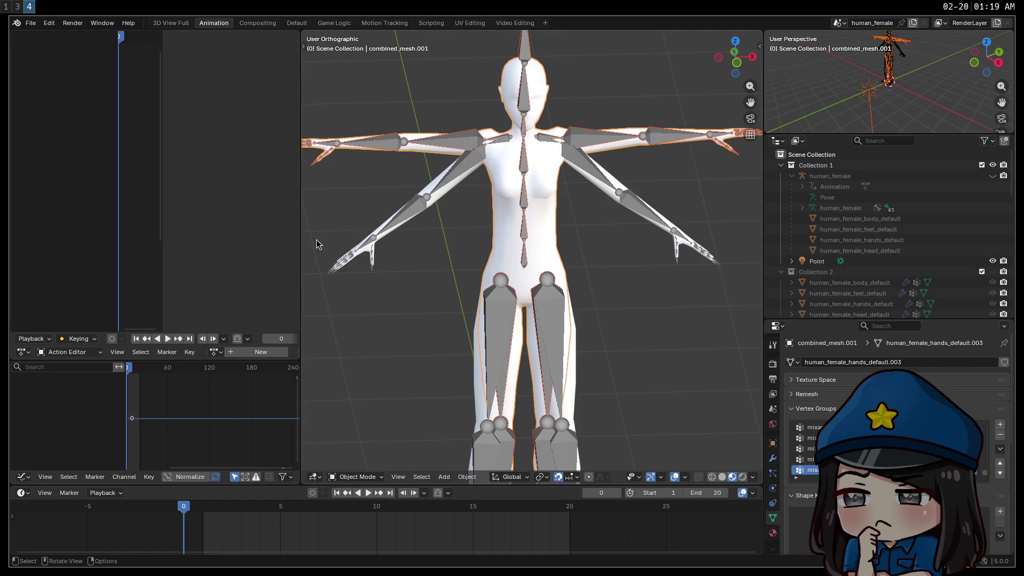
mouse_move(301, 239)
left_mouse_down()
mouse_move(263, 230)
mouse_move(289, 234)
left_mouse_up()
scroll(432, 291, "down", 4)
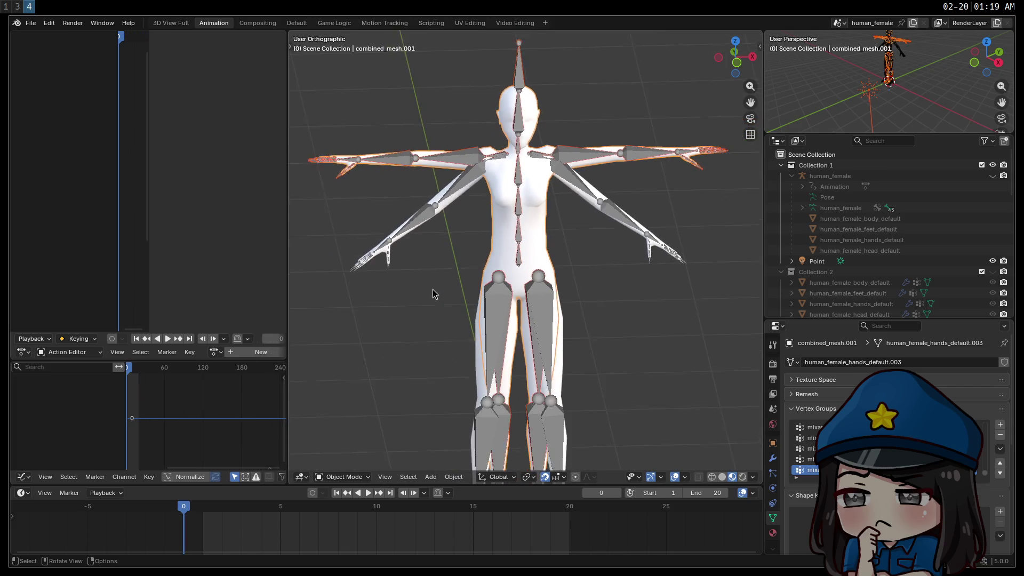
middle_click_drag(447, 303, 530, 307)
scroll(949, 260, "down", 10)
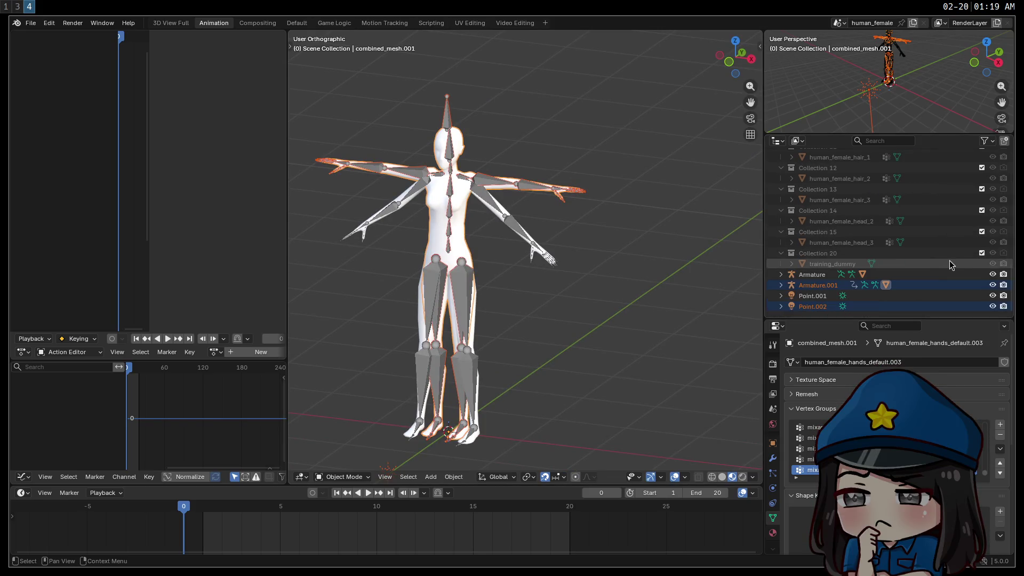
left_click(871, 284)
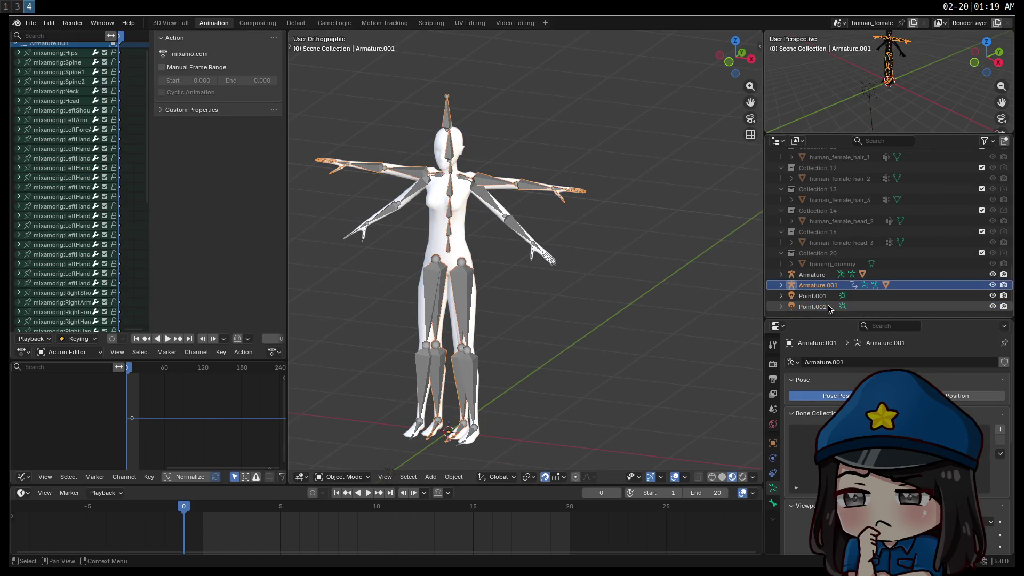
left_click(828, 311)
left_click(821, 285)
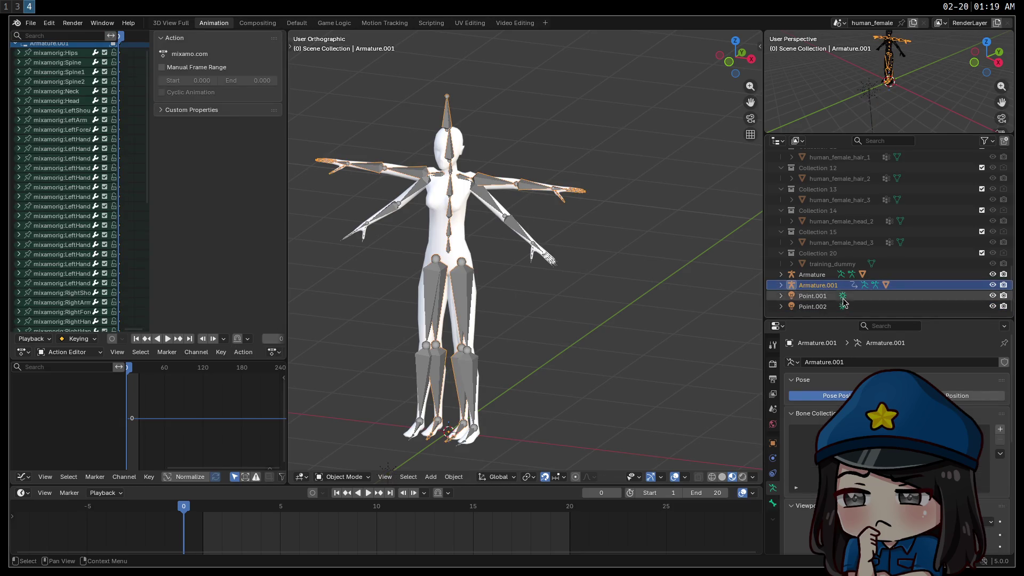
Step: Rename Armature.001 to 'Armature.001 TEMP', then select the main Armature
left_click(814, 274)
left_click(814, 284)
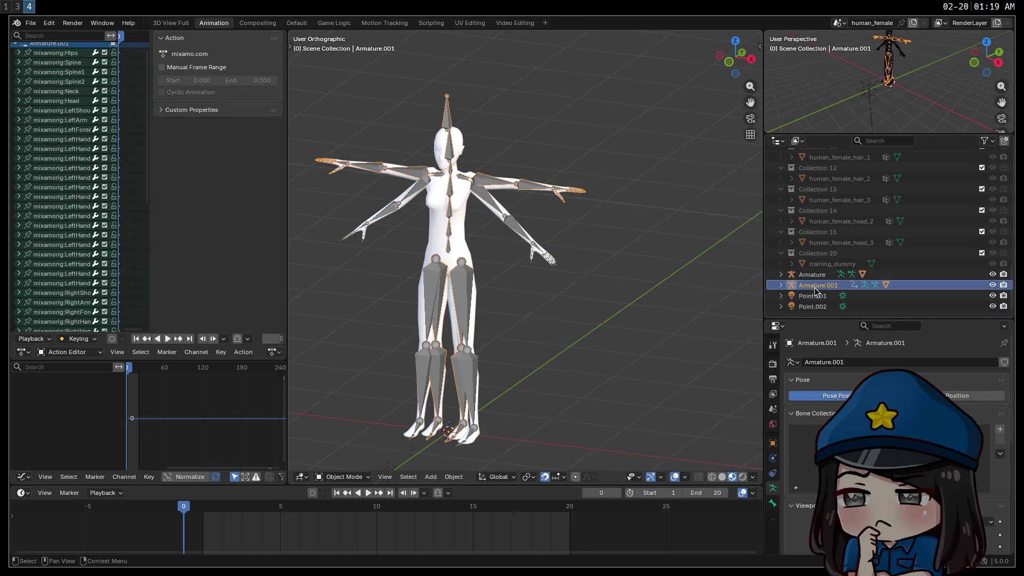
double_click(832, 286)
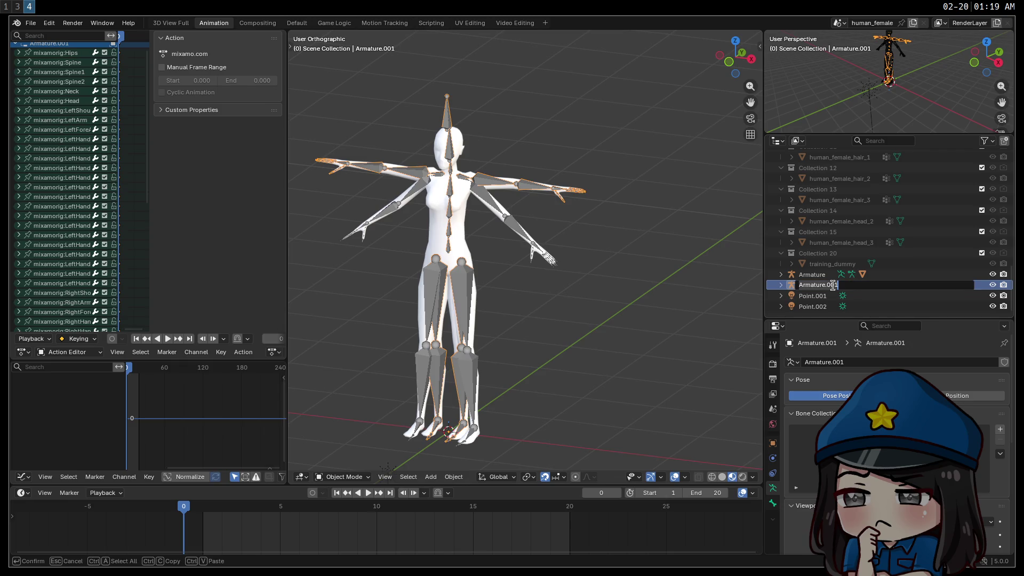
type("TEMP")
key("Return")
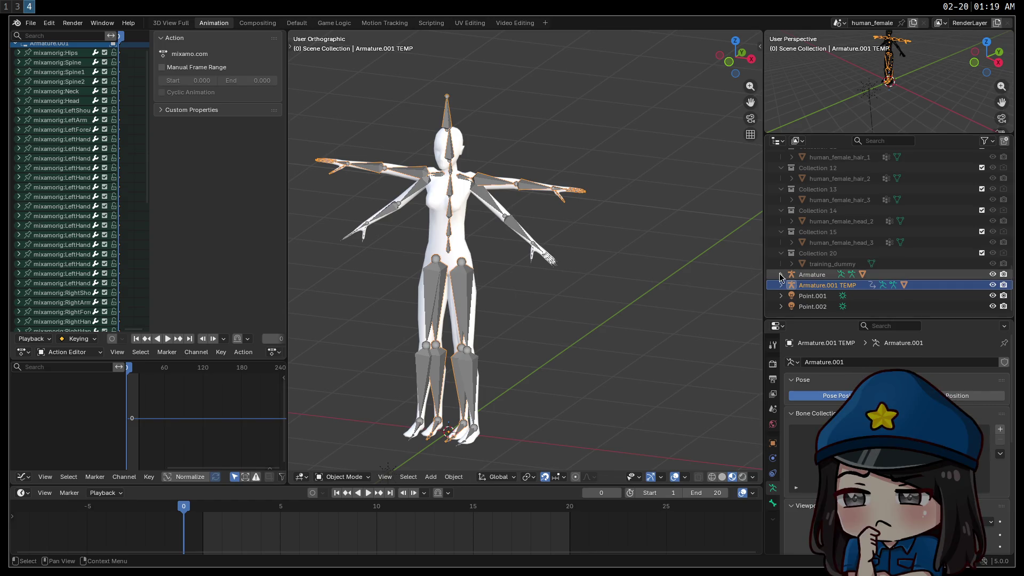
left_click(814, 276)
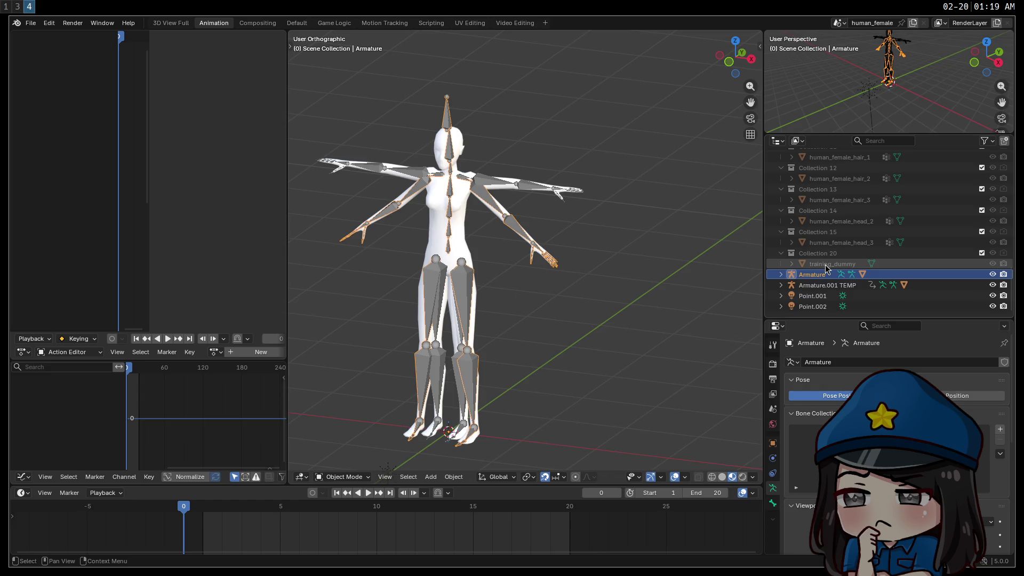
scroll(837, 277, "up", 1)
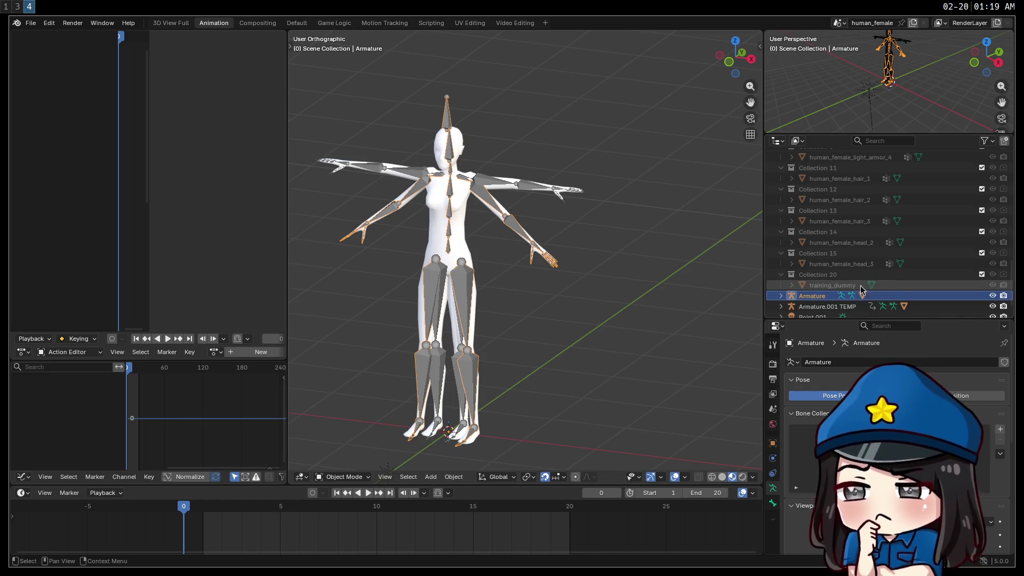
left_click(850, 287)
scroll(847, 272, "up", 6)
scroll(843, 256, "up", 12)
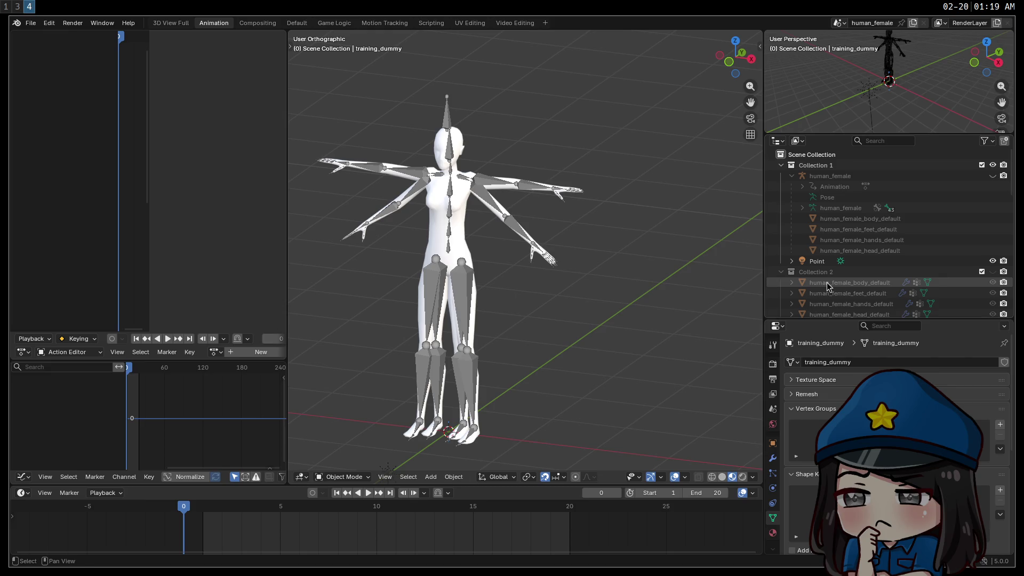
left_click(823, 223, "shift")
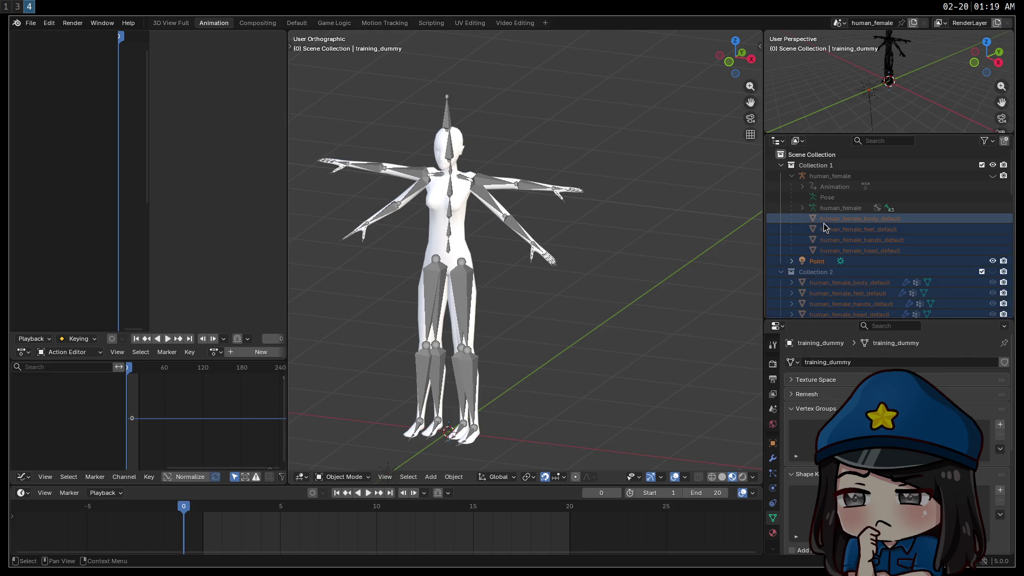
right_click(842, 221)
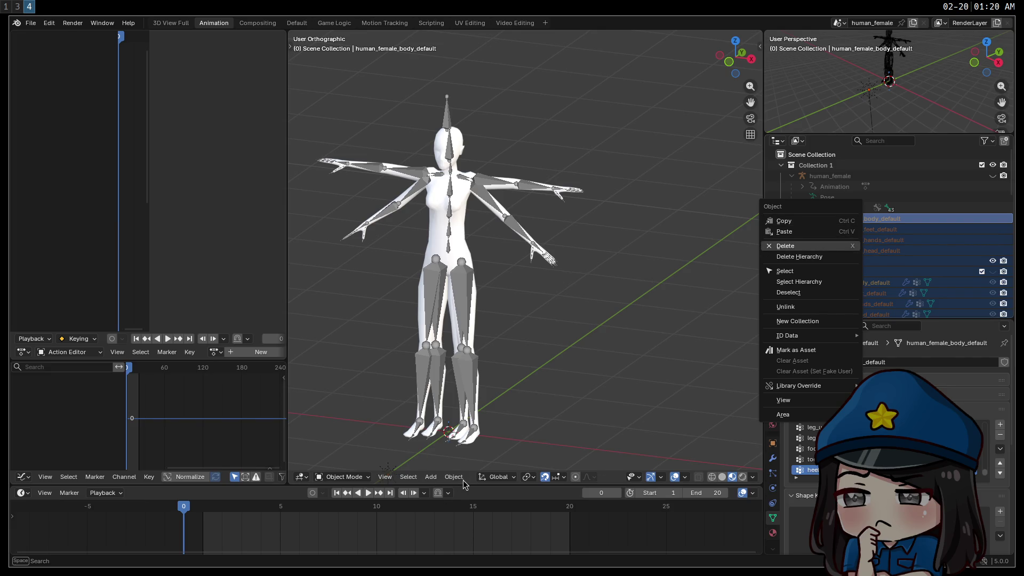
key("Tab")
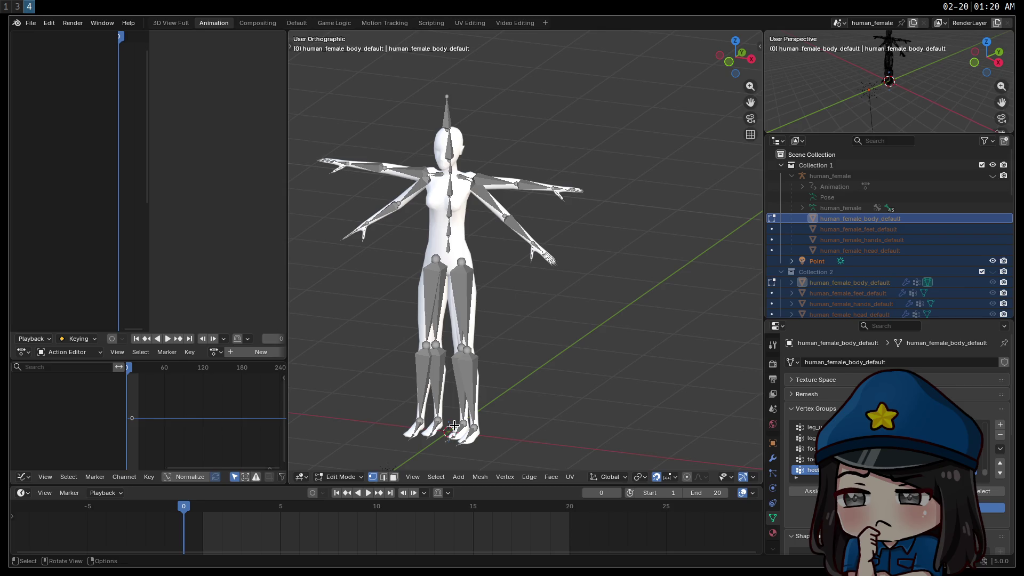
key("Tab")
left_click(352, 478)
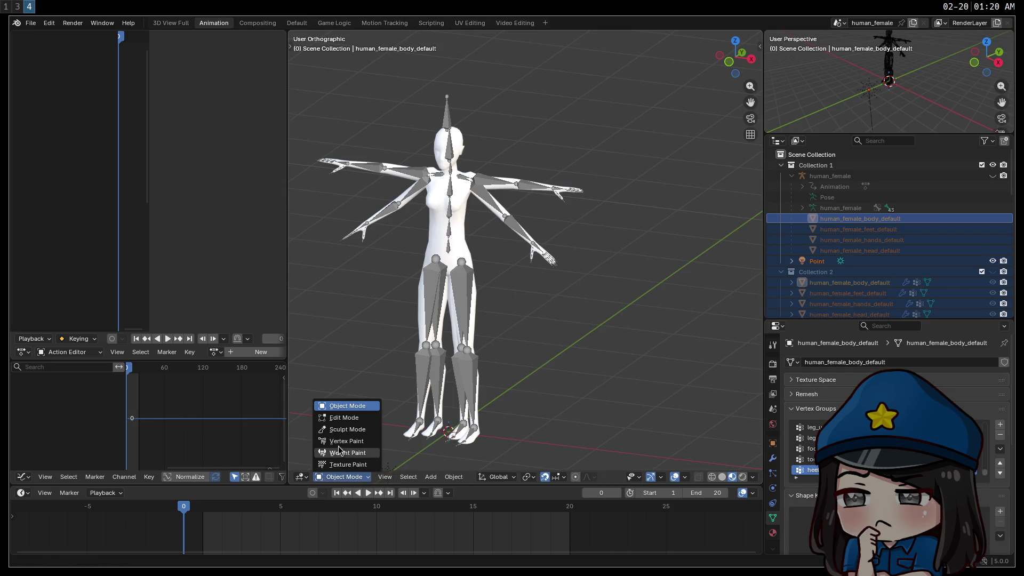
left_click(452, 479)
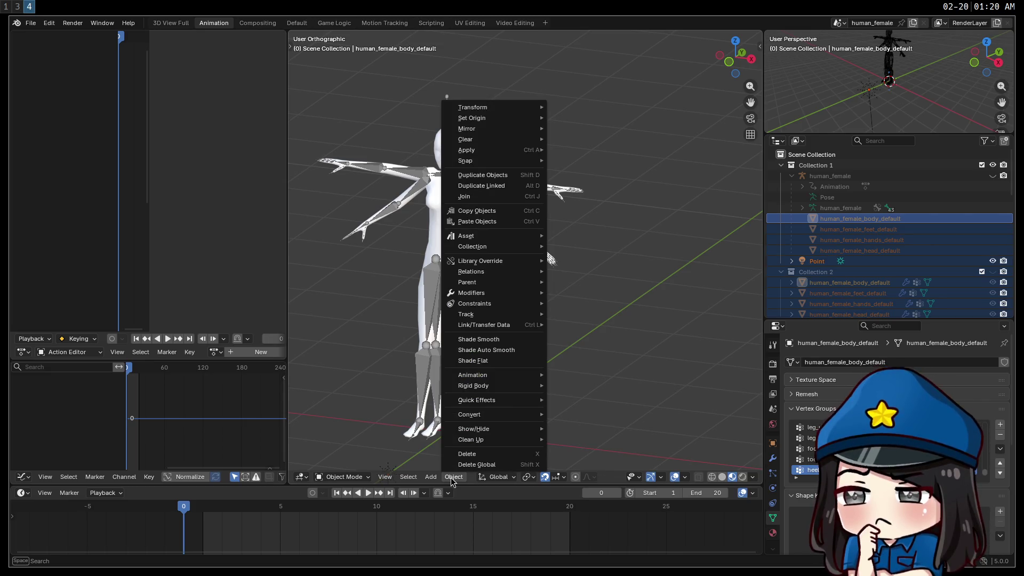
left_click(451, 479)
left_click(387, 480)
left_click(387, 480)
left_click(406, 478)
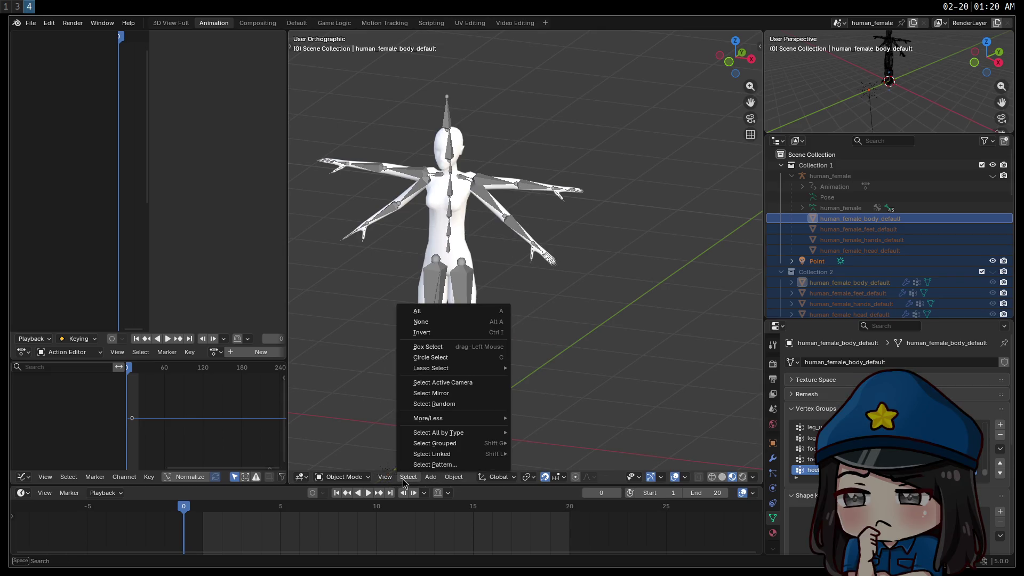
left_click(403, 481)
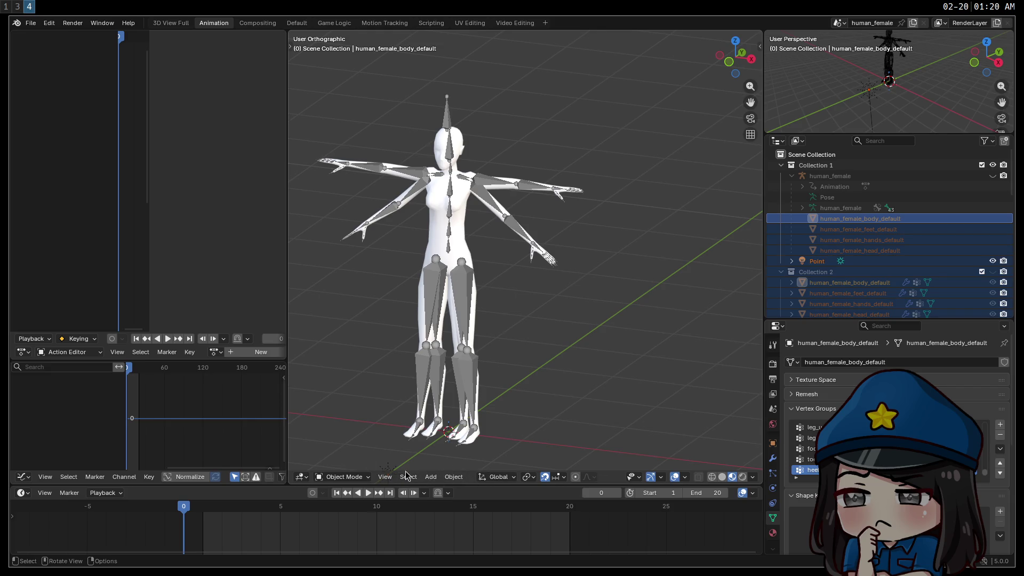
left_click(812, 261)
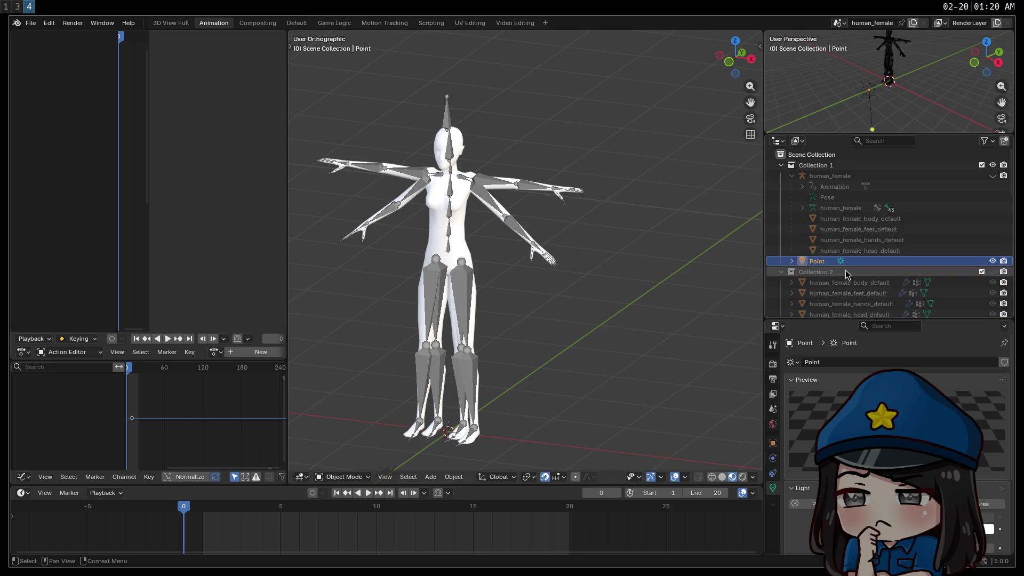
left_click(832, 219)
left_click(829, 285)
scroll(837, 286, "down", 5)
scroll(852, 284, "down", 5)
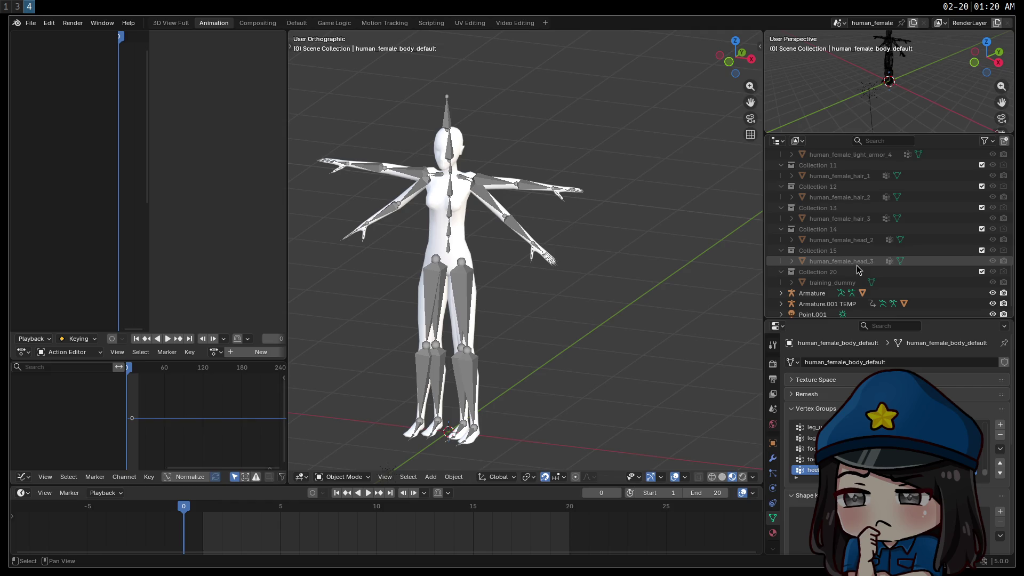
Step: Parent light_armor_4 through human_female_head_3 to the Armature with Automatic Weights
left_click(856, 265, "shift")
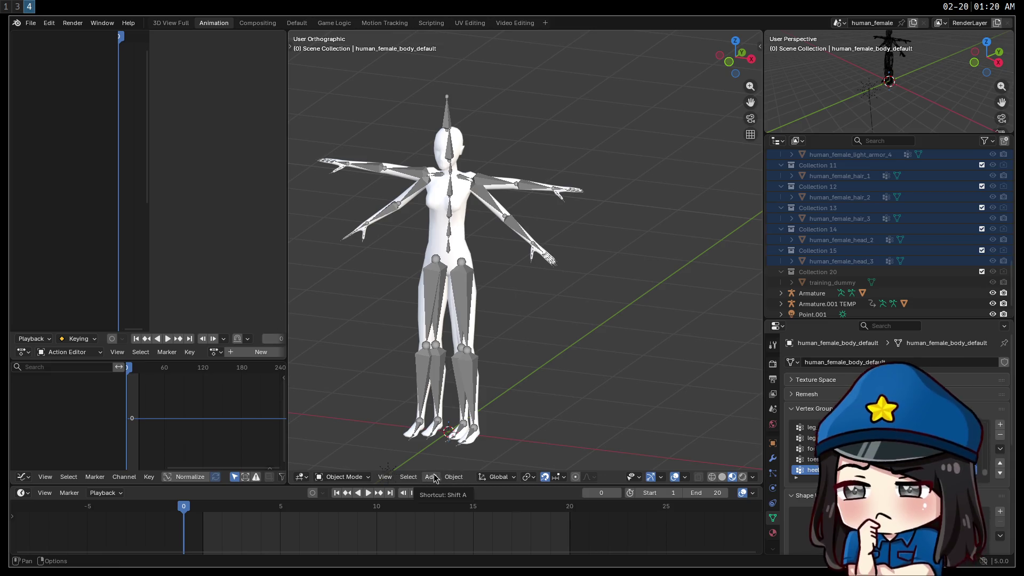
left_click(454, 477)
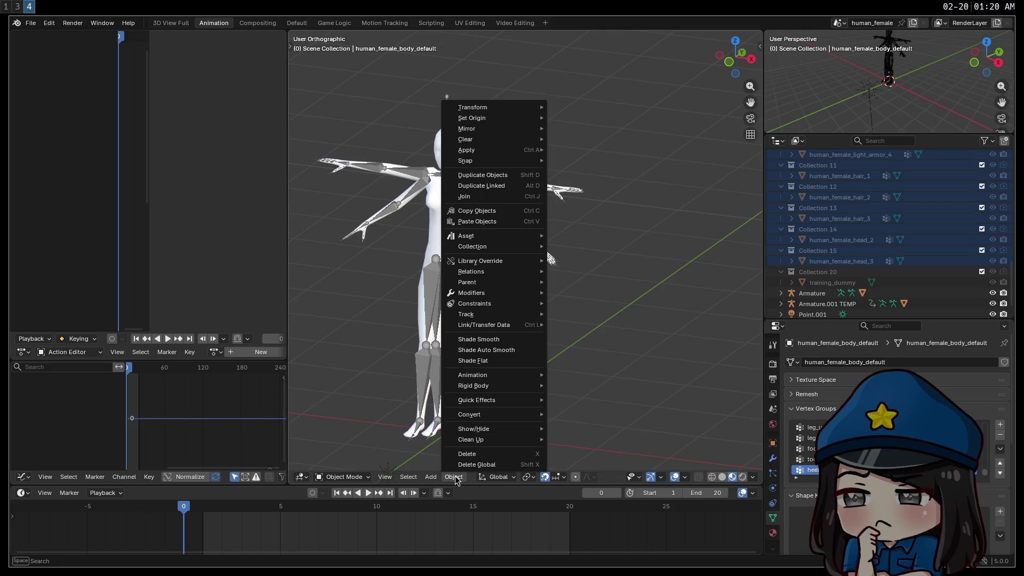
mouse_move(498, 284)
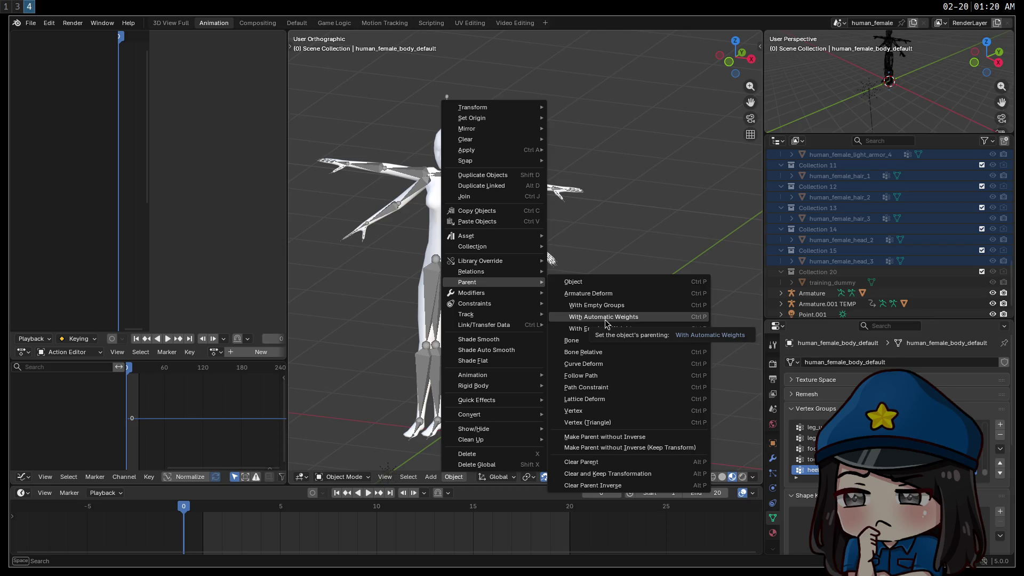
left_click(820, 297)
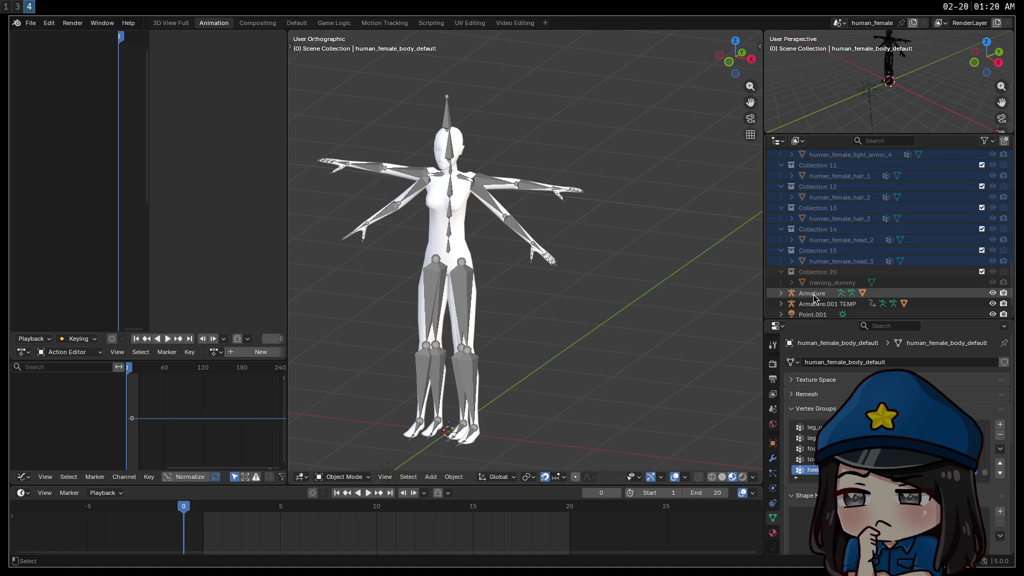
left_click(812, 294)
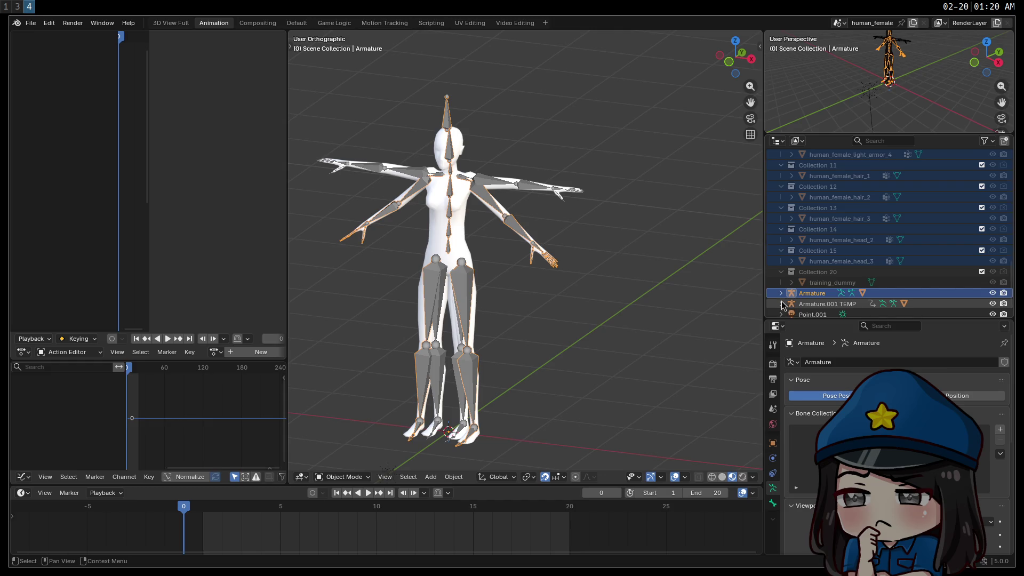
left_click(454, 481)
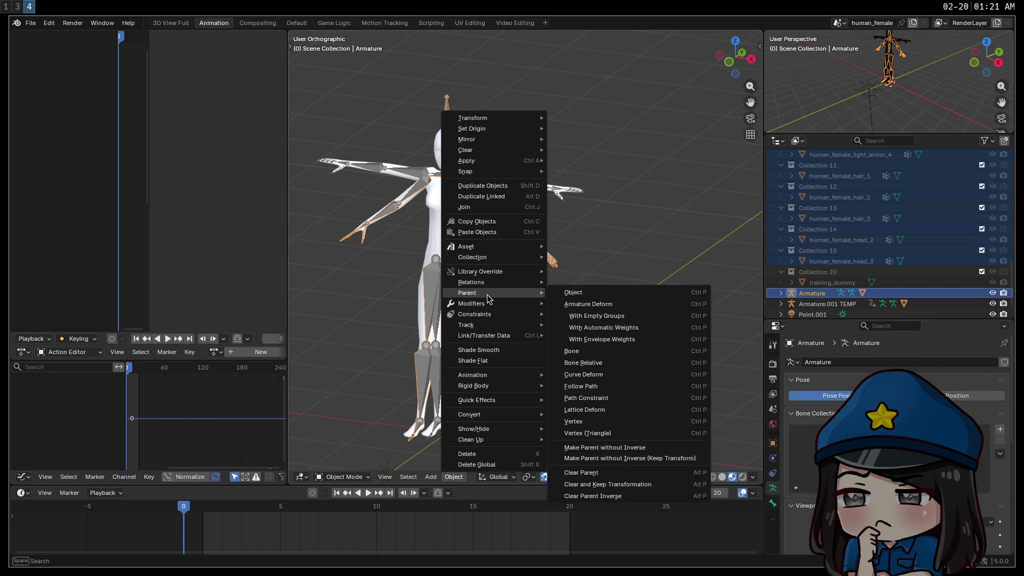
left_click(628, 329)
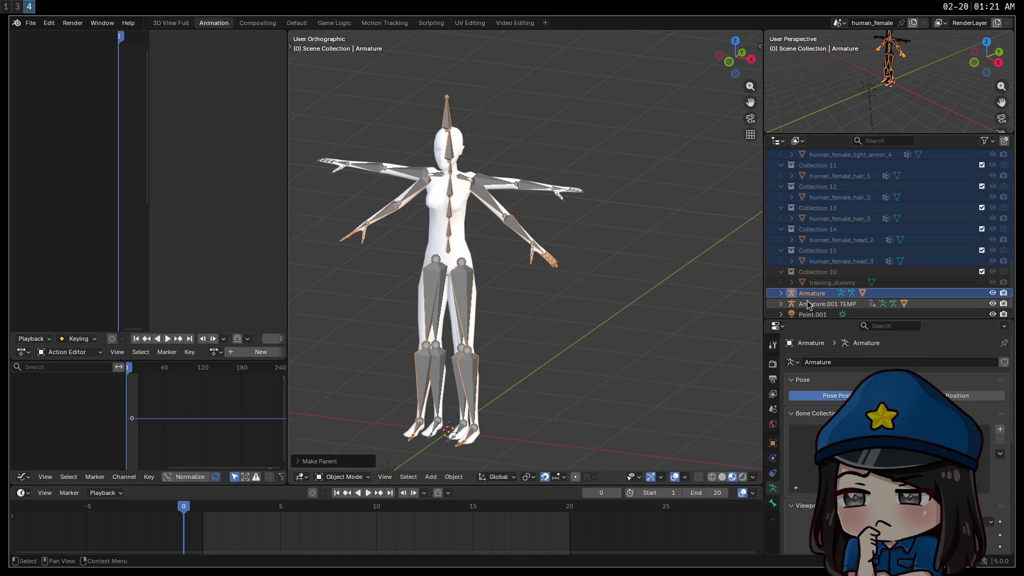
scroll(784, 296, "down", 3)
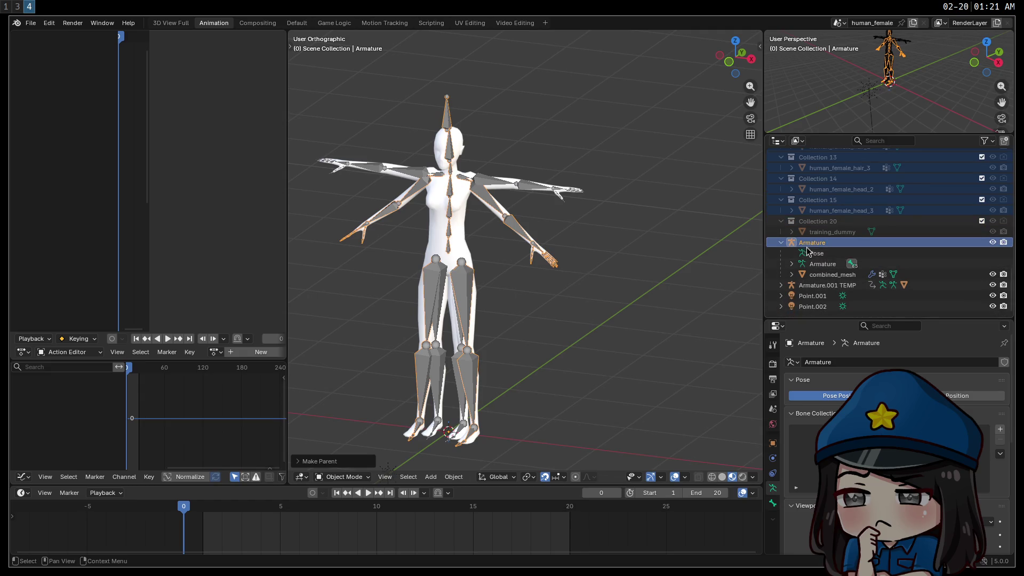
left_click(304, 461)
left_click(299, 420)
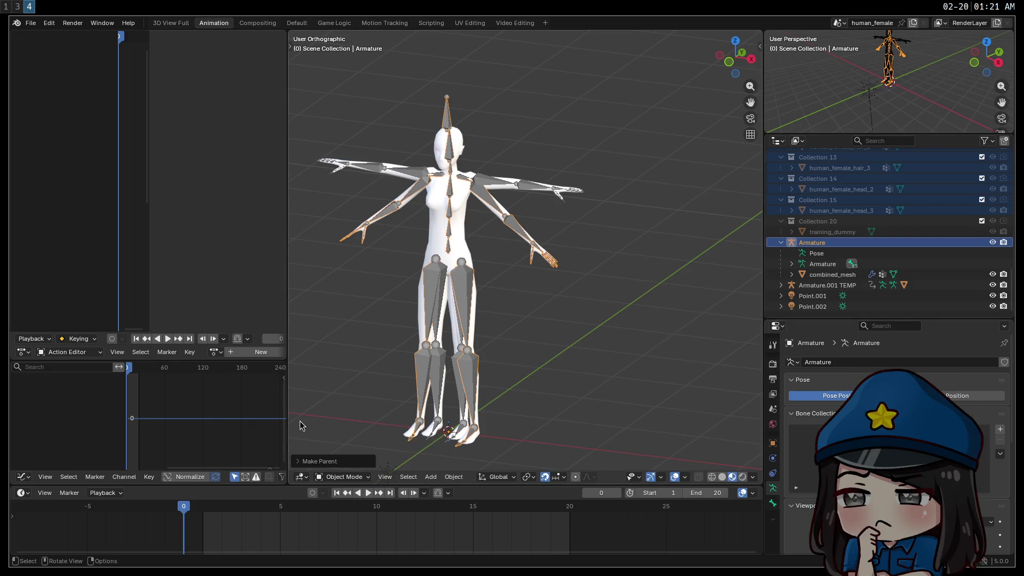
scroll(849, 247, "up", 10)
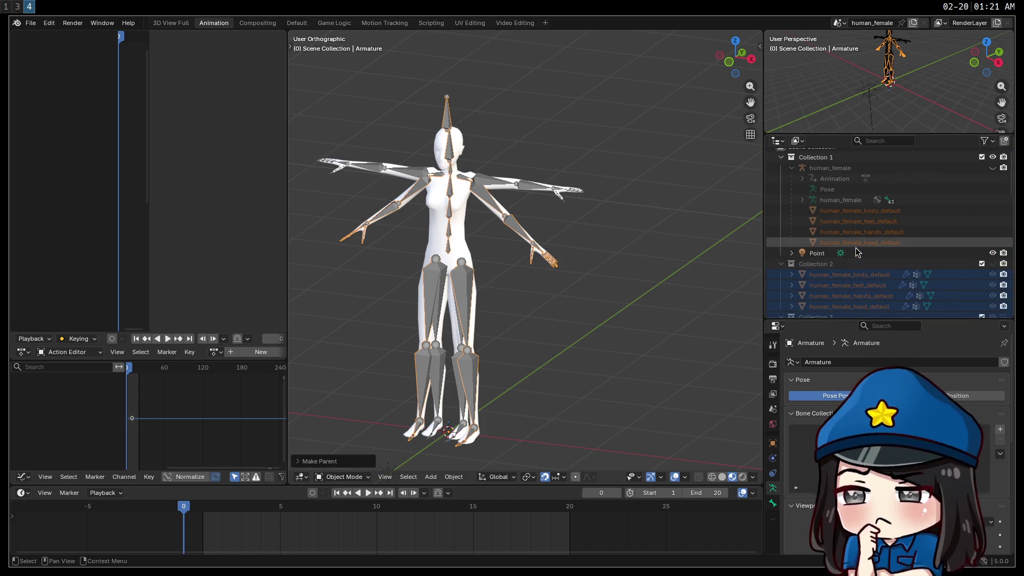
Step: Parent the default body, feet, hands and head_3 meshes with Automatic Weights, then activate Collection 20
scroll(838, 236, "up", 1)
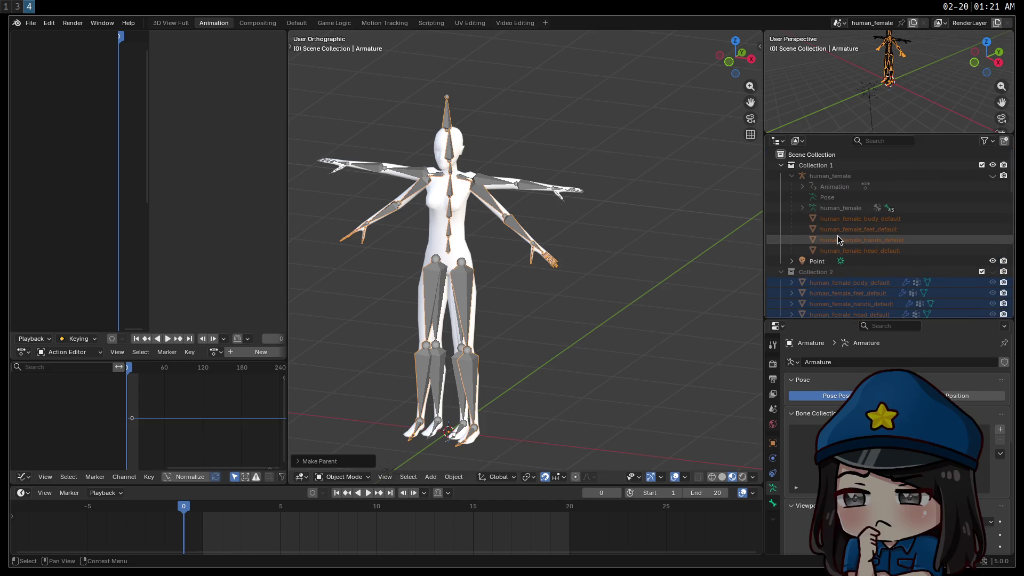
scroll(853, 249, "down", 2)
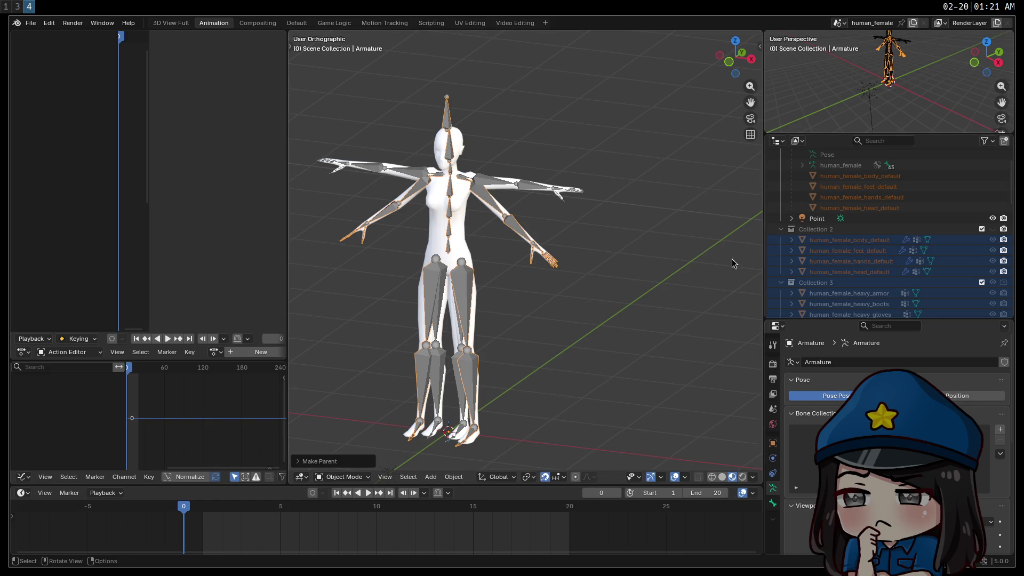
scroll(864, 269, "down", 7)
scroll(864, 273, "up", 10)
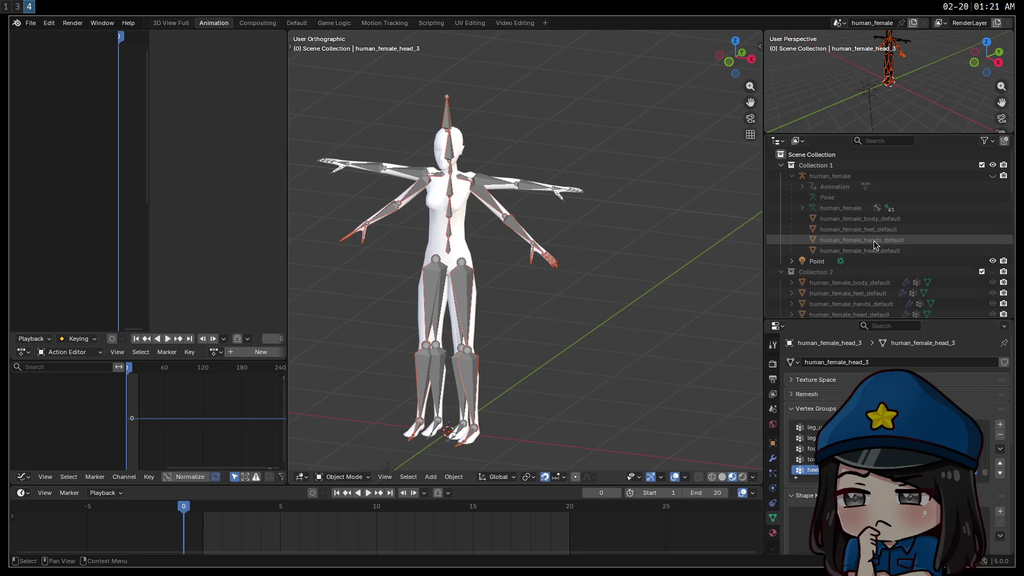
left_click(843, 219)
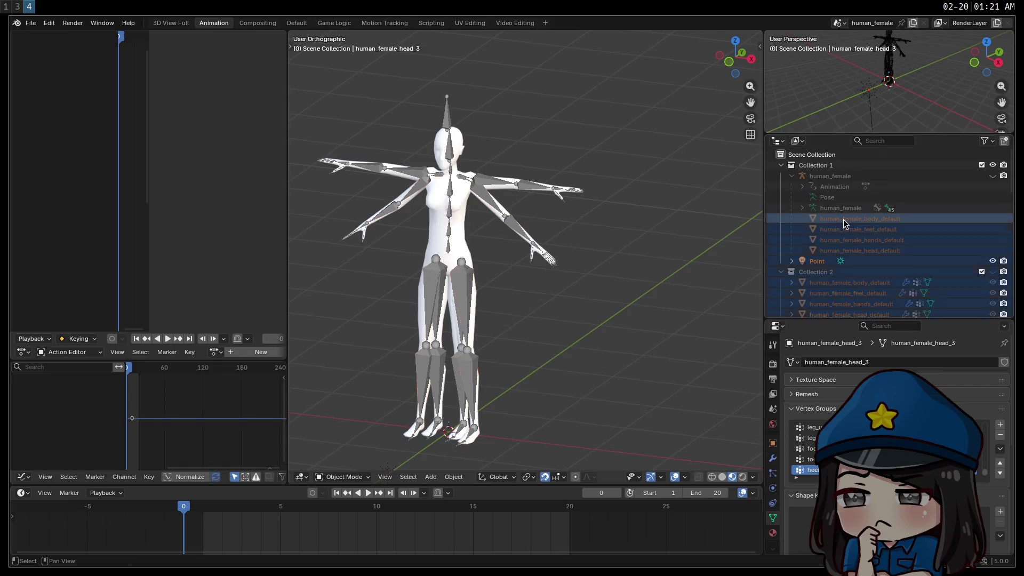
left_click(455, 478)
mouse_move(501, 282)
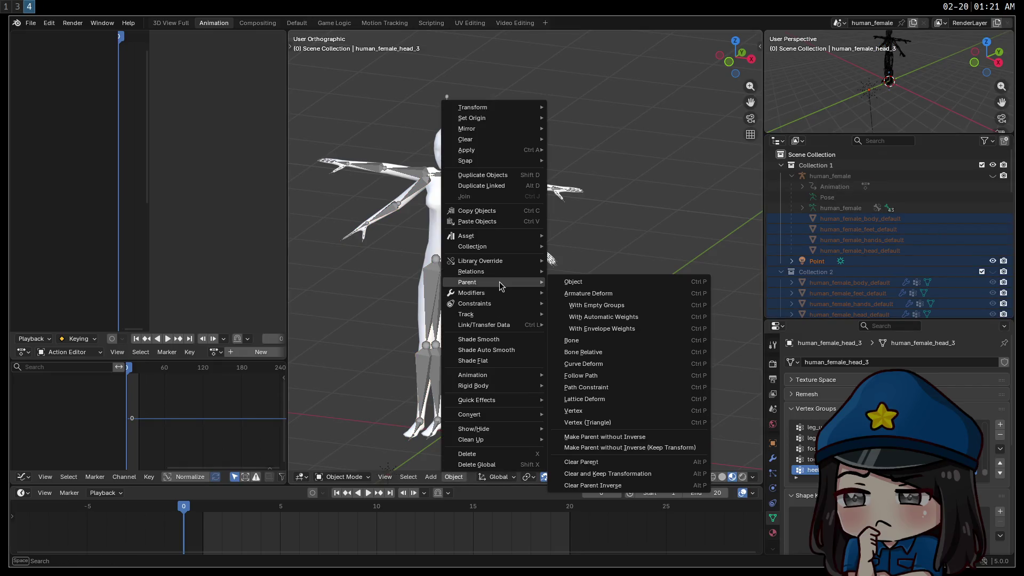
left_click(617, 318)
scroll(880, 230, "down", 2)
scroll(880, 230, "down", 10)
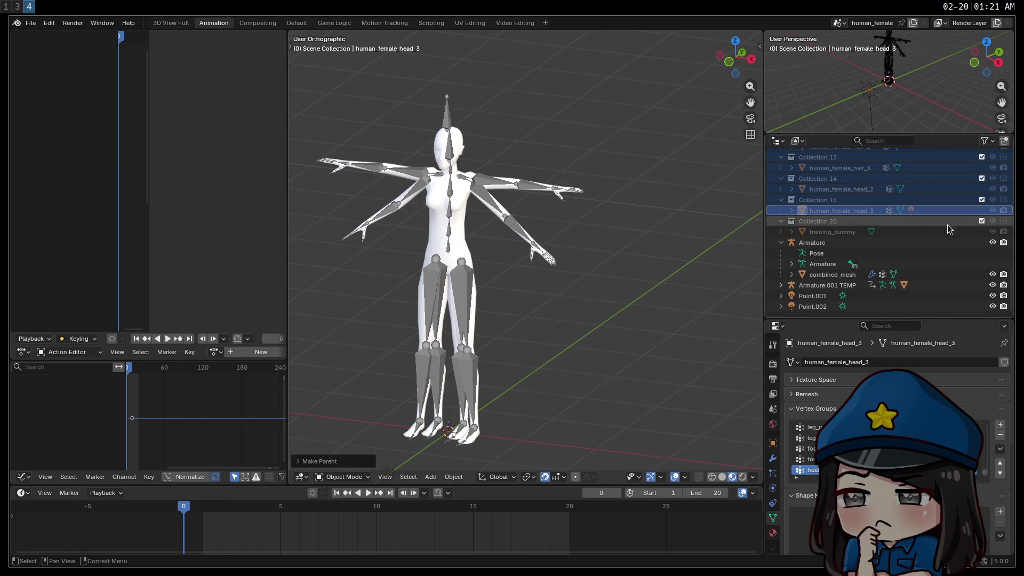
left_click(810, 224)
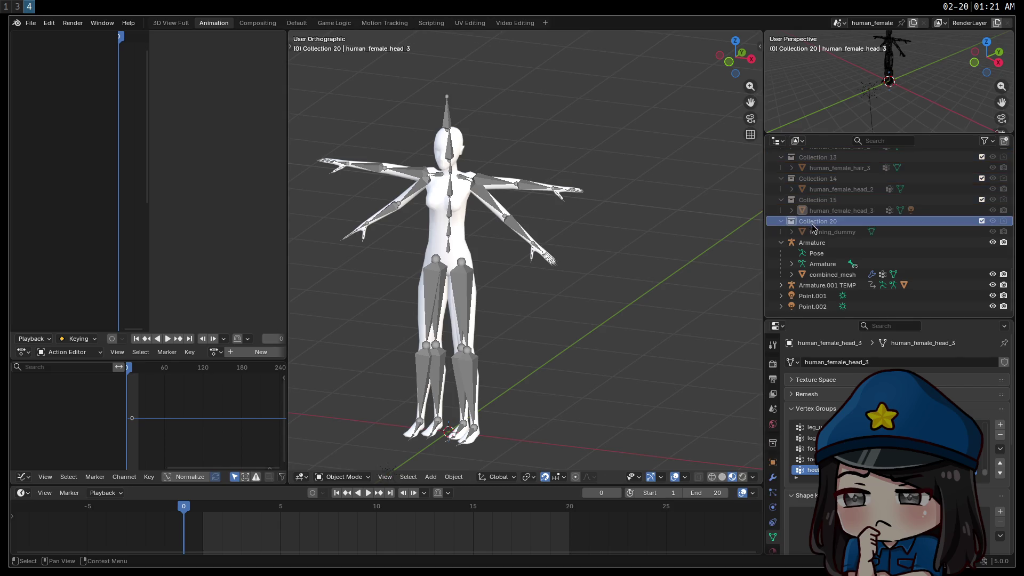
Step: Show all hidden objects in Collection 2 via its Visibility menu
scroll(813, 230, "up", 10)
left_click(816, 263)
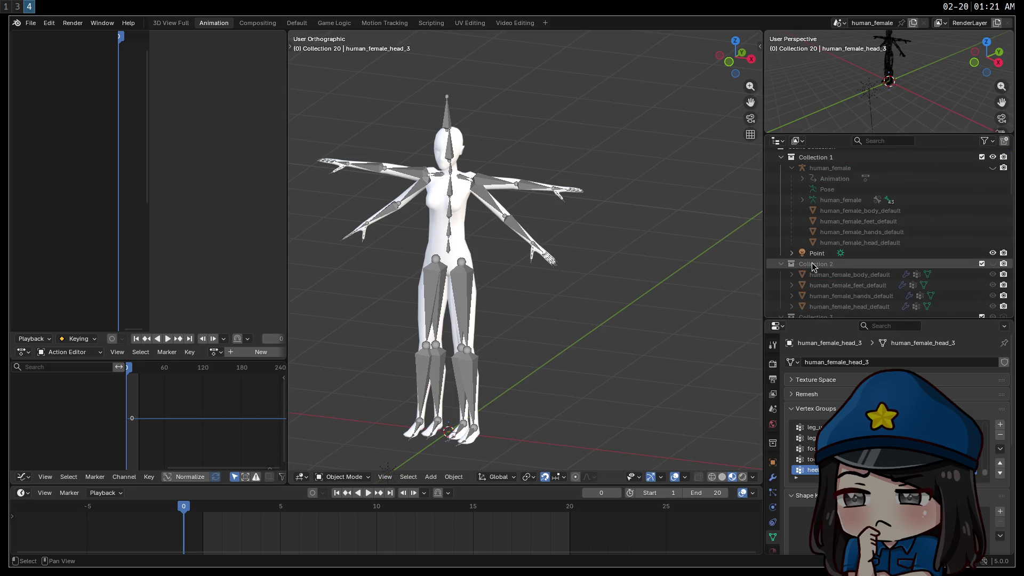
right_click(814, 266)
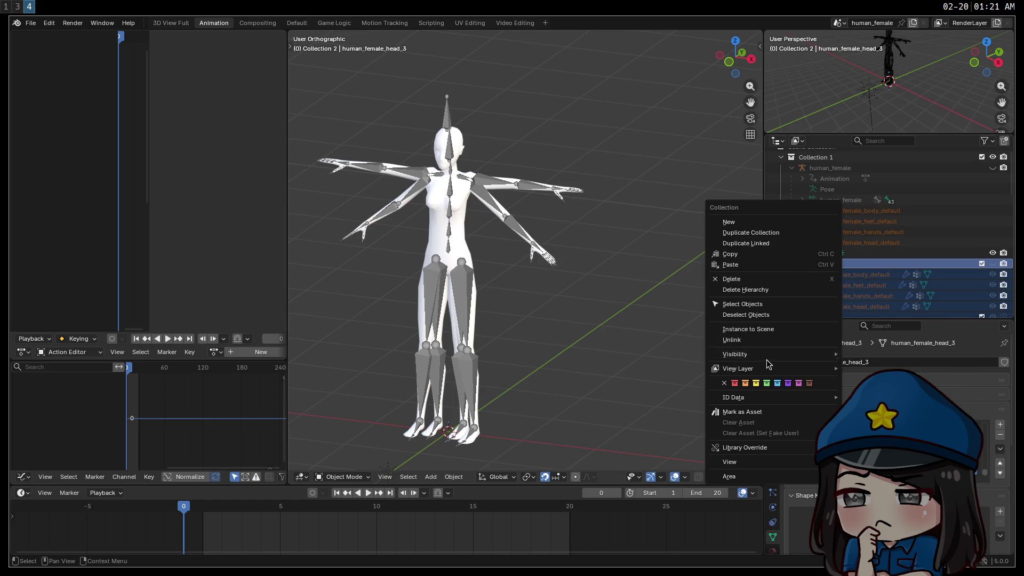
mouse_move(817, 360)
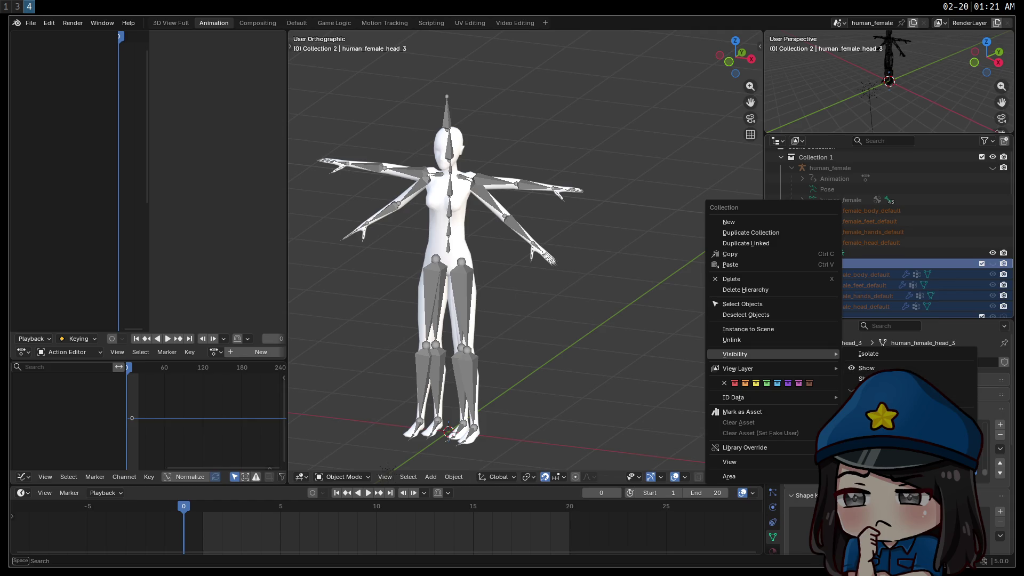
left_click(864, 368)
right_click(811, 266)
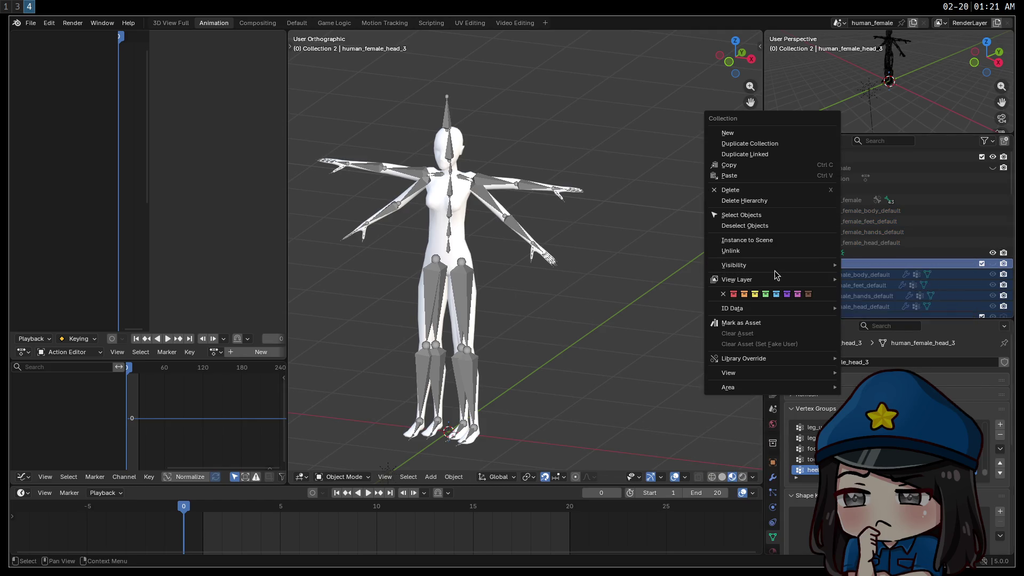
mouse_move(776, 267)
left_click(900, 330)
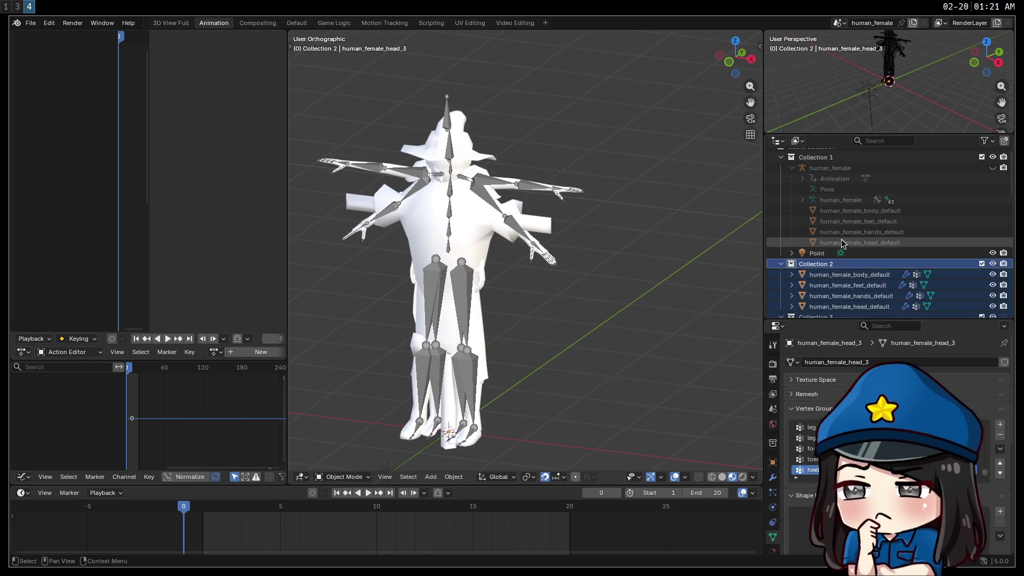
Step: Unhide the human_female armature and select Collection 2's meshes through human_female_head_3
left_click(854, 211)
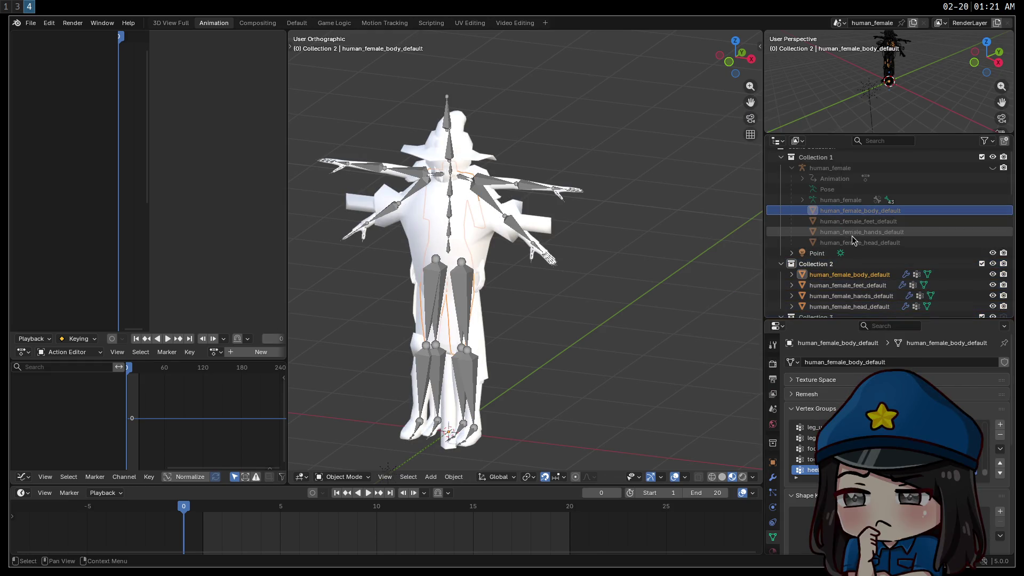
left_click(992, 168)
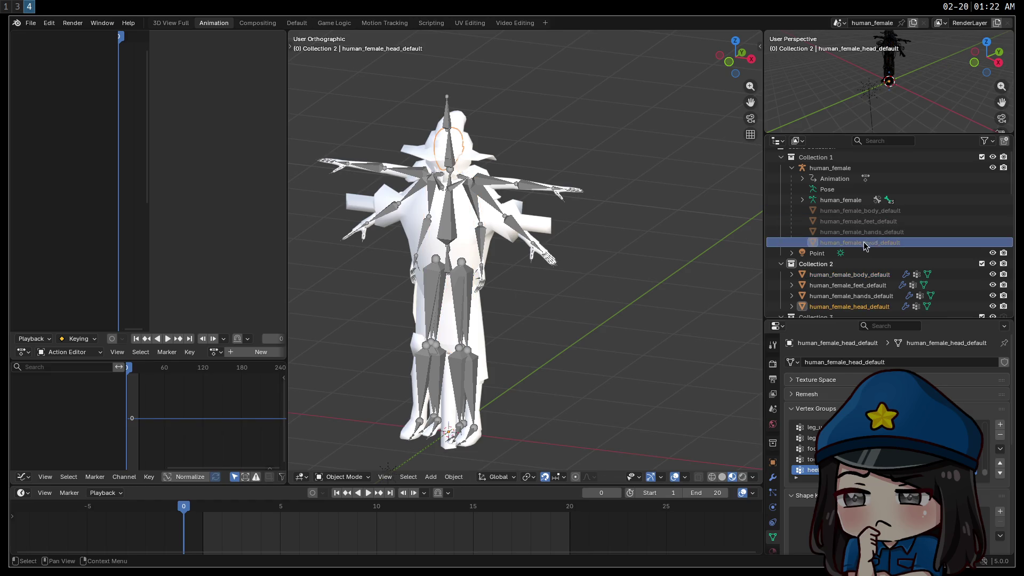
left_click(853, 274)
scroll(881, 265, "down", 2)
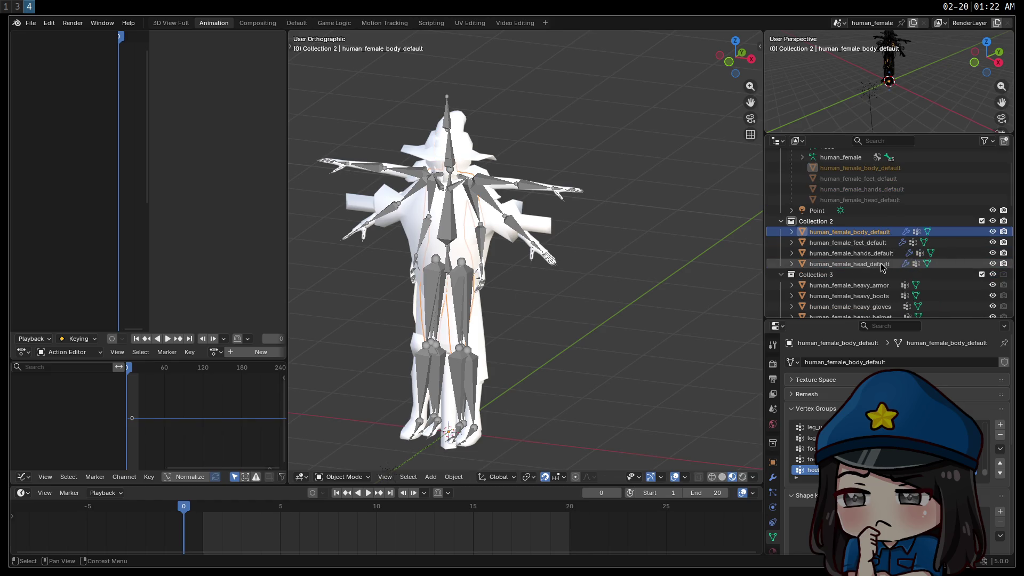
scroll(878, 273, "down", 15)
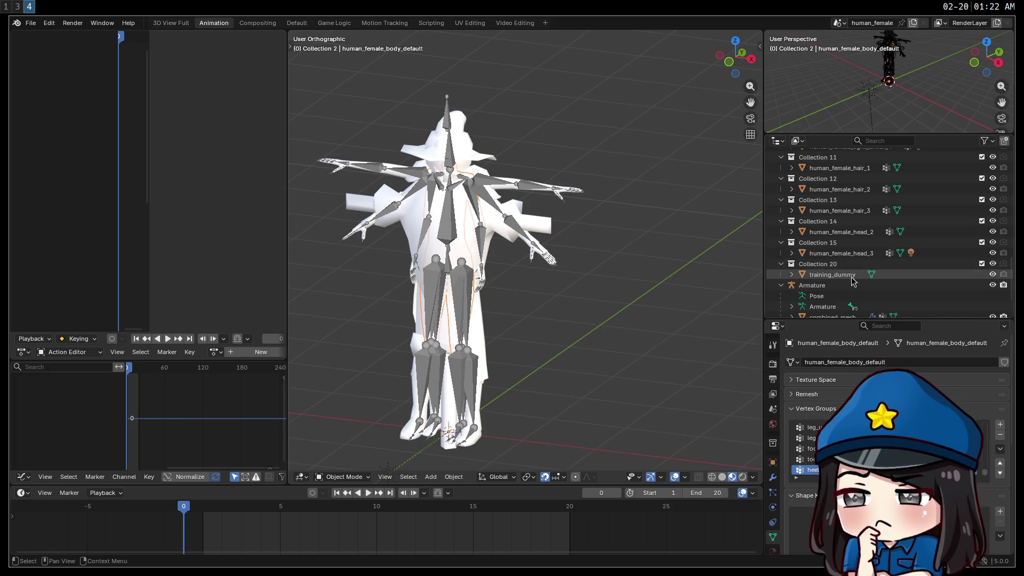
left_click(853, 254, "shift")
right_click(853, 254)
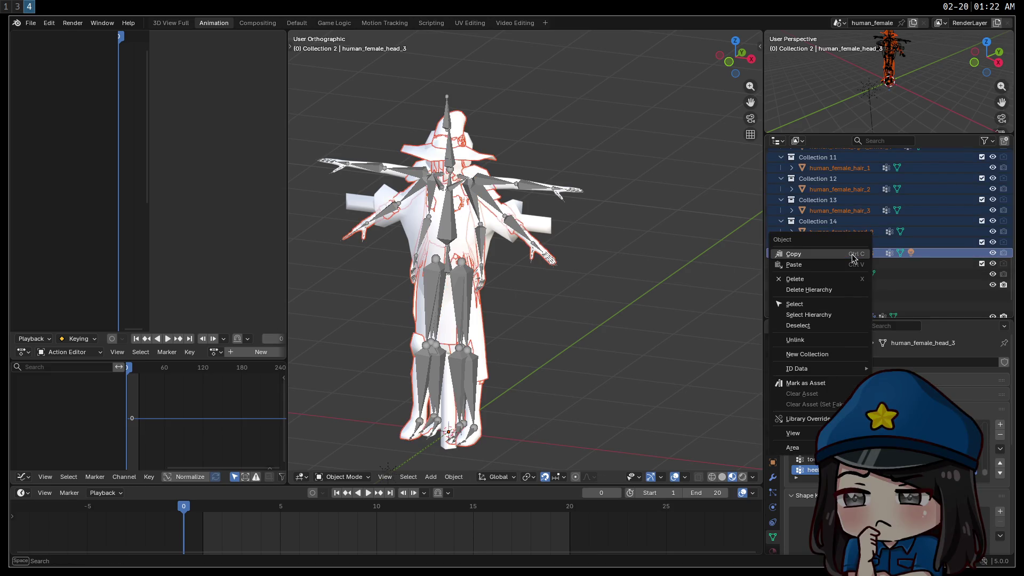
Step: Parent the selected body, head and hair meshes to the Armature with Automatic Weights
key("Escape")
scroll(837, 295, "down", 3)
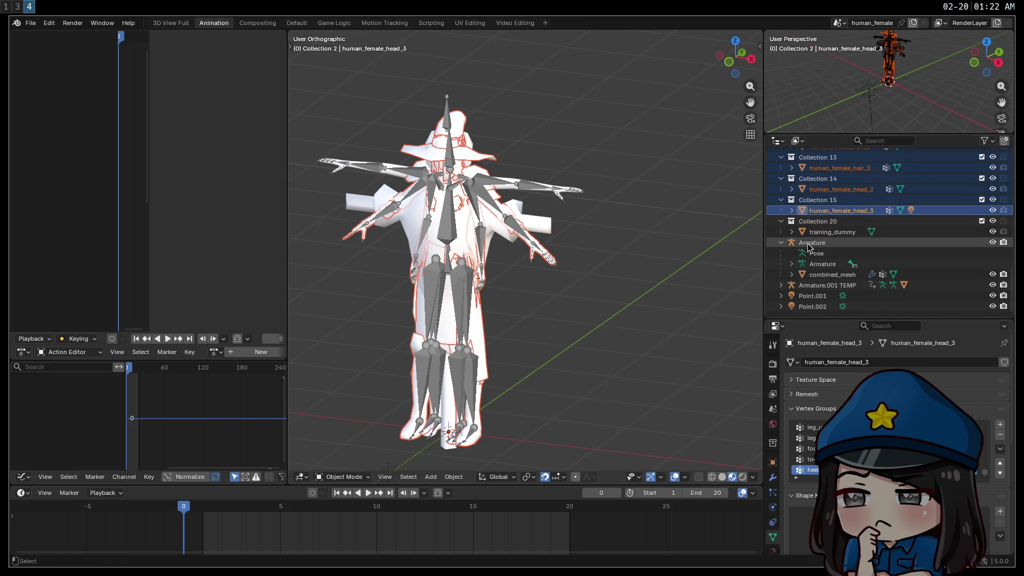
left_click(808, 246, "ctrl")
left_click(453, 477)
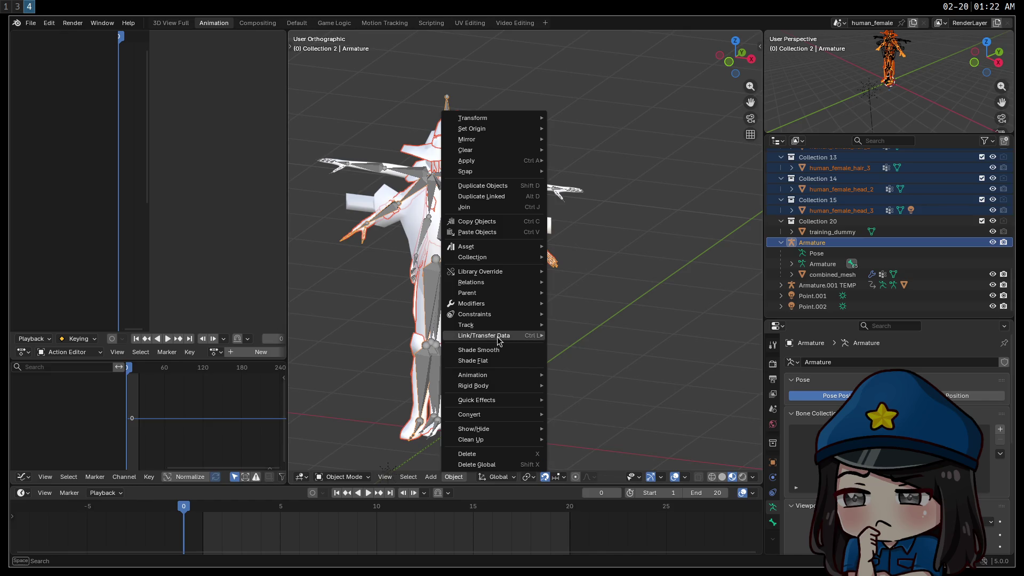
mouse_move(497, 294)
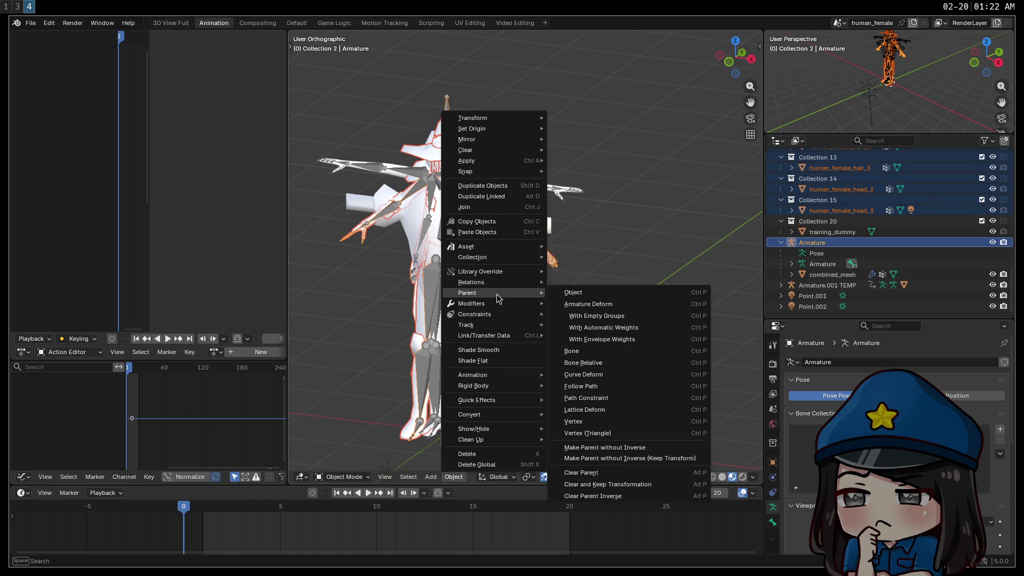
left_click(598, 328)
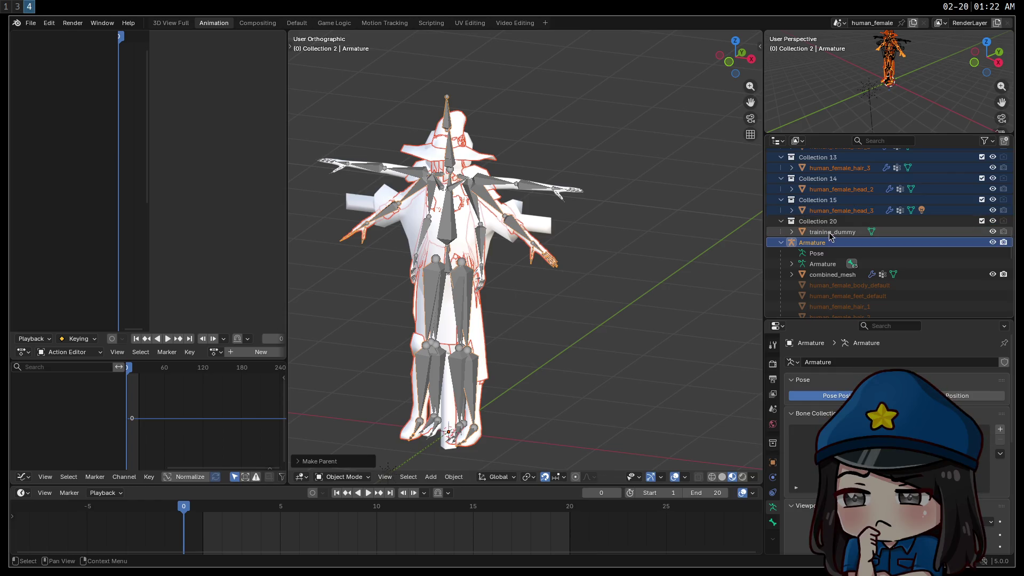
scroll(853, 213, "up", 15)
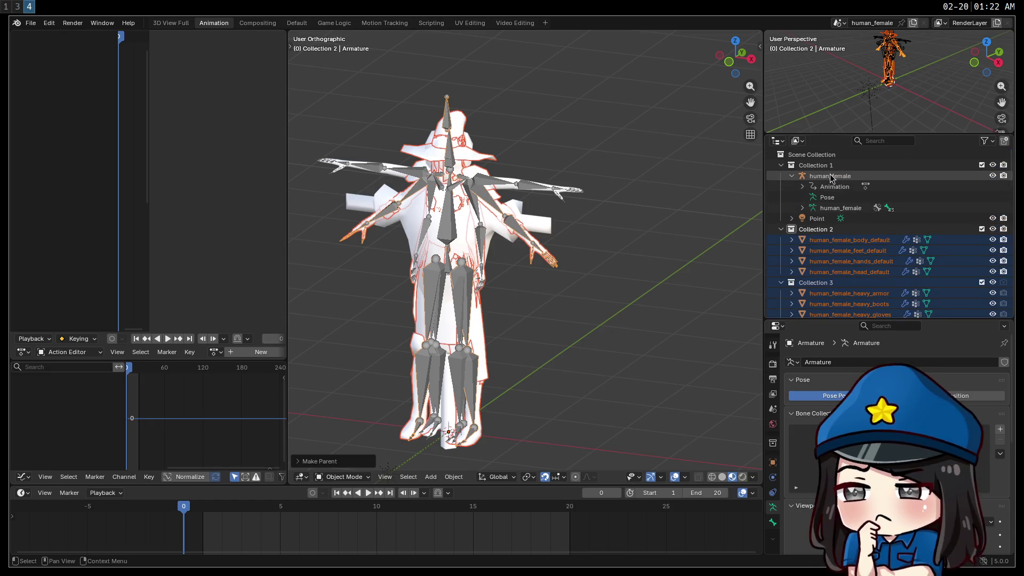
left_click(835, 181)
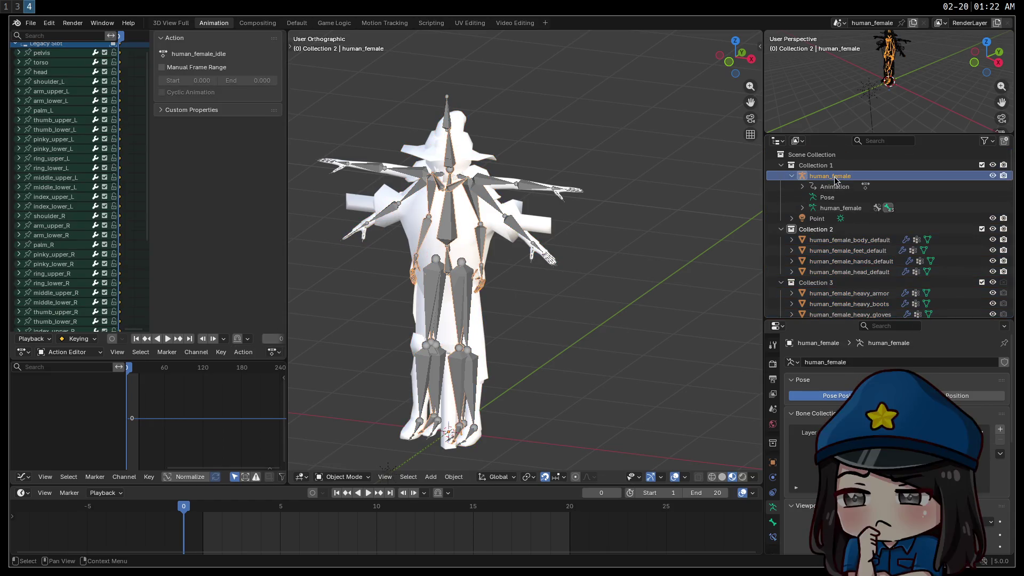
Step: Clear the old human_female armature's animation data, delete it, and delete the Point light
key("Delete")
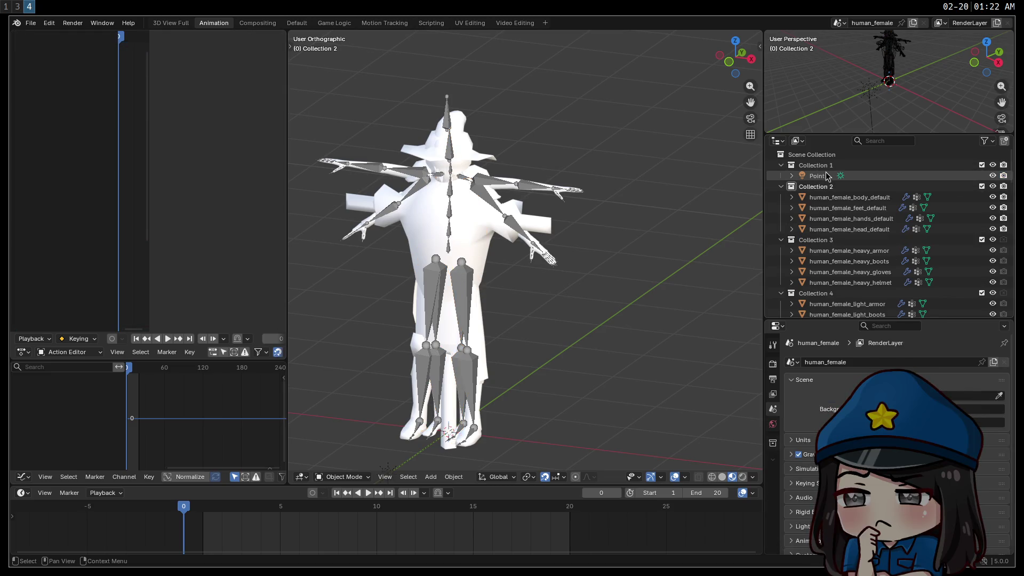
key("ctrl+z")
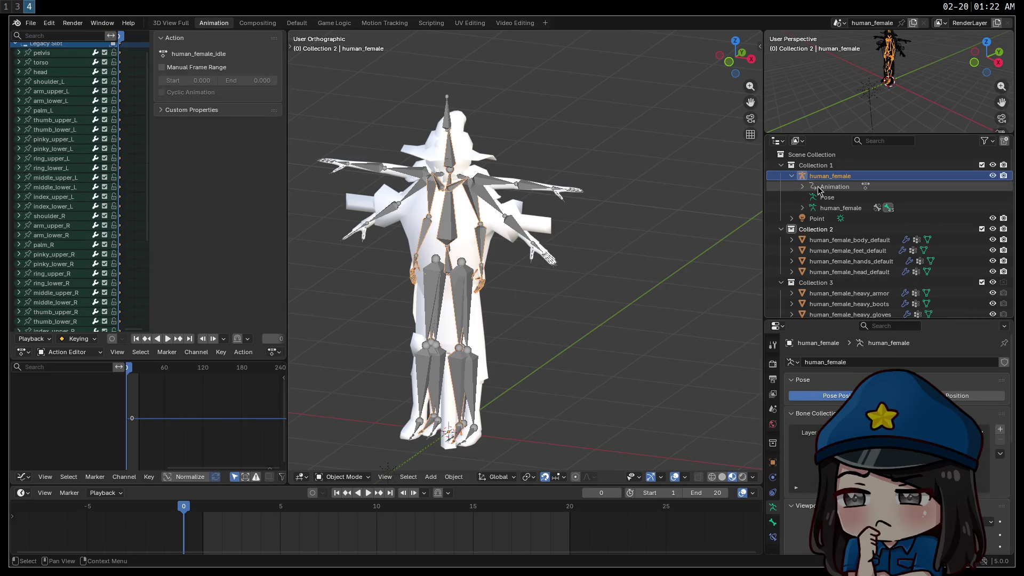
right_click(820, 189)
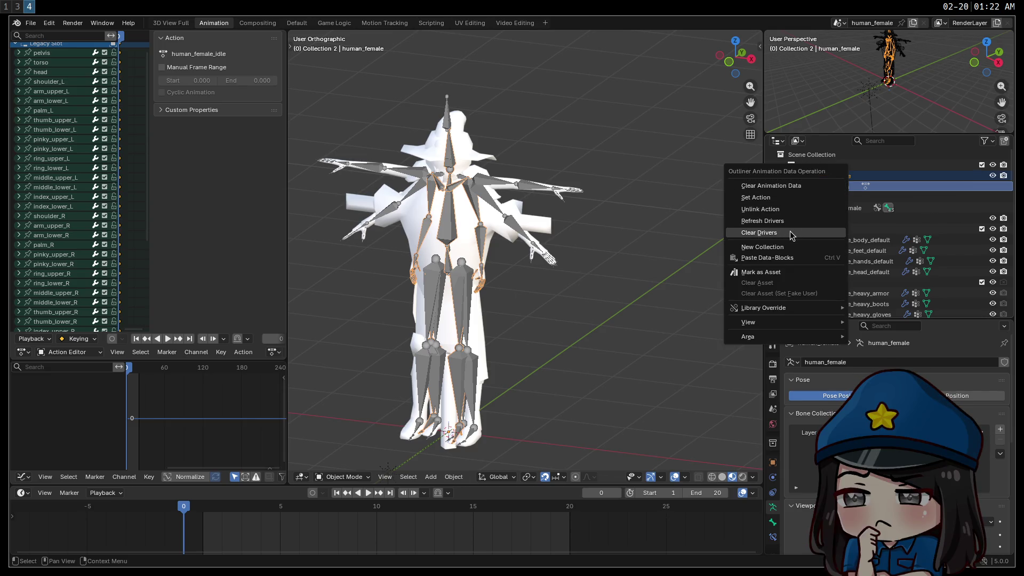
left_click(770, 186)
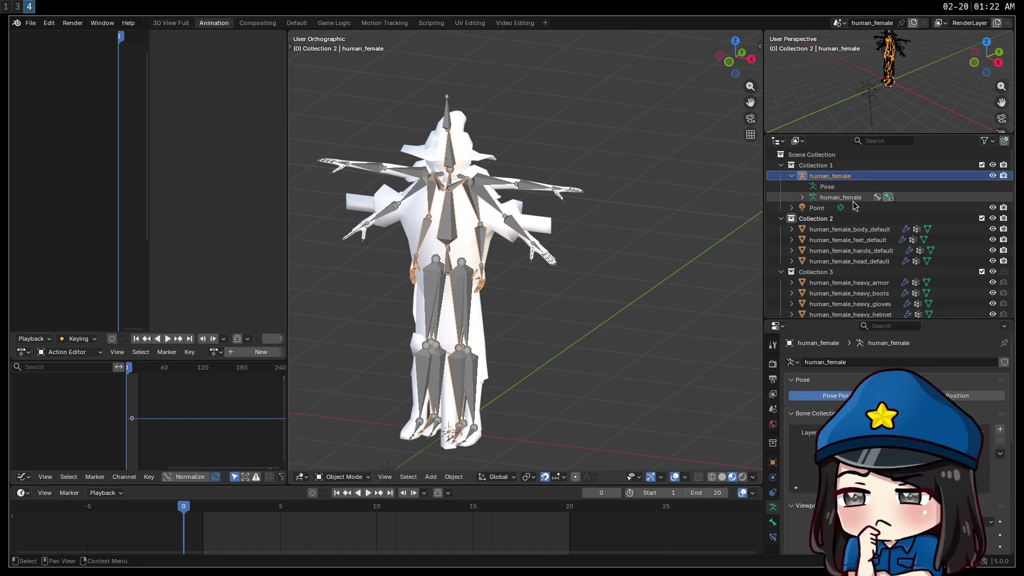
key("x")
left_click(824, 177)
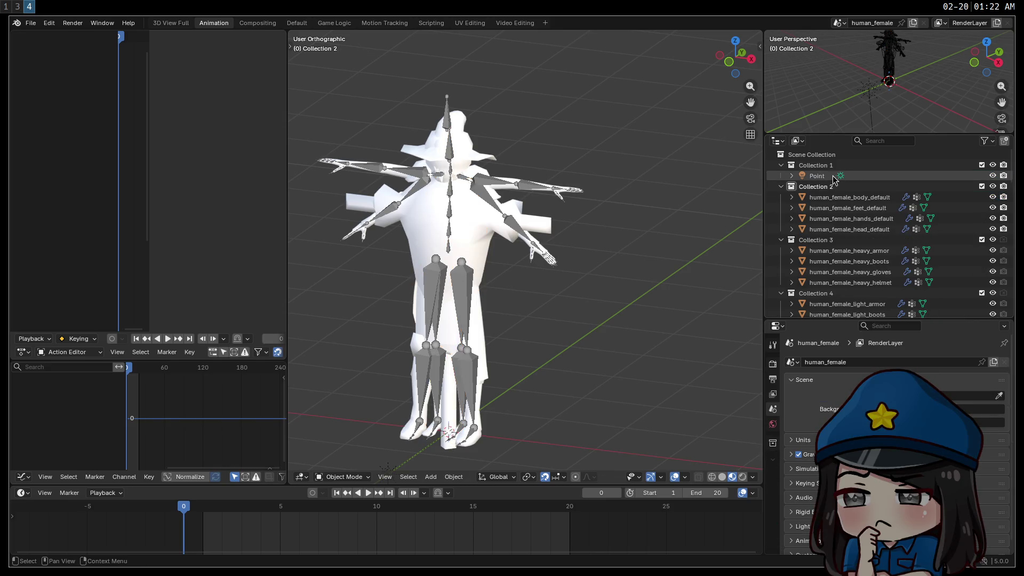
key("x")
left_click(816, 165)
Step: Delete Collection 1, the training_dummy mesh and the Point.001 and Point.002 lights
key("x")
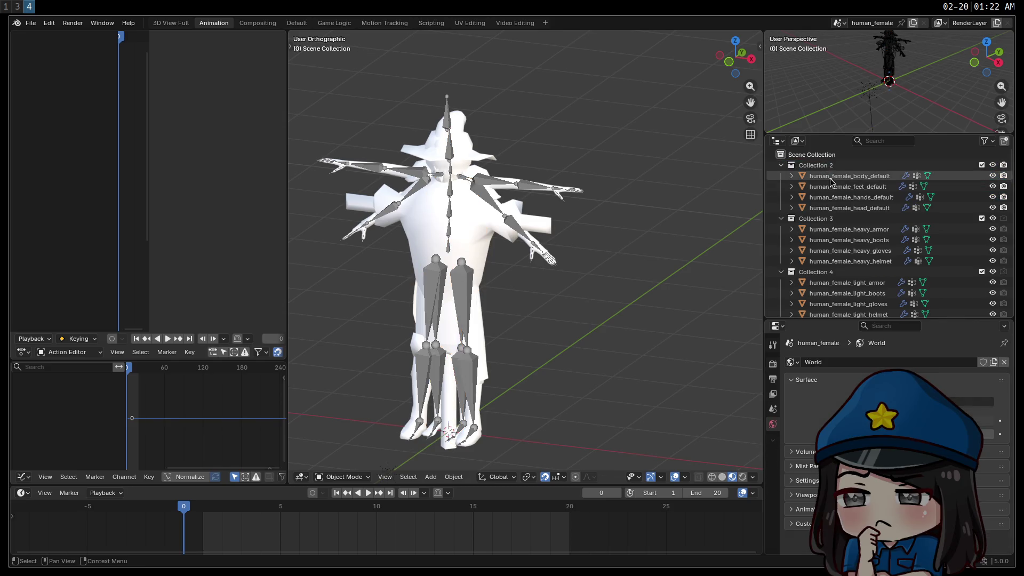
scroll(843, 196, "down", 10)
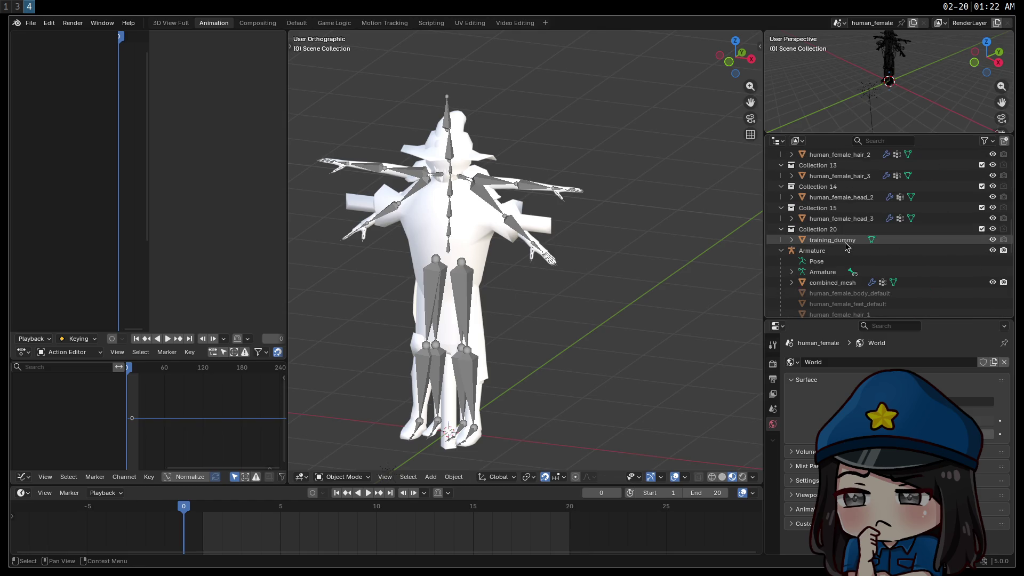
left_click(847, 241)
key("x")
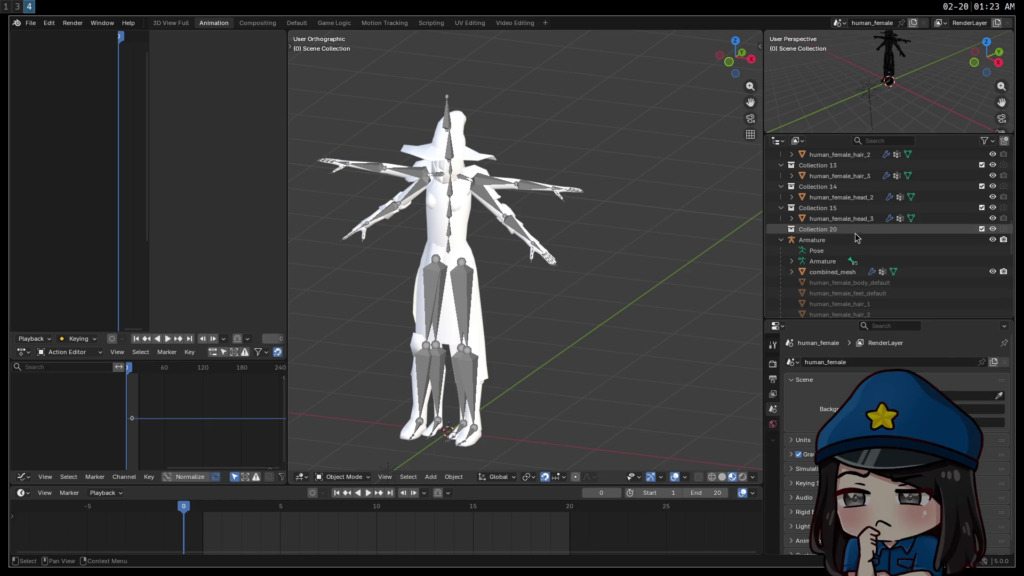
scroll(858, 239, "down", 10)
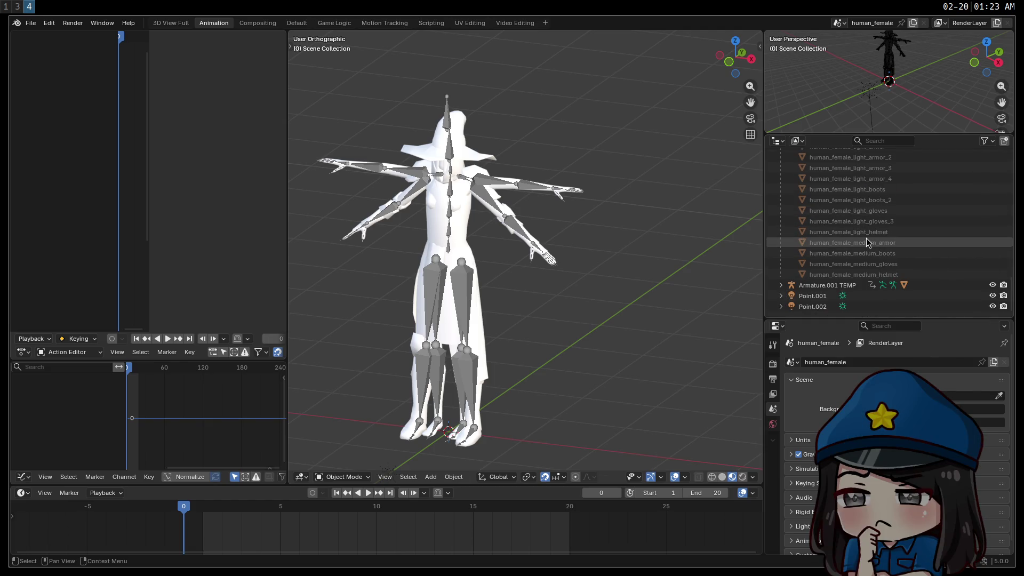
left_click(823, 296)
key("x")
left_click(828, 308)
key("x")
Step: Hide the Armature.001 TEMP rig and its combined_mesh.001, then select the character's armature
scroll(854, 266, "up", 8)
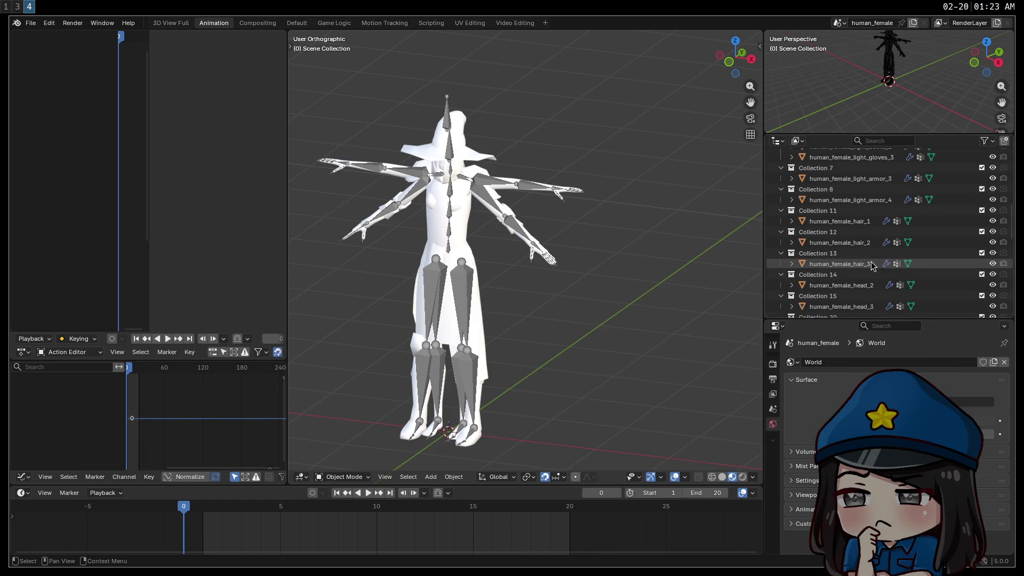
scroll(857, 252, "up", 8)
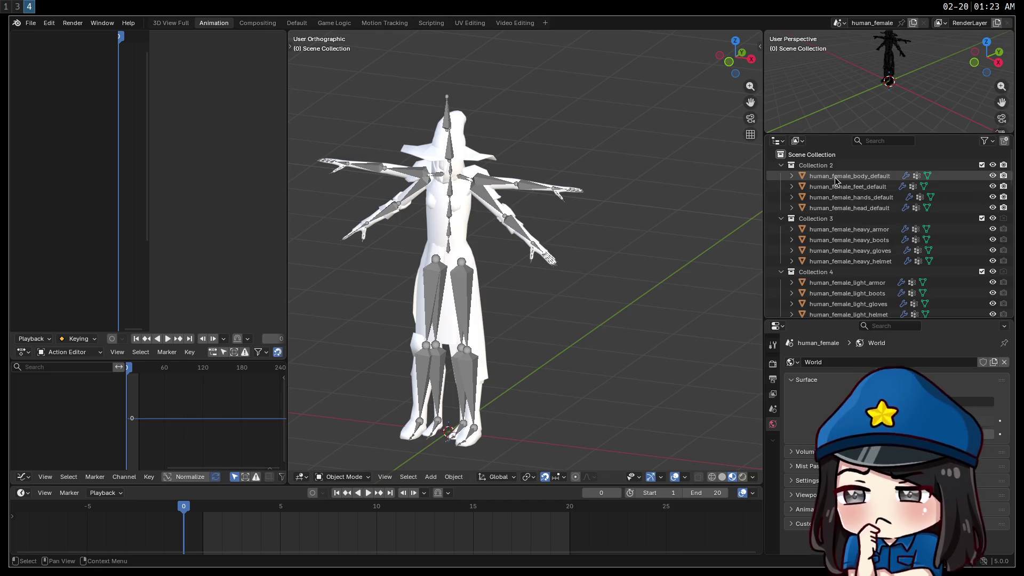
scroll(843, 202, "down", 10)
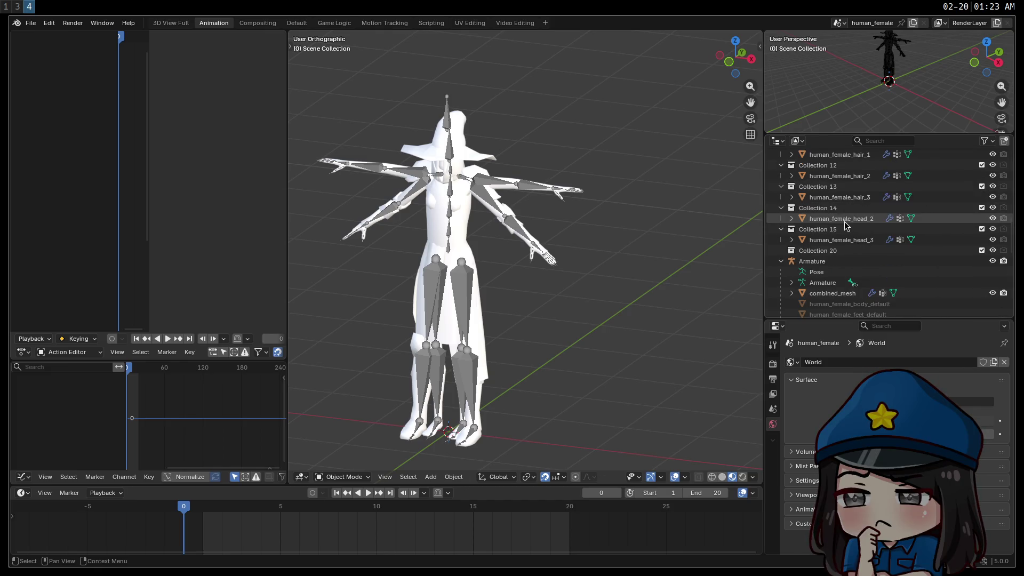
scroll(857, 223, "up", 8)
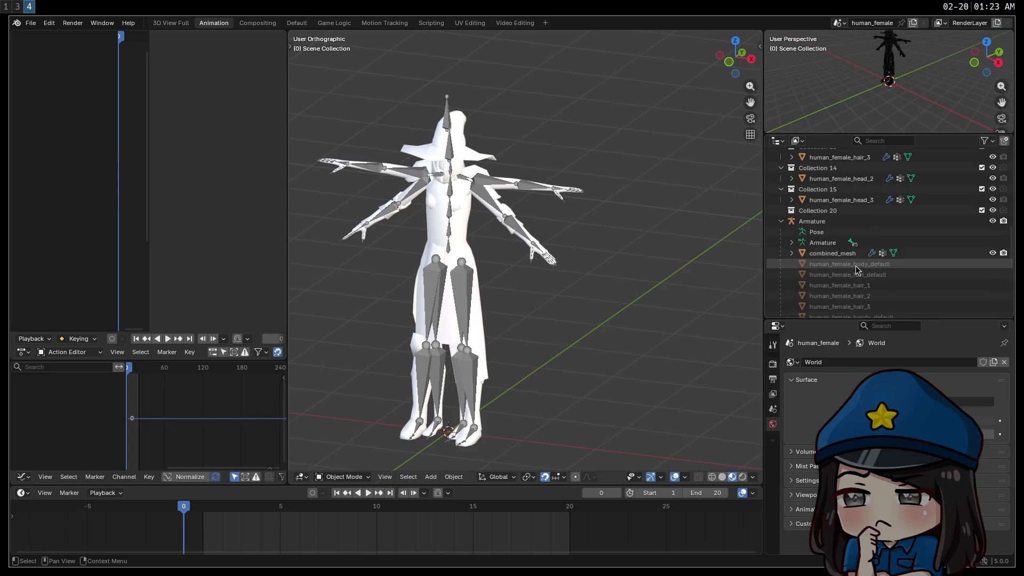
scroll(972, 255, "down", 10)
left_click(991, 306)
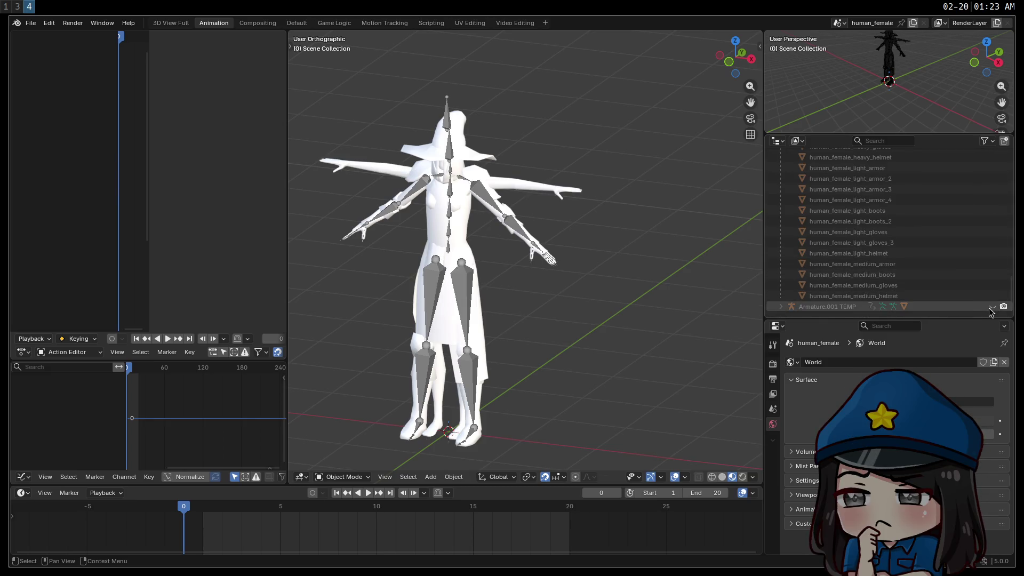
left_click(781, 306)
scroll(982, 314, "down", 2)
left_click(992, 306)
left_click(991, 307)
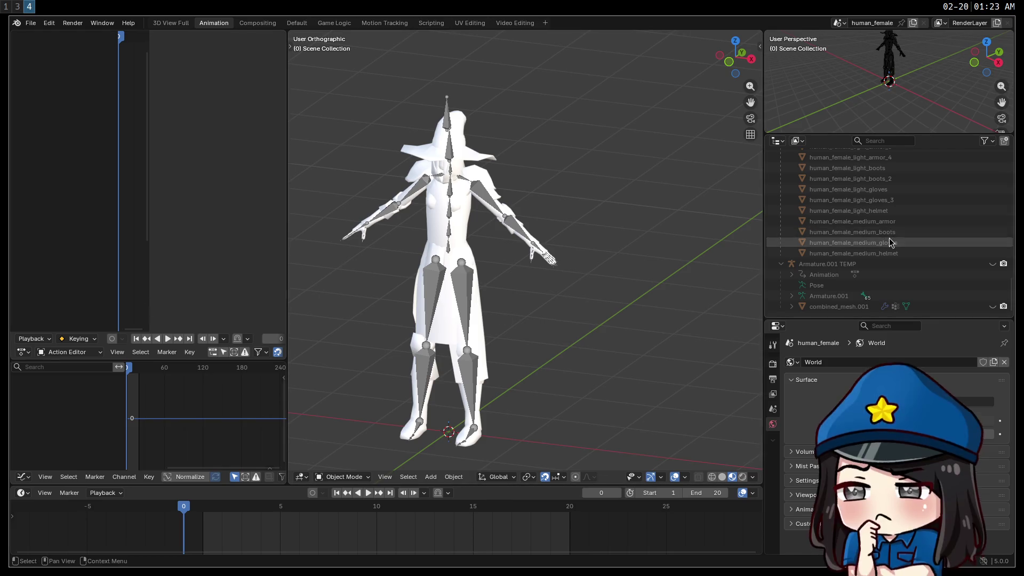
scroll(891, 243, "up", 8)
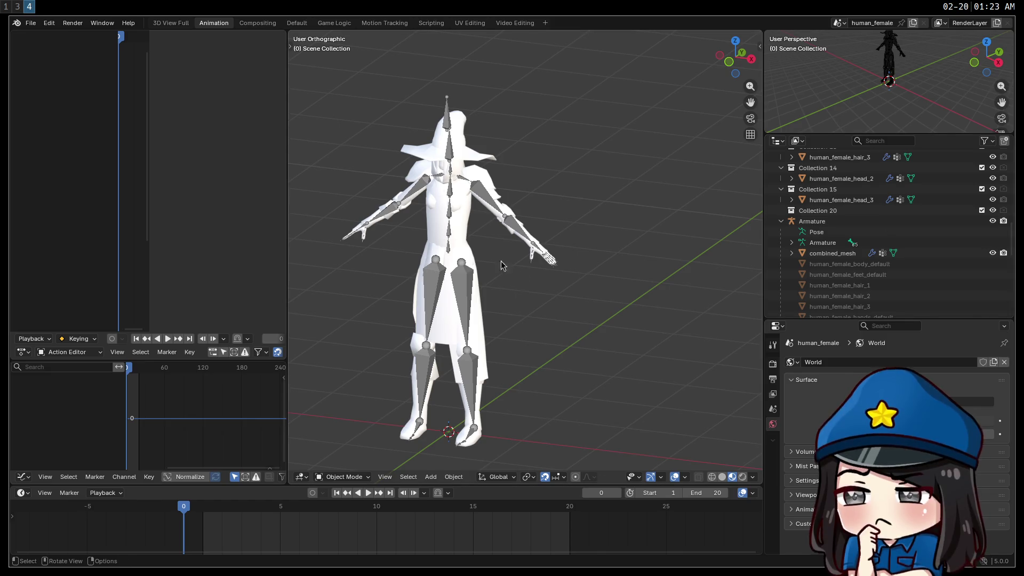
left_click(918, 227)
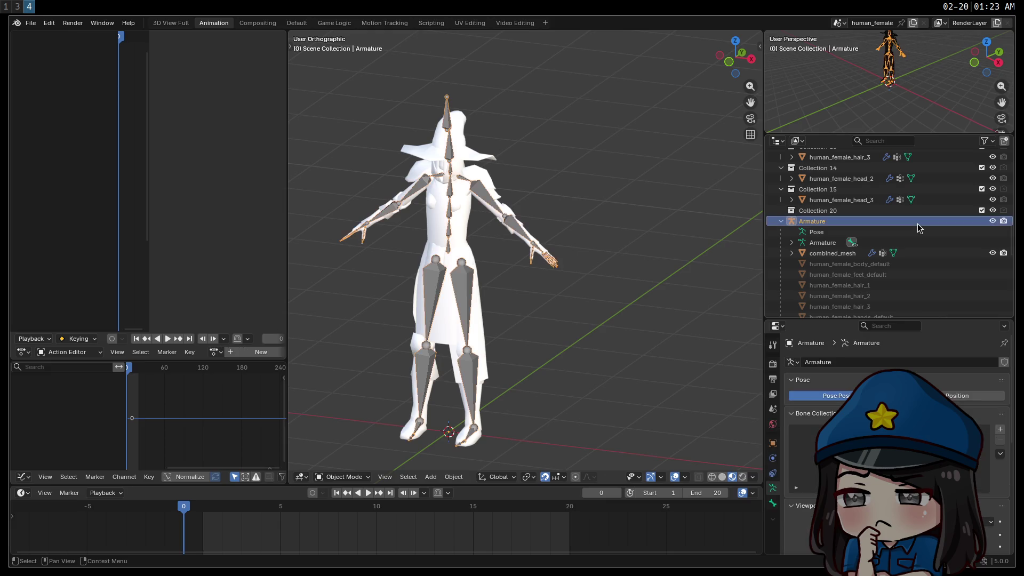
Step: Create a TPOSE A action on the armature and paste the T-pose keyframes at frame 0
left_click_drag(289, 294, 371, 292)
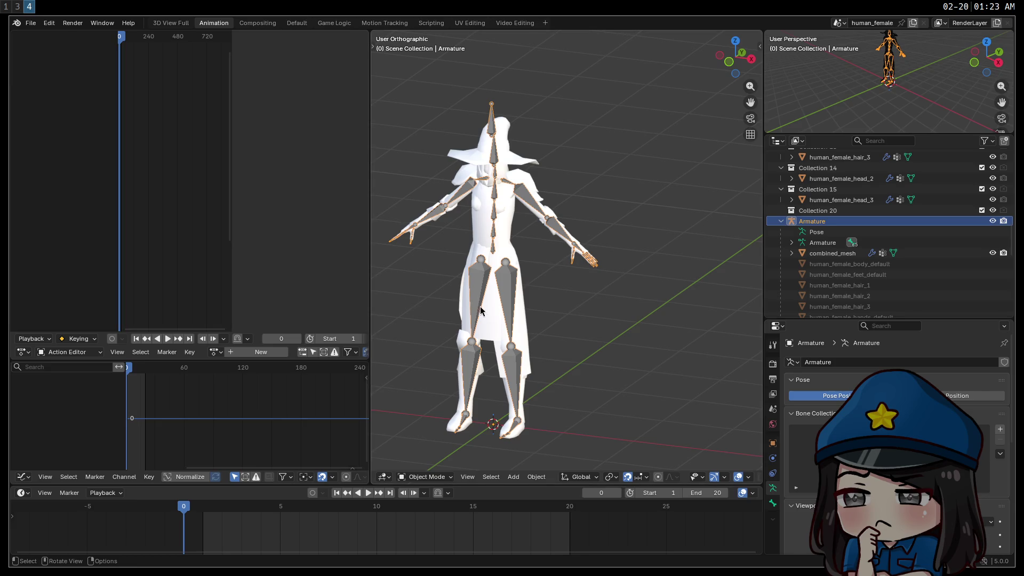
mouse_move(511, 309)
middle_mouse_down("shift")
mouse_move(639, 290)
mouse_move(626, 288)
middle_mouse_up("shift")
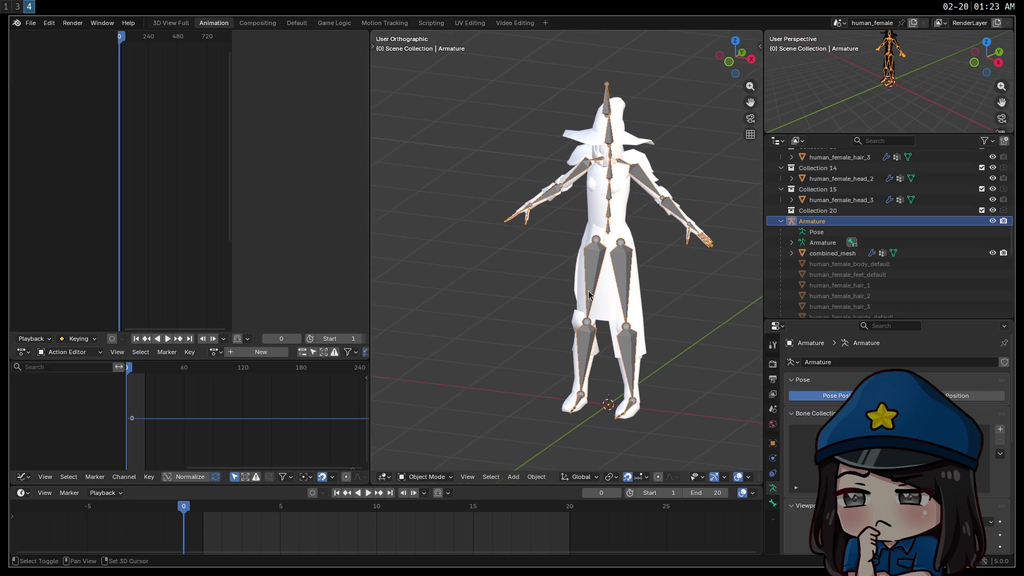
left_click(263, 354)
left_click(318, 351)
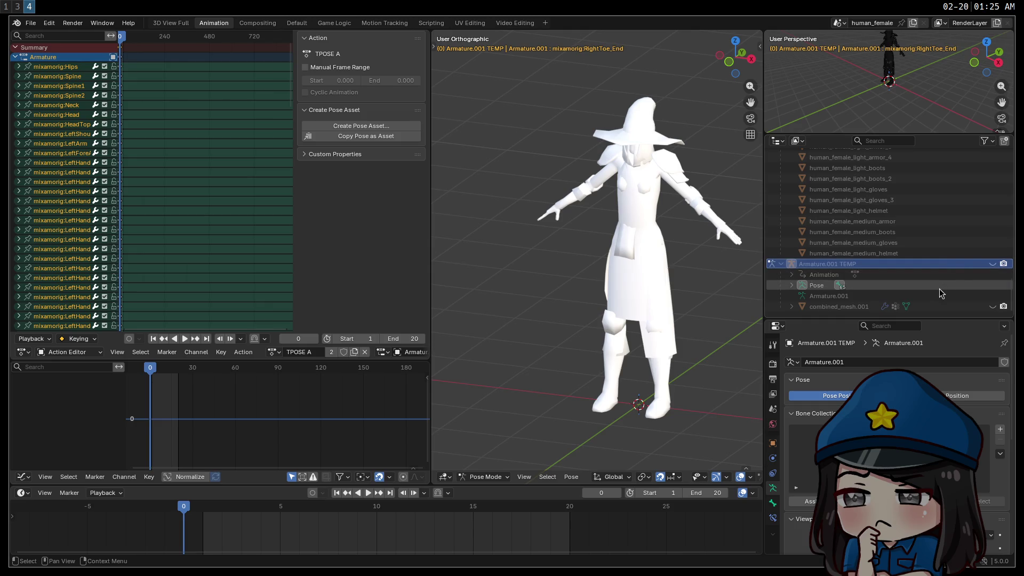
scroll(938, 290, "up", 8)
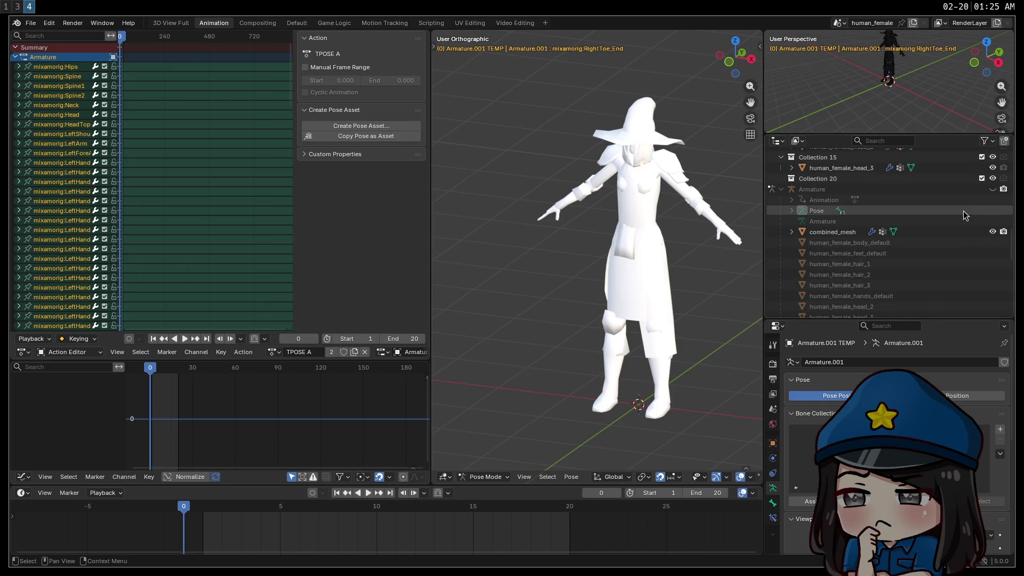
left_click(993, 189)
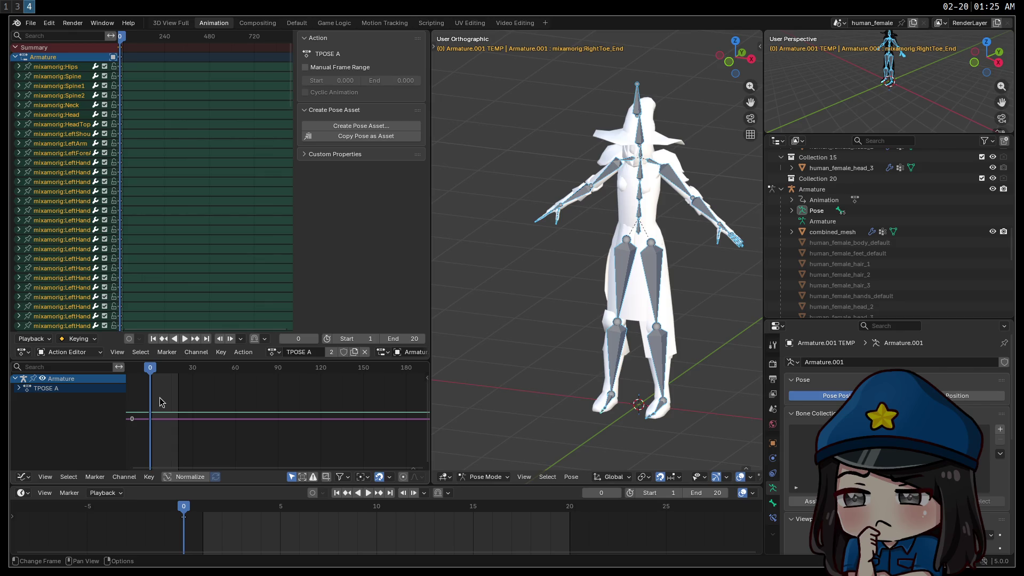
key("ctrl+v")
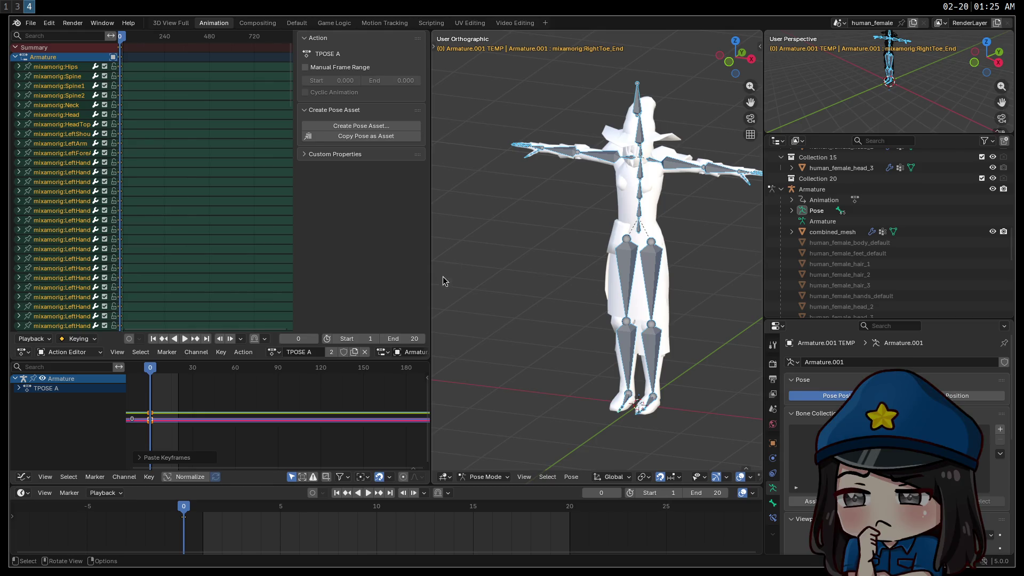
Step: Delete the temporary Armature.001 TEMP rig and its hierarchy
scroll(864, 246, "down", 10)
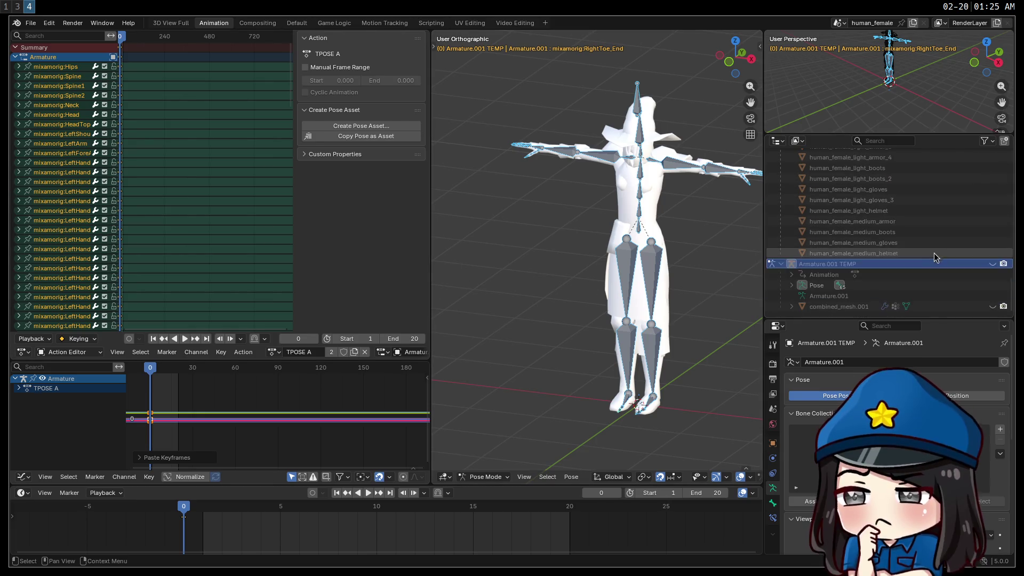
left_click(905, 274)
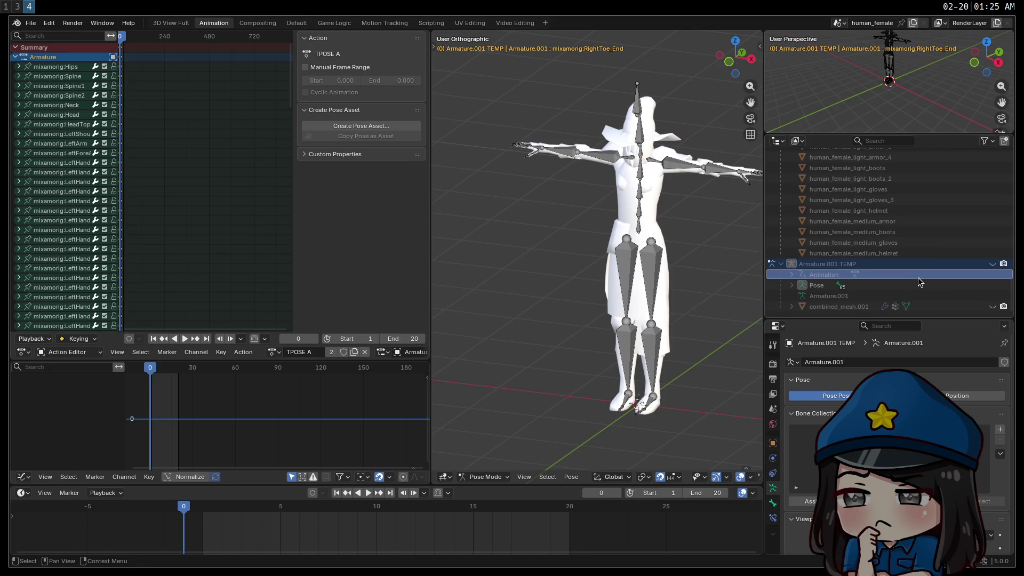
left_click(905, 265)
key("Delete")
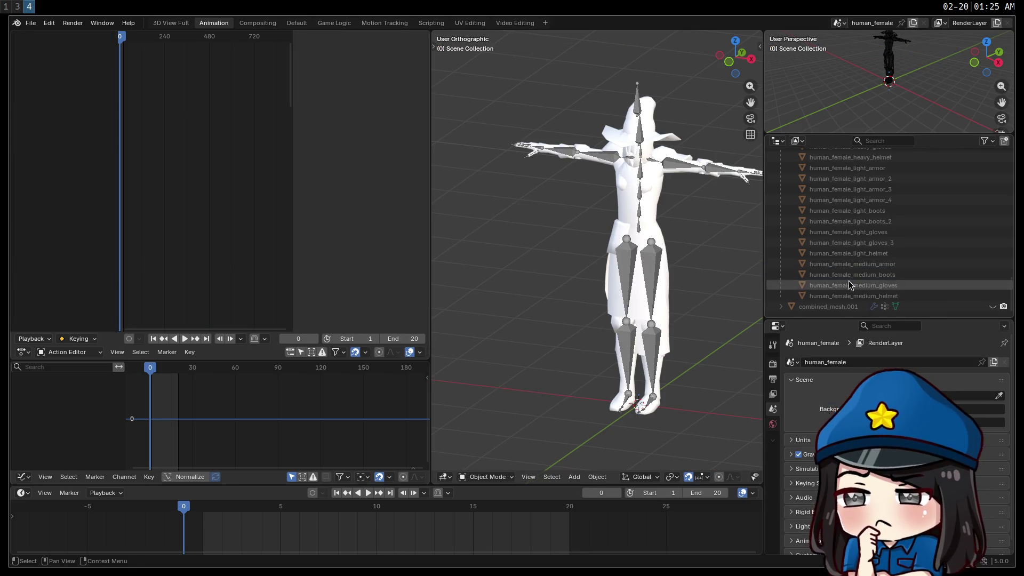
Step: Enlarge the viewport and orbit around the character to check its T-pose
scroll(880, 269, "up", 5)
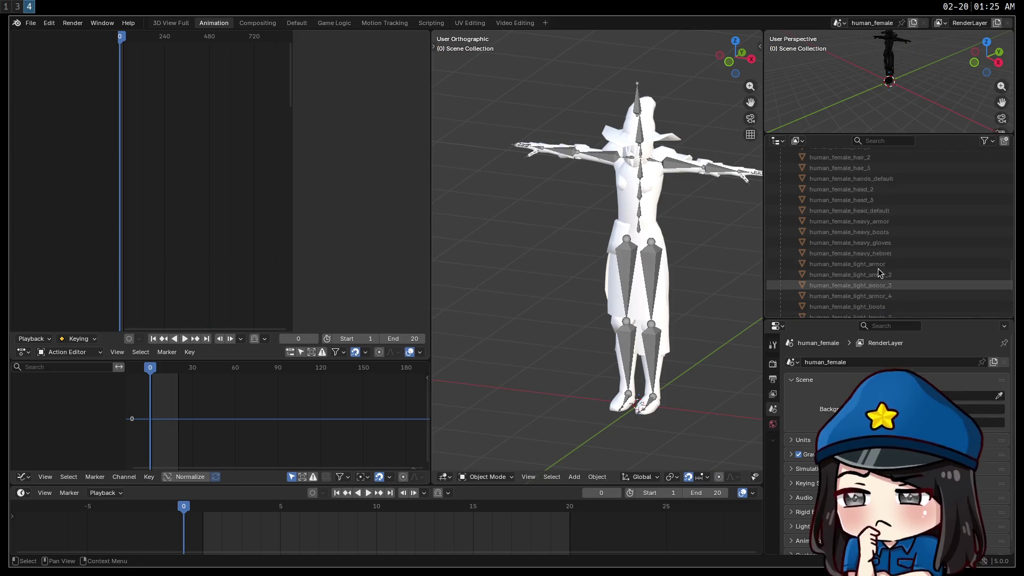
scroll(888, 275, "up", 3)
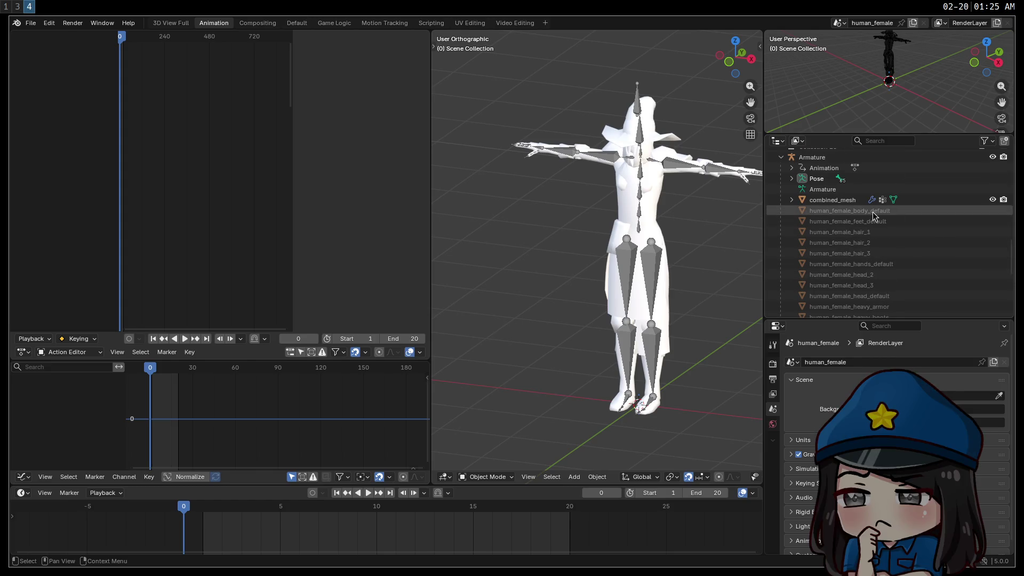
scroll(873, 215, "down", 2)
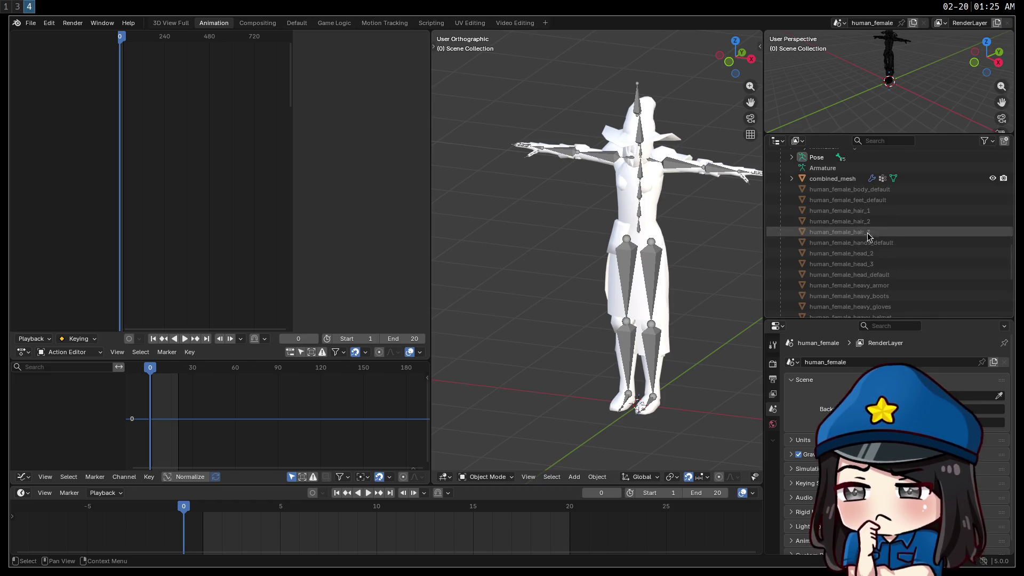
scroll(872, 238, "up", 2)
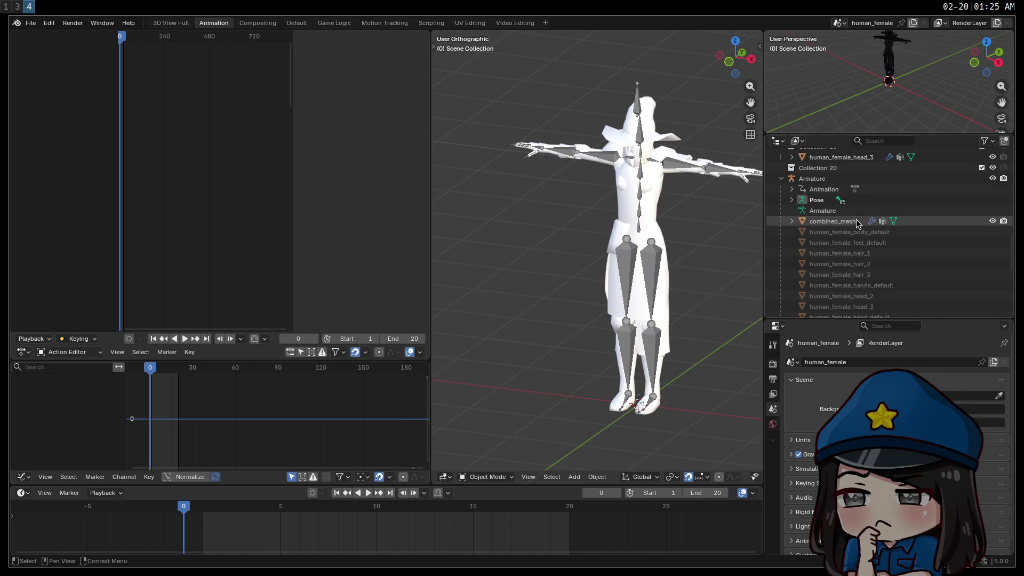
scroll(858, 227, "up", 3)
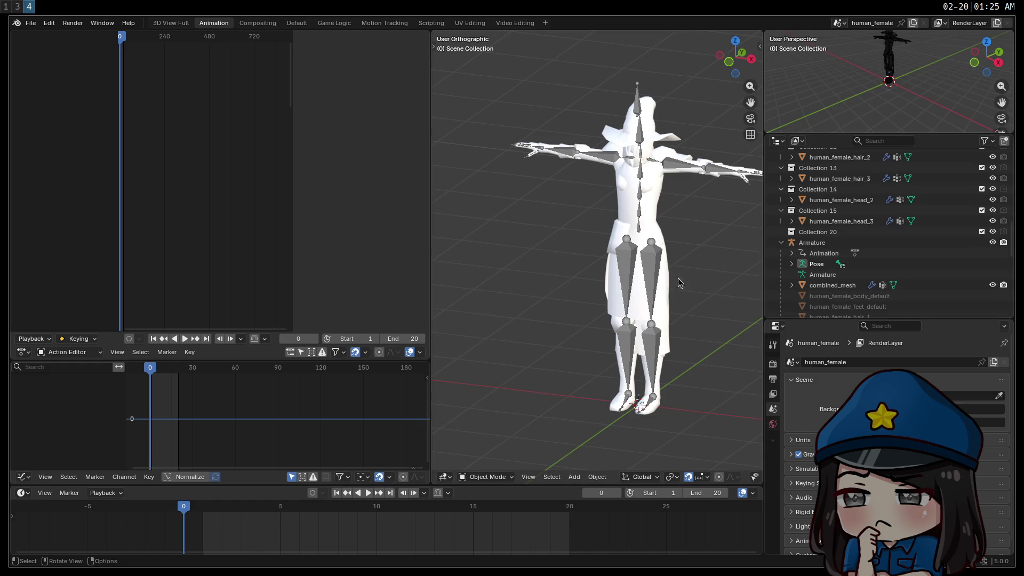
left_click_drag(429, 247, 289, 243)
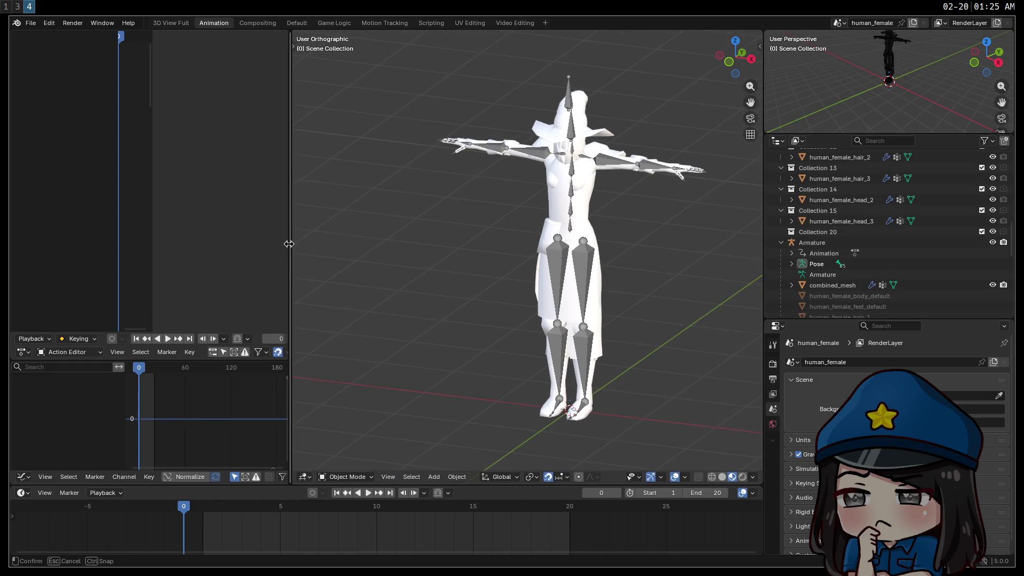
mouse_move(474, 286)
middle_mouse_down()
mouse_move(511, 279)
mouse_move(434, 269)
mouse_move(483, 289)
middle_mouse_up()
mouse_move(580, 301)
middle_mouse_down()
mouse_move(661, 290)
mouse_move(536, 304)
middle_mouse_up()
mouse_move(453, 334)
middle_mouse_down()
mouse_move(469, 286)
mouse_move(527, 226)
mouse_move(469, 288)
middle_mouse_up()
scroll(896, 203, "up", 10)
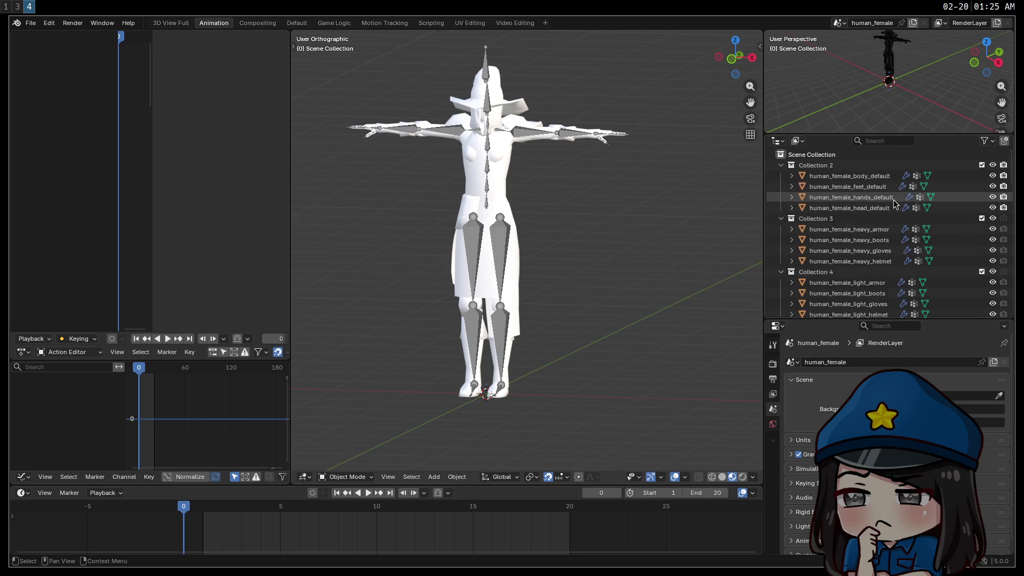
Step: Save human_female.blend and widen the animation editors again
key("ctrl+s")
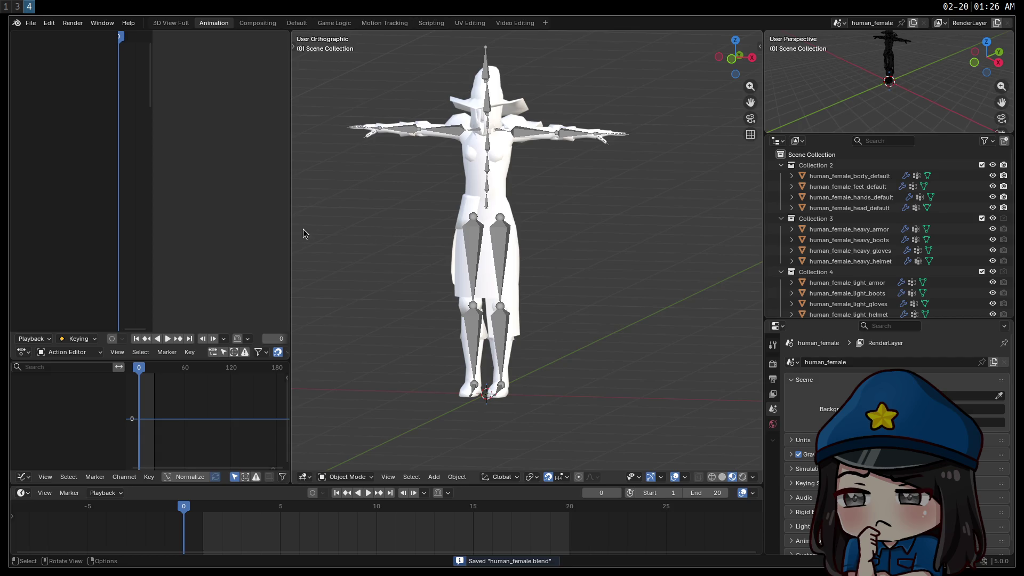
mouse_move(290, 229)
left_mouse_down()
mouse_move(473, 237)
mouse_move(453, 245)
left_mouse_up()
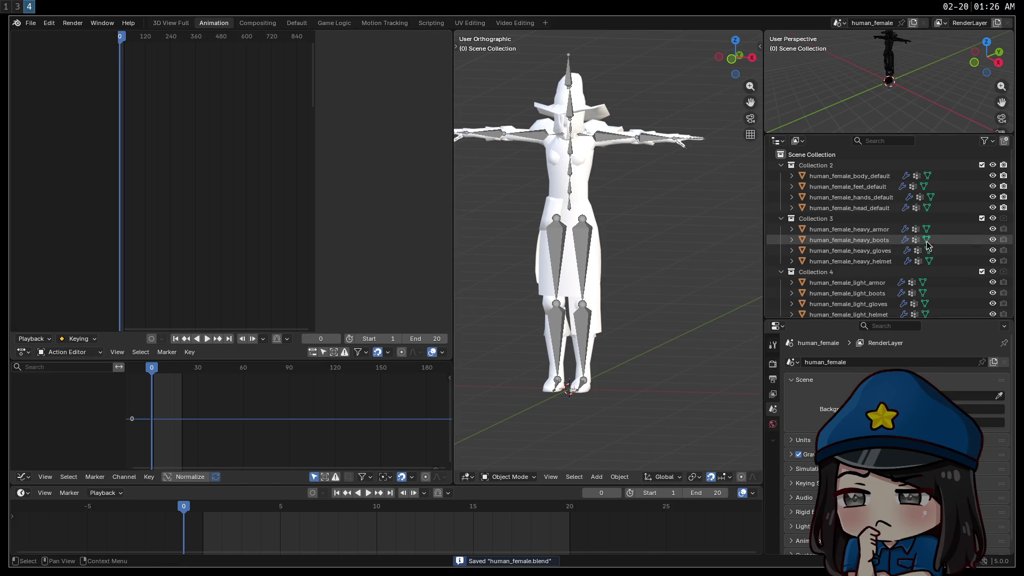
scroll(900, 246, "down", 6)
scroll(900, 246, "down", 5)
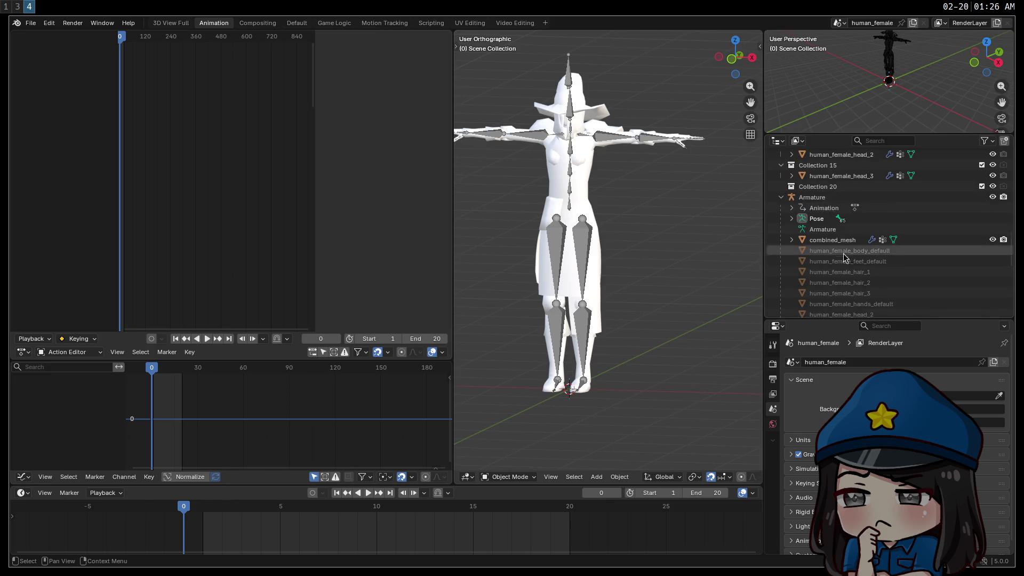
scroll(860, 266, "down", 5)
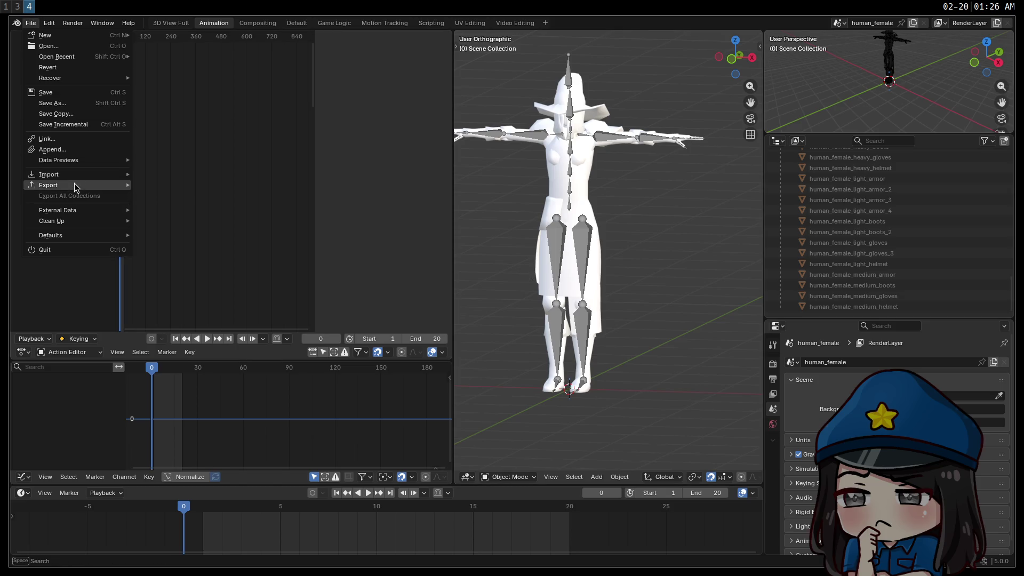
Step: In the glTF 2.0 export dialog, browse to /home/badcop/games/caverim3/characters/
mouse_move(74, 187)
left_click(216, 280)
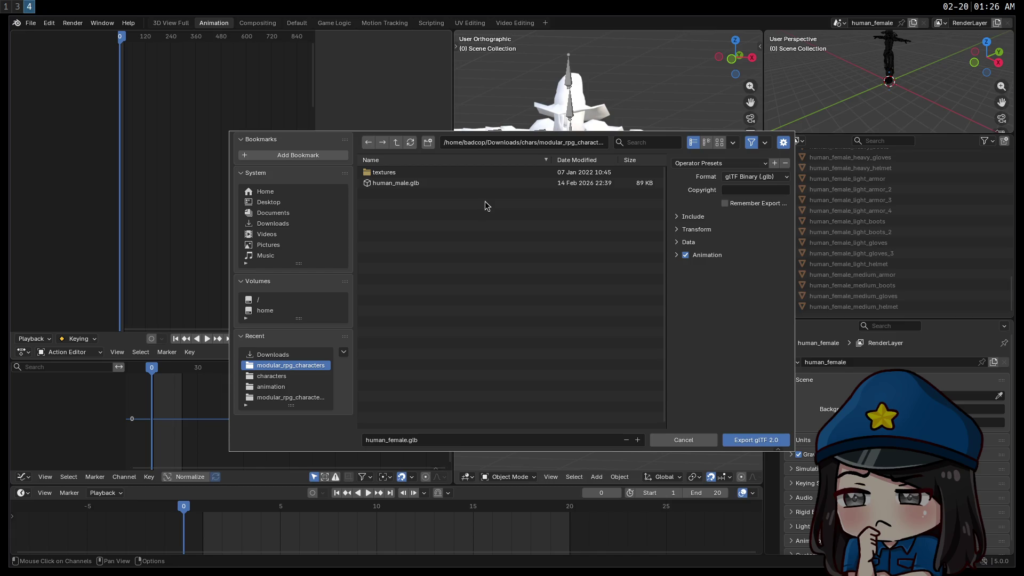
left_click(693, 217)
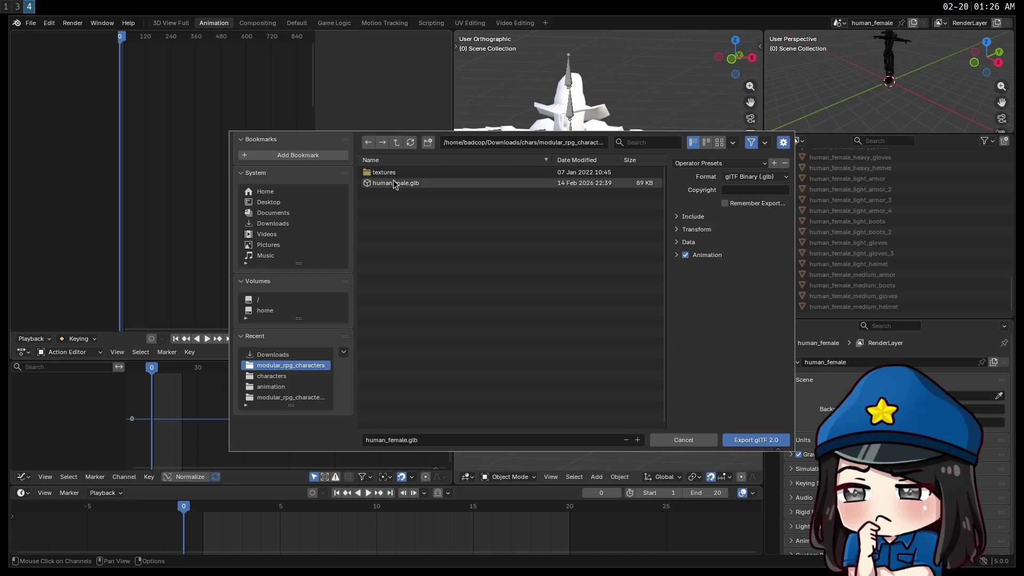
left_click(400, 146)
left_click(396, 142)
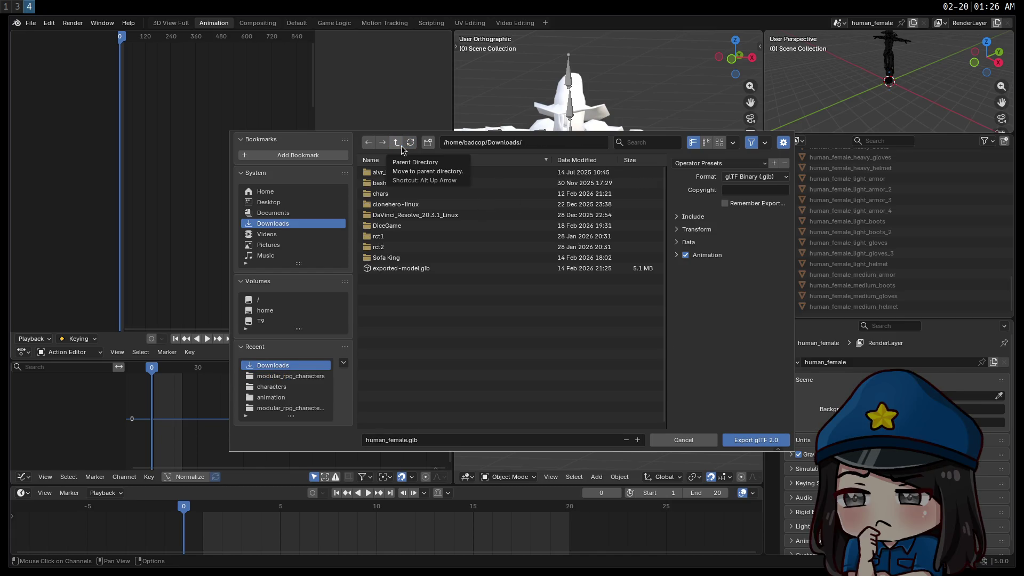
left_click(401, 149)
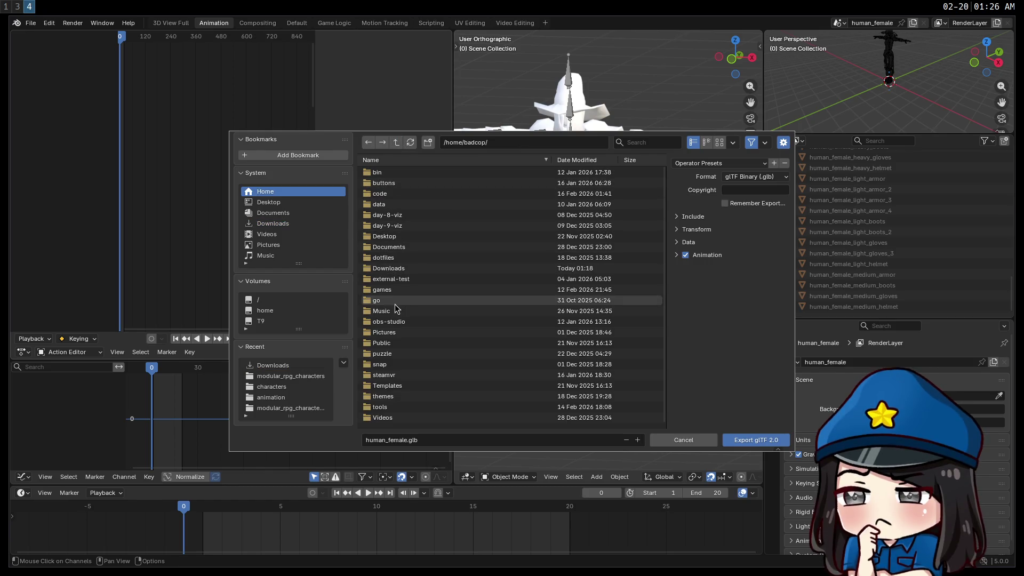
left_click(391, 292)
left_click(393, 195)
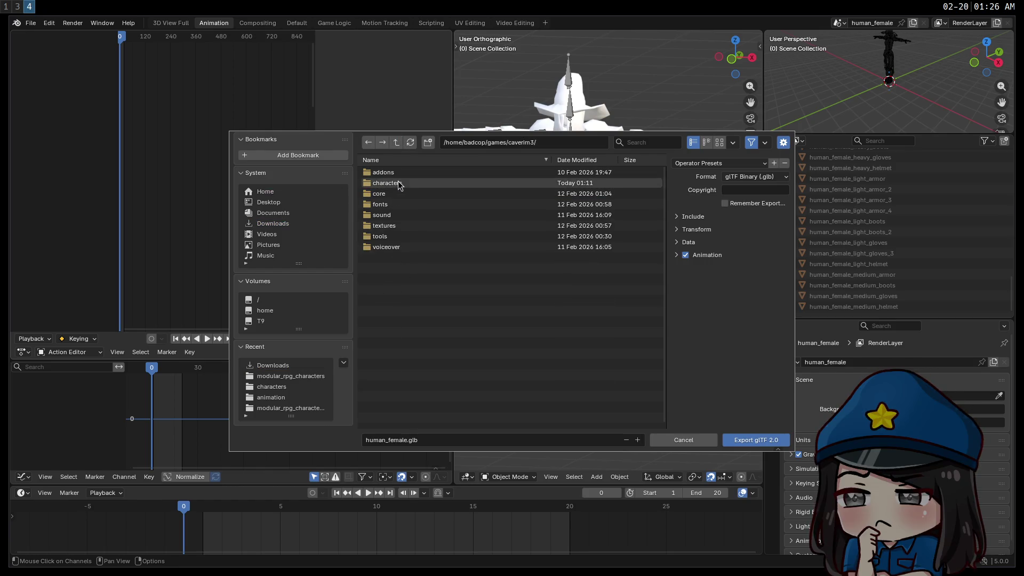
left_click(400, 184)
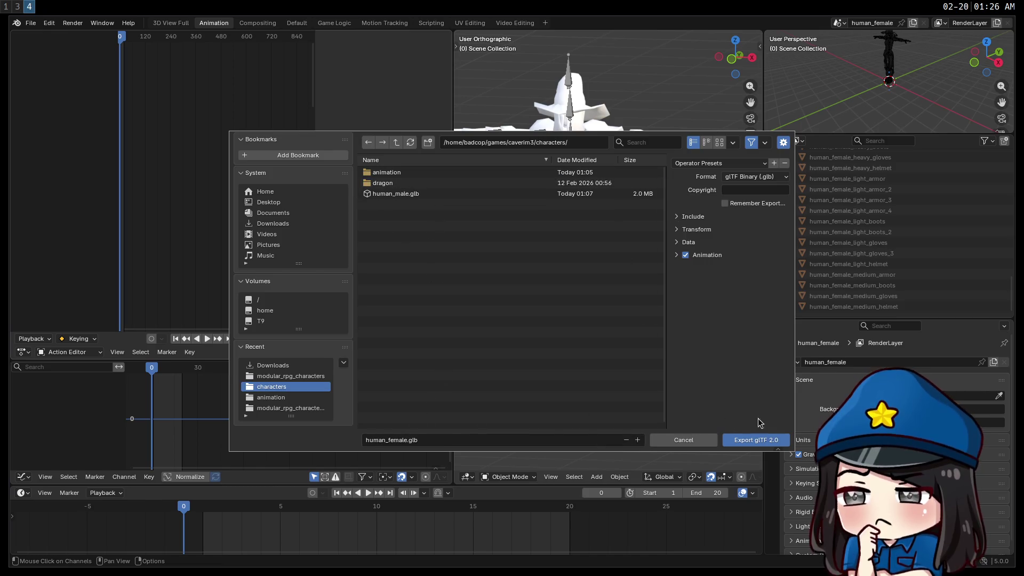
Step: Export human_female.glb there and switch to the Godot editor workspace
left_click(760, 444)
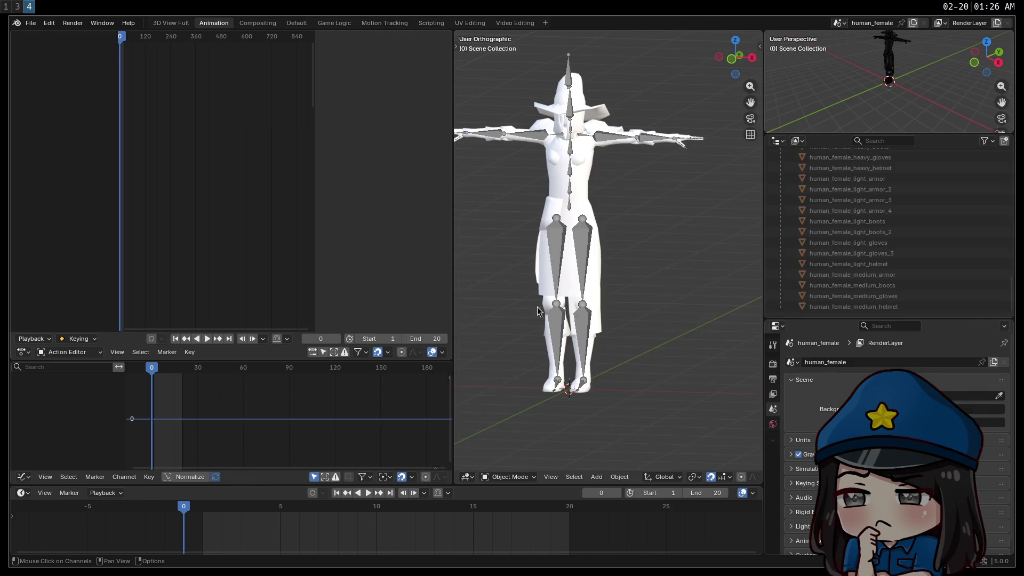
key("super+1")
key("super+3")
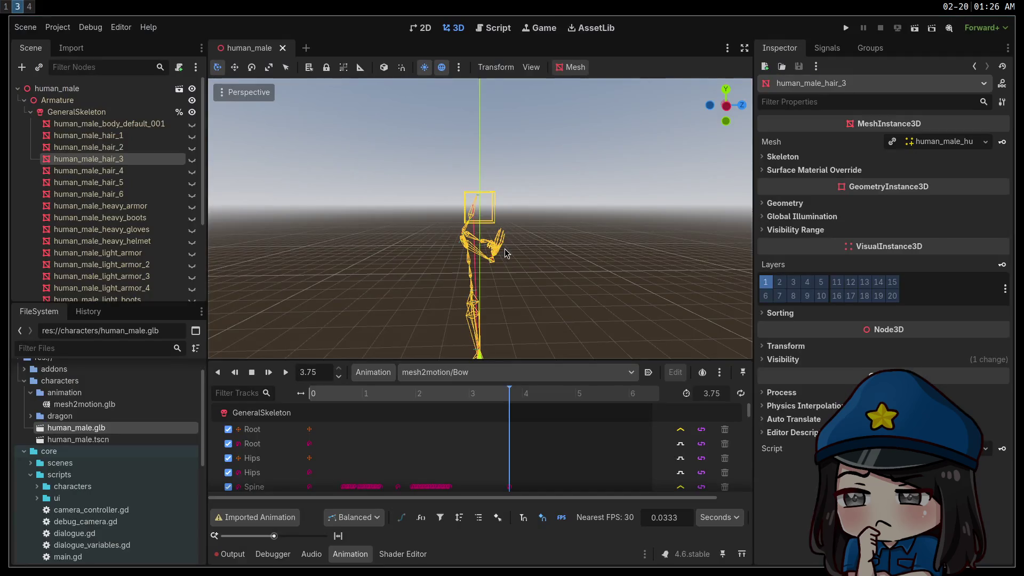
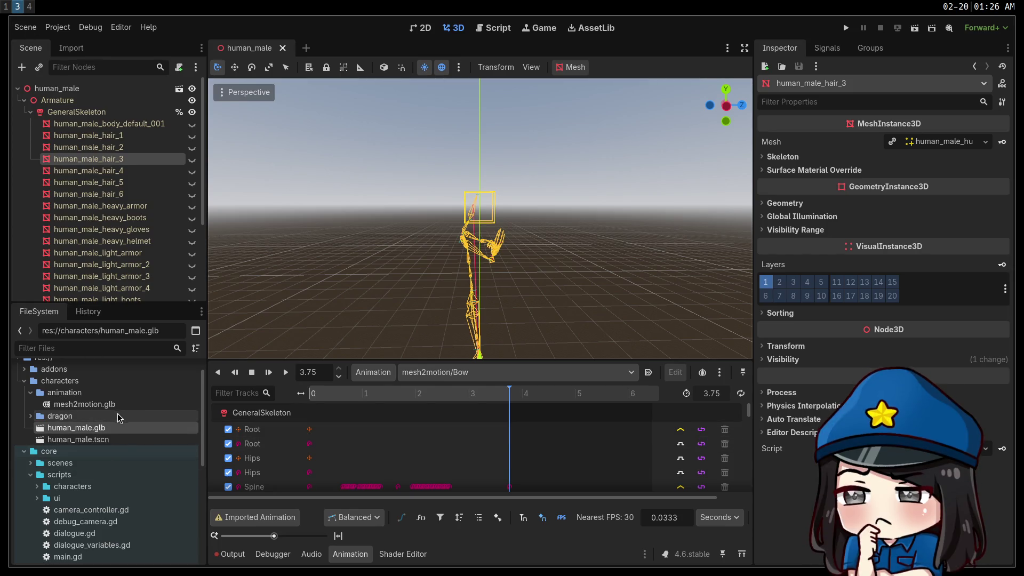
Step: Open the advanced import settings for the newly added human_female.glb
scroll(107, 414, "up", 1)
right_click(67, 406)
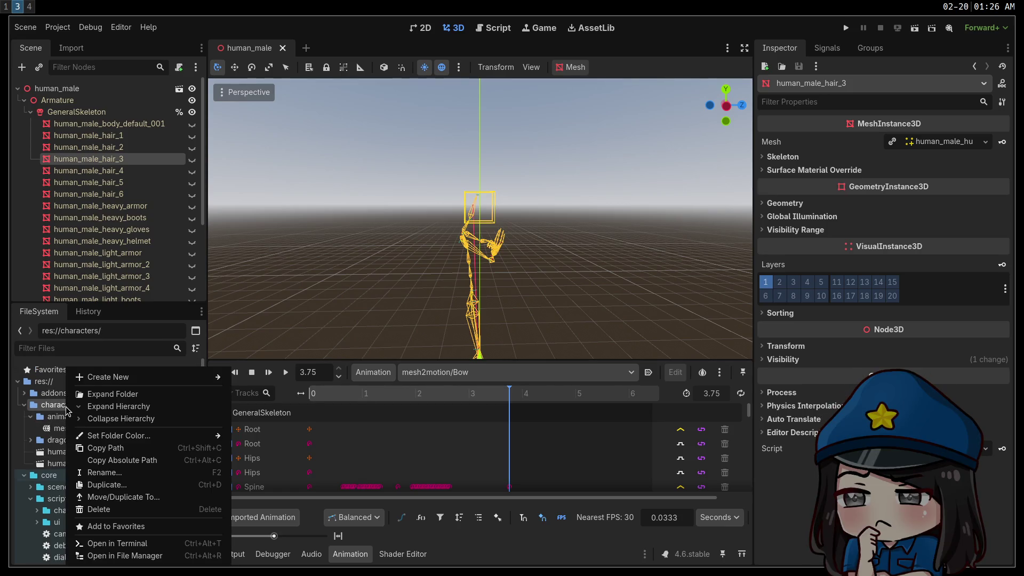
key("super+1")
key("super+3")
left_click(104, 454)
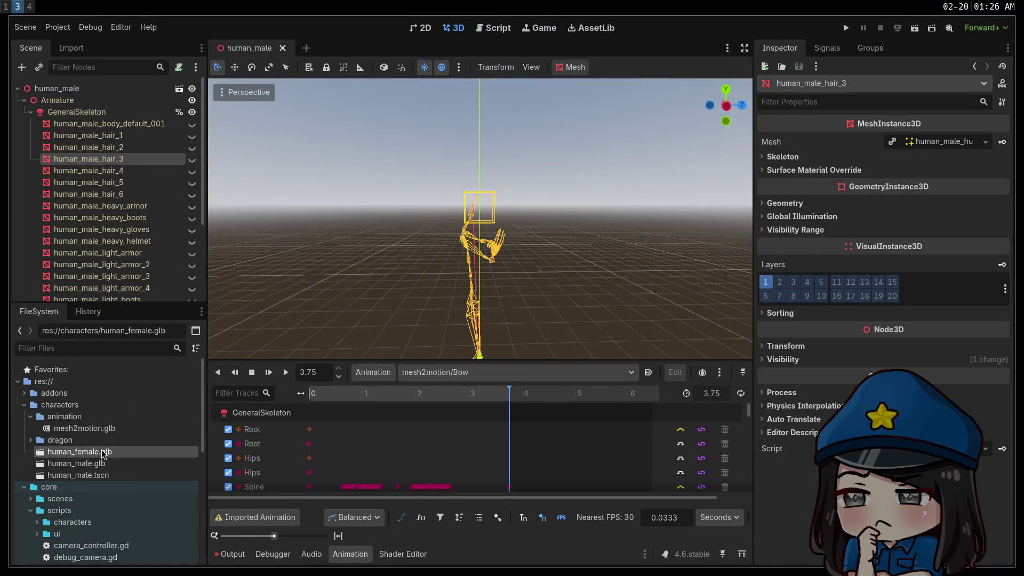
double_click(106, 457)
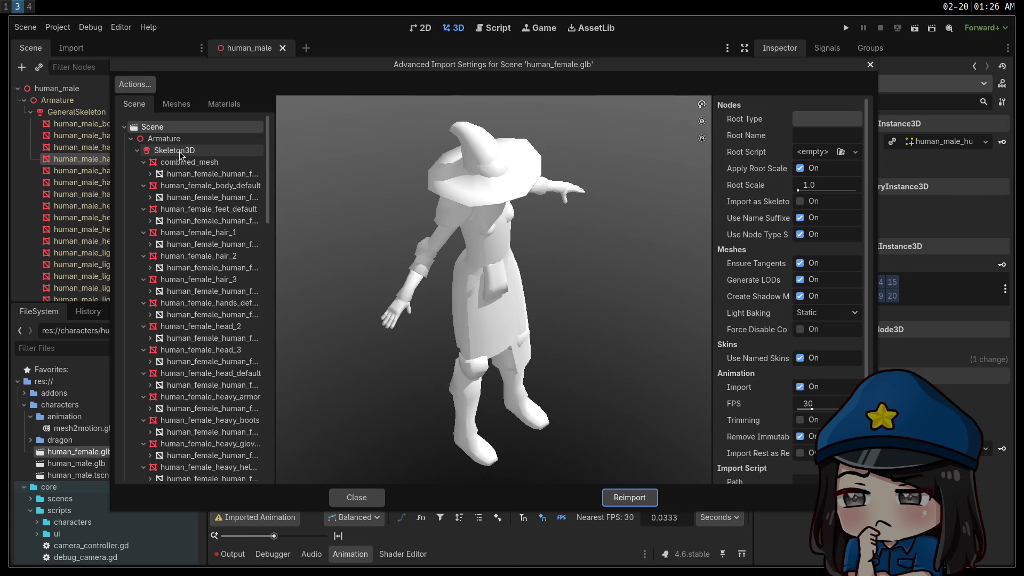
Step: Set the AnimationPlayer to Skip Import so the model's own animations are dropped
scroll(773, 299, "down", 4)
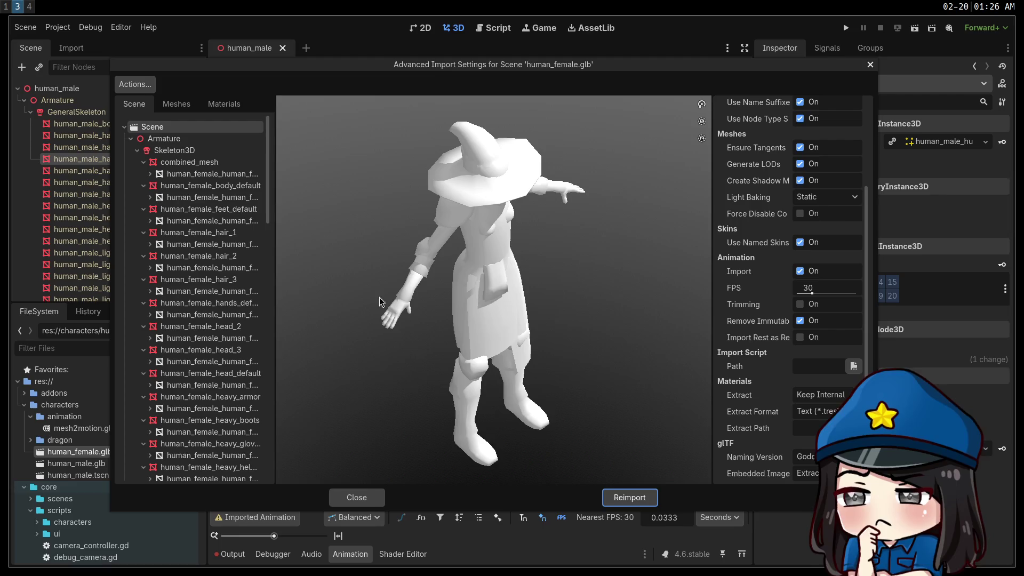
mouse_move(268, 178)
left_mouse_down()
mouse_move(287, 440)
mouse_move(270, 322)
left_mouse_up()
left_click(176, 224)
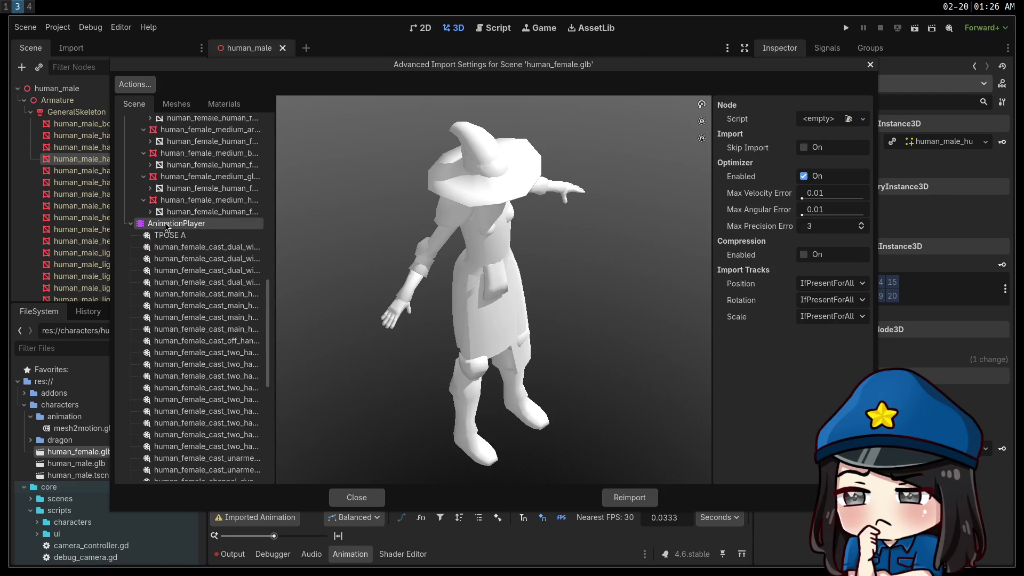
left_click(804, 146)
Step: Make the Skeleton3D take its rest pose from the TPOSE A animation
left_click_drag(267, 290, 280, 116)
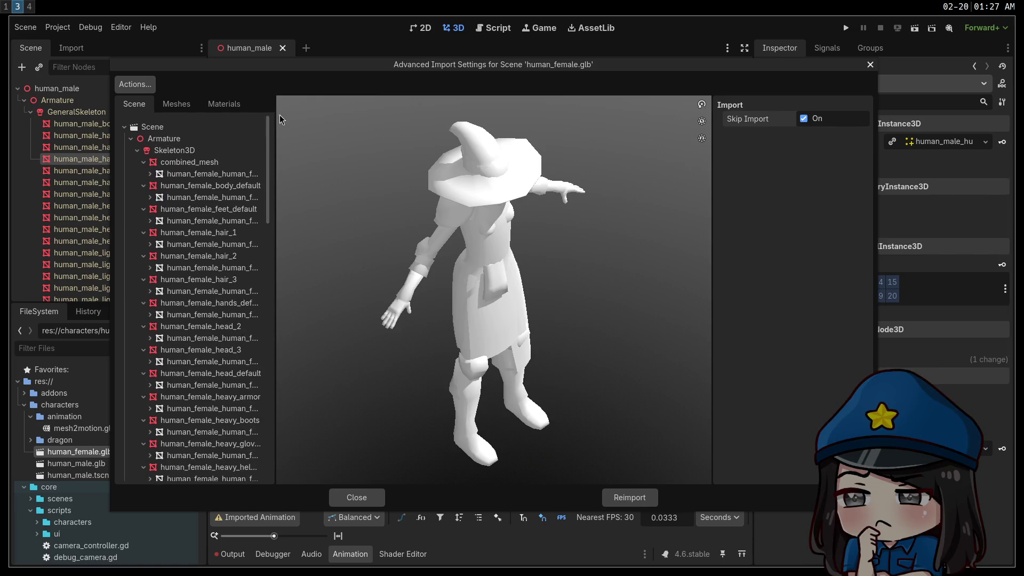
left_click(174, 151)
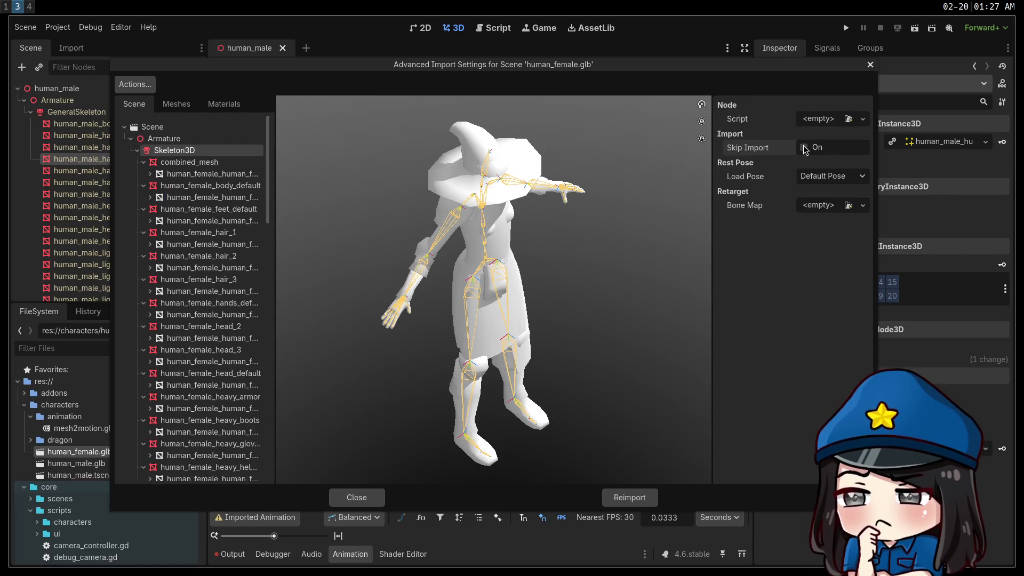
left_click(855, 180)
left_click(855, 211)
left_click(841, 196)
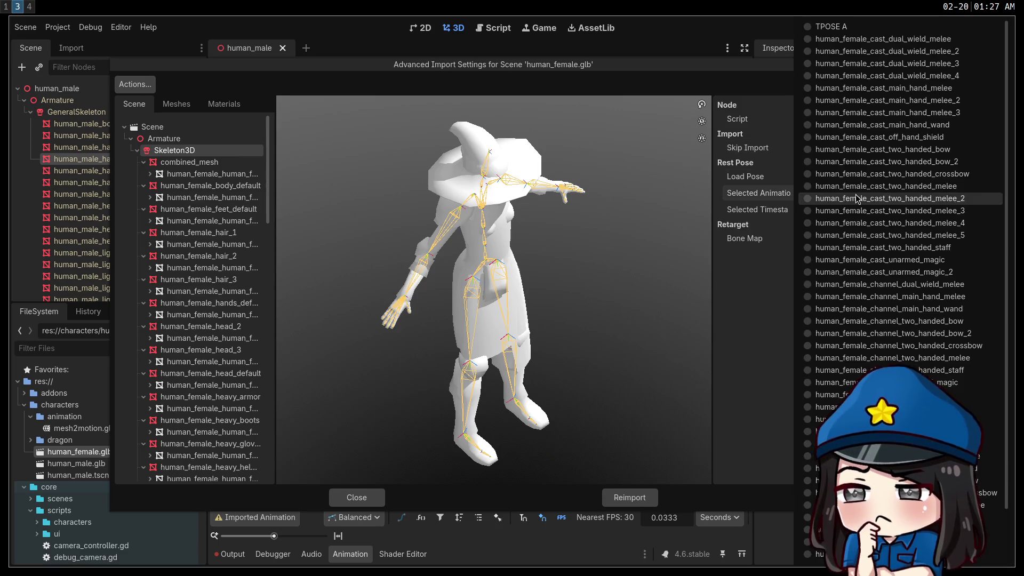
left_click(826, 33)
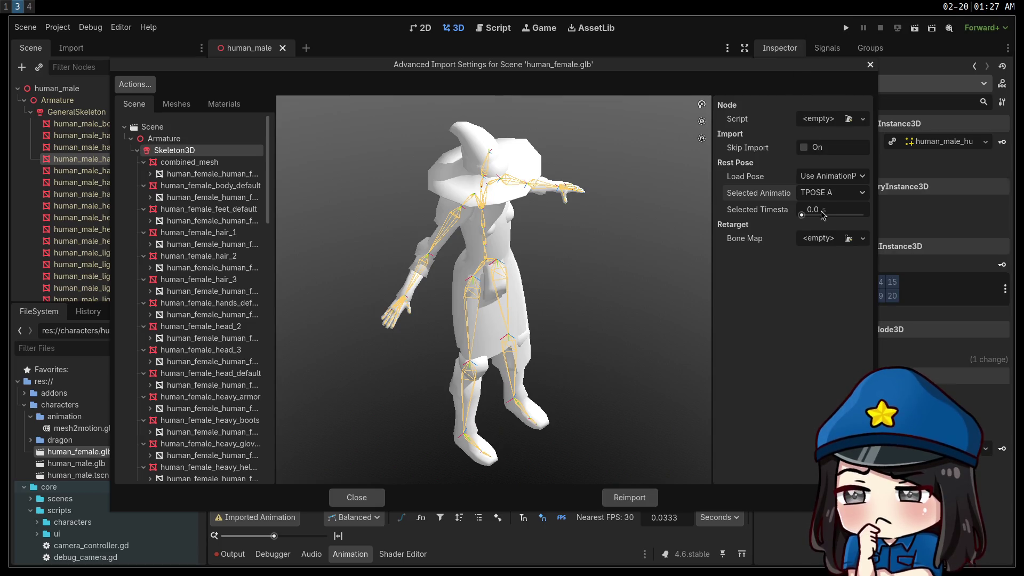
Step: Create a new BoneMap with the SkeletonProfileHumanoid profile and reimport the model
left_click(825, 240)
left_click(824, 270)
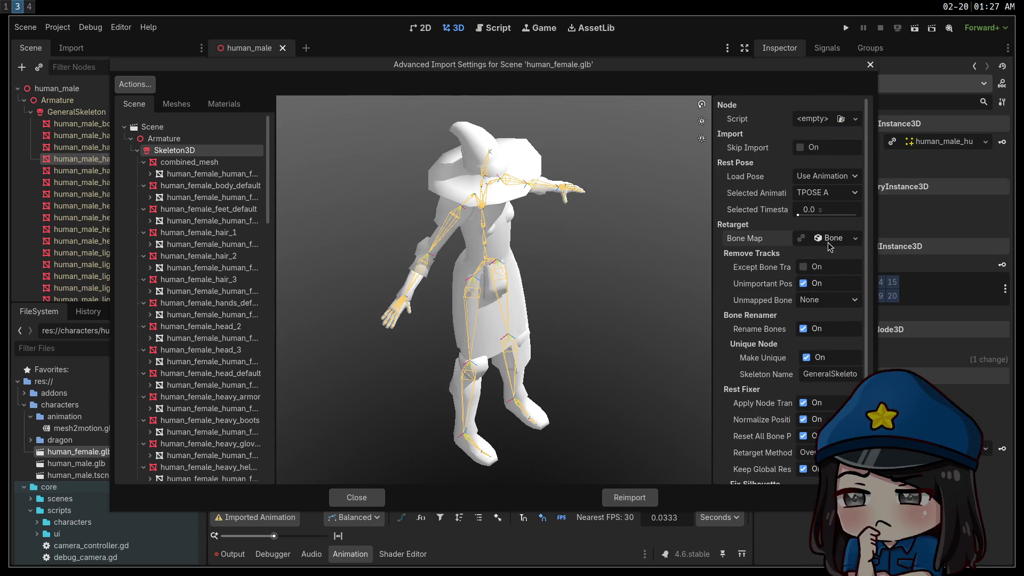
left_click(819, 256)
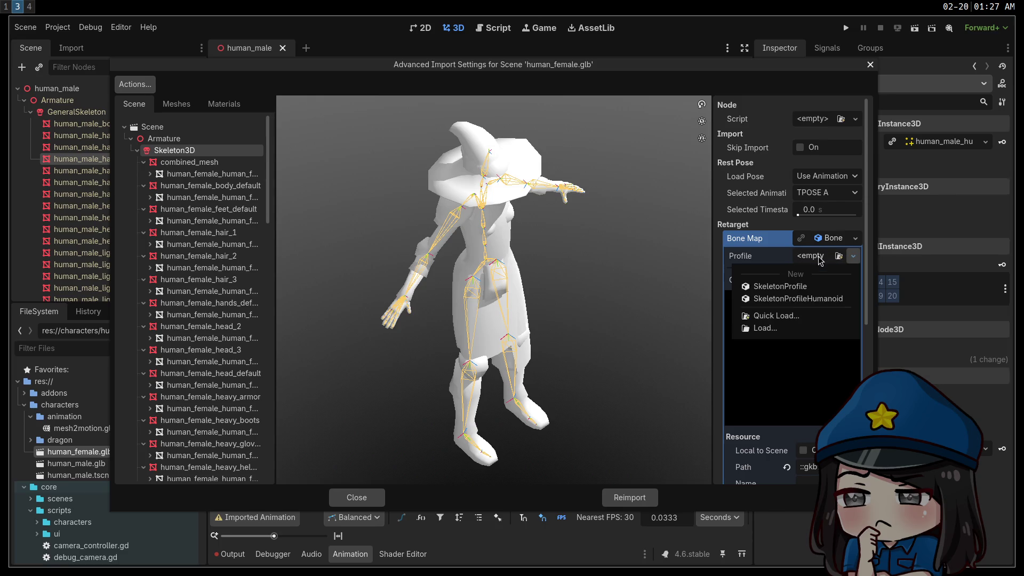
left_click(799, 300)
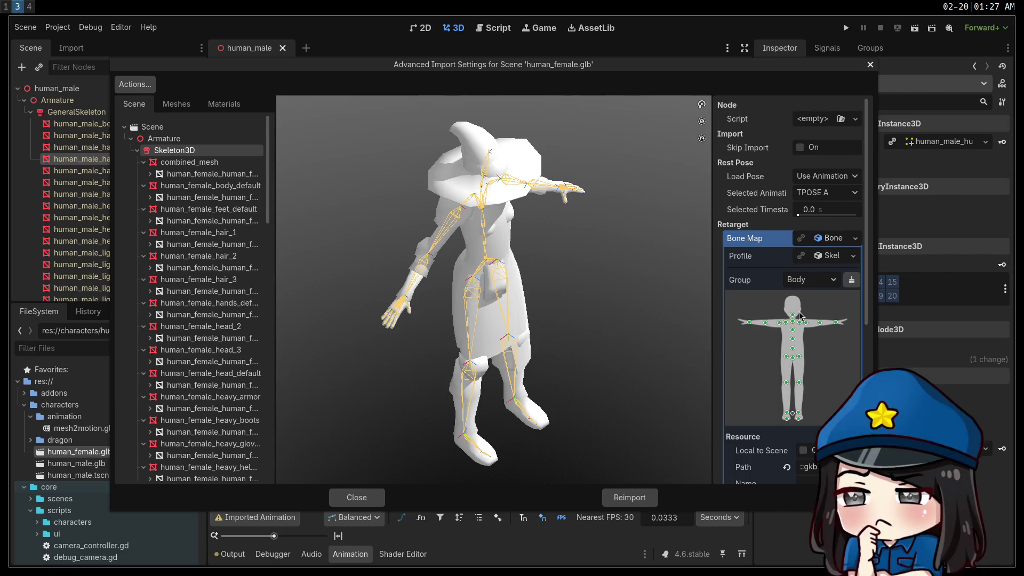
left_click(818, 311)
left_click(810, 280)
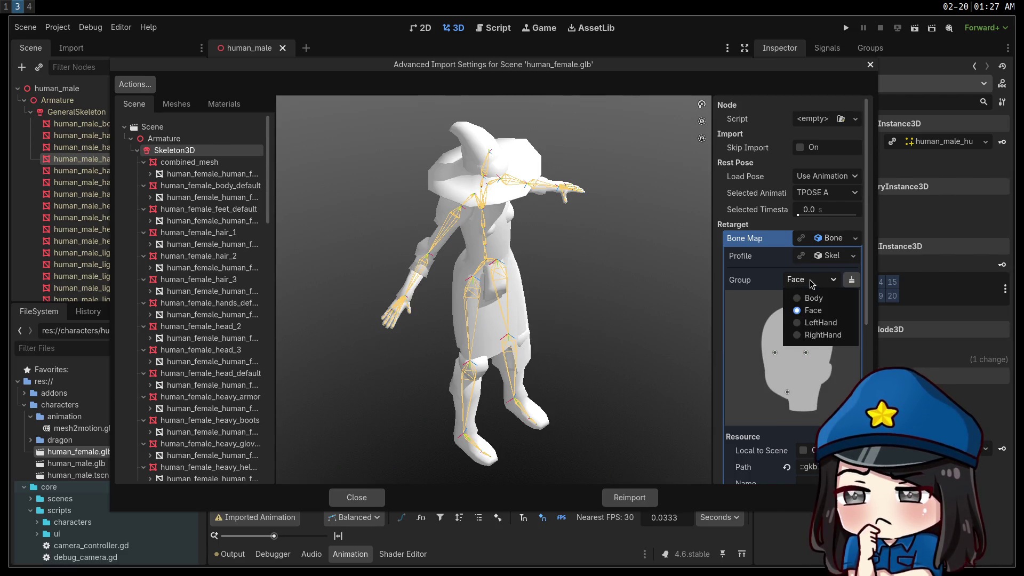
left_click(811, 297)
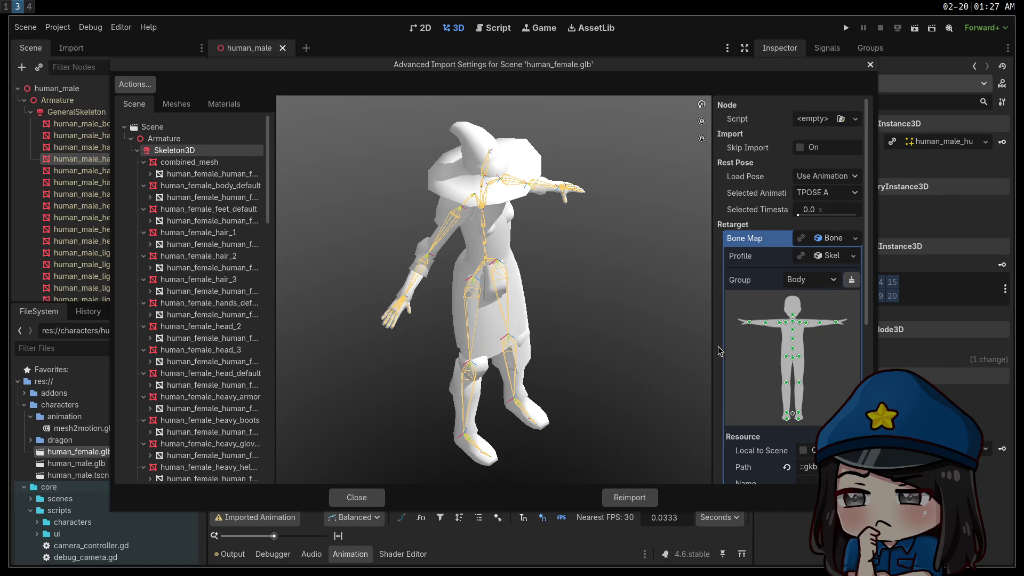
left_click(622, 495)
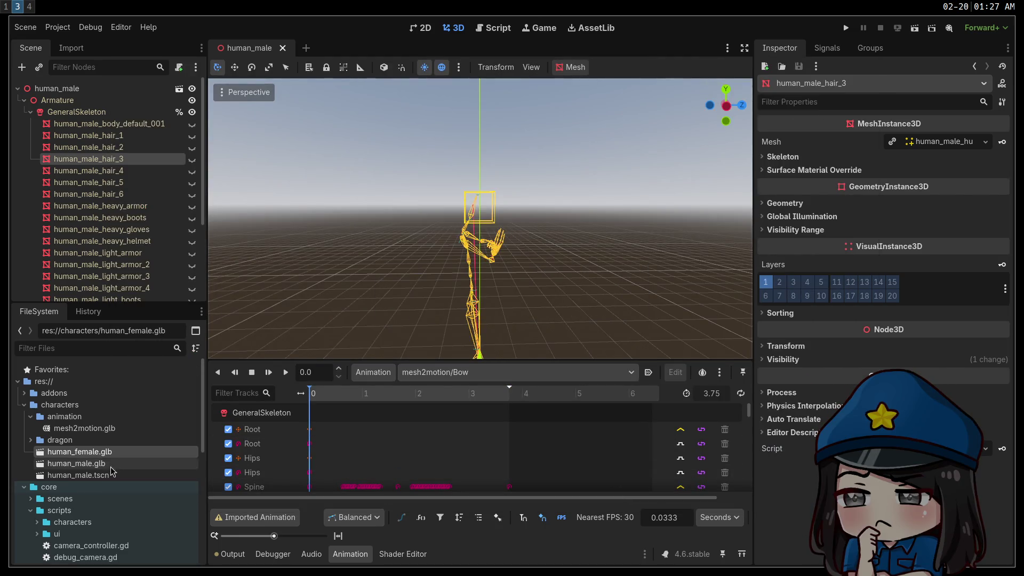
Step: Create a new inherited scene from human_female.glb and save it as human_female.tscn
right_click(98, 451)
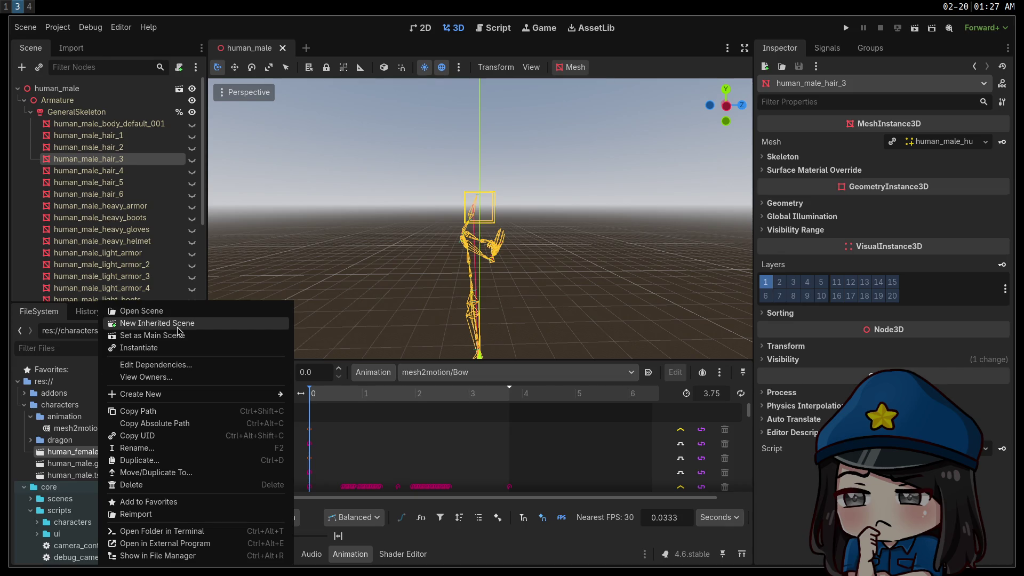
left_click(178, 328)
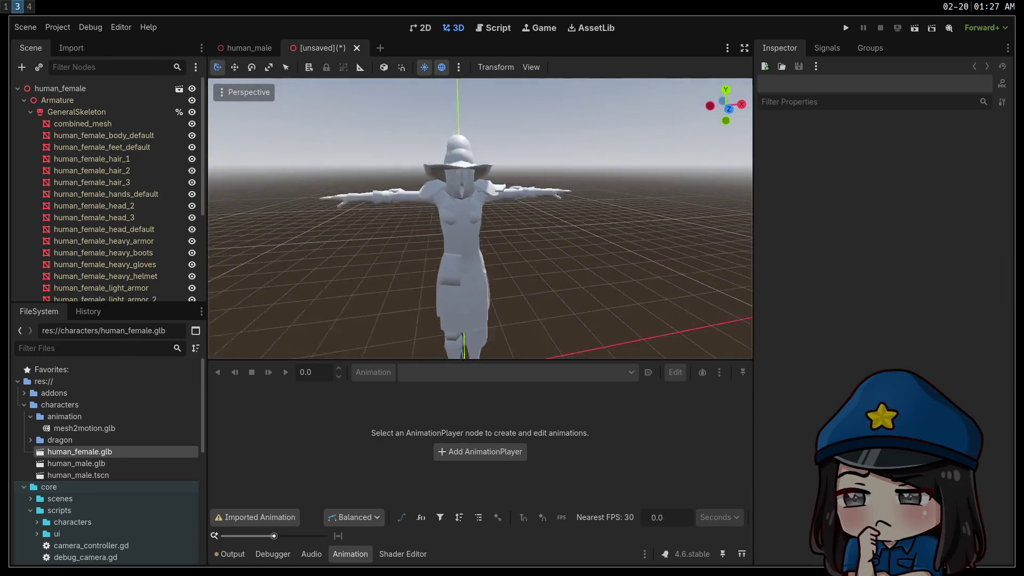
key("ctrl+s")
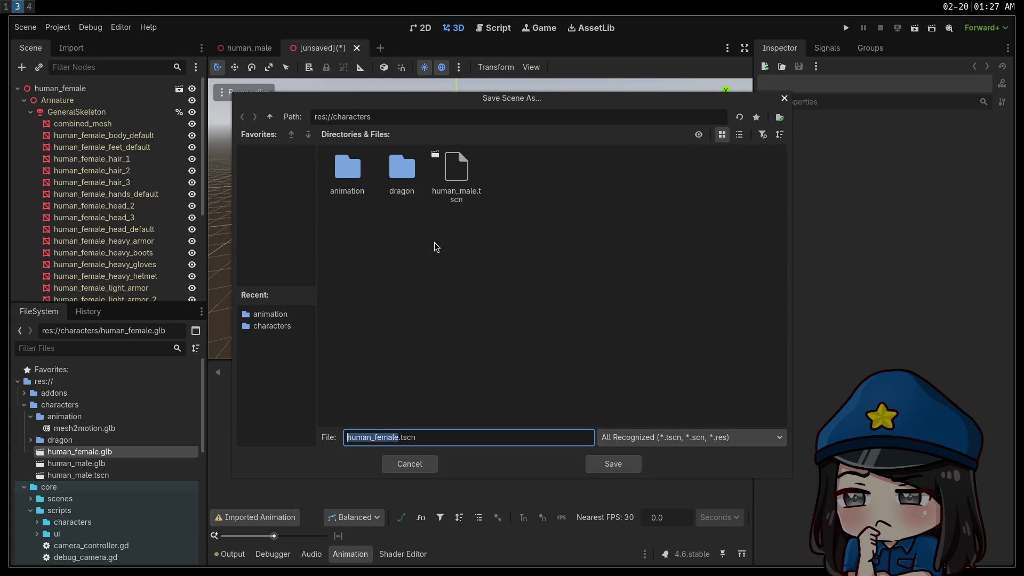
left_click(606, 461)
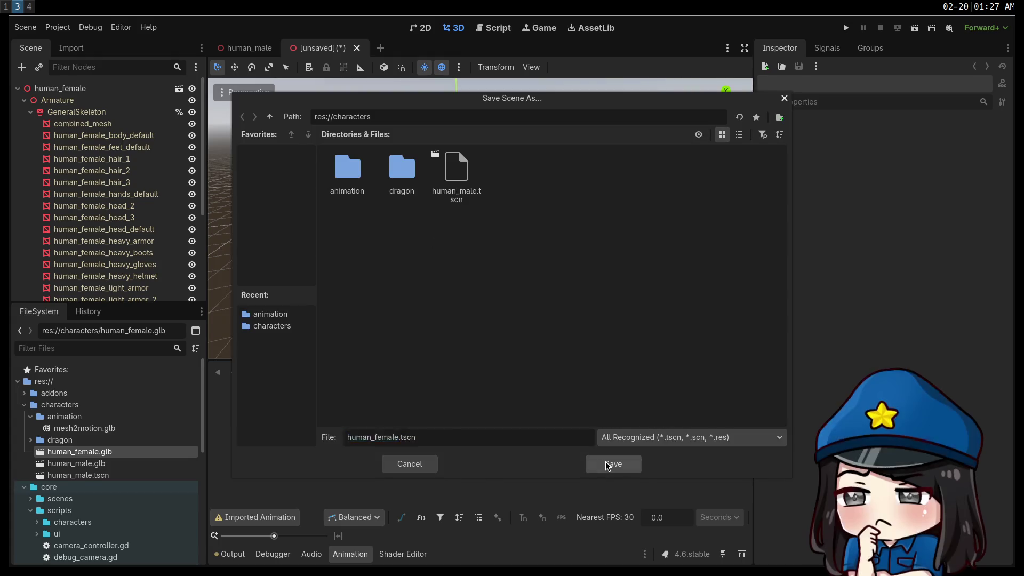
Step: Add an AnimationPlayer, load the mesh2motion.glb animation library, and play Bow
left_click(22, 67)
left_click(427, 274)
double_click(429, 275)
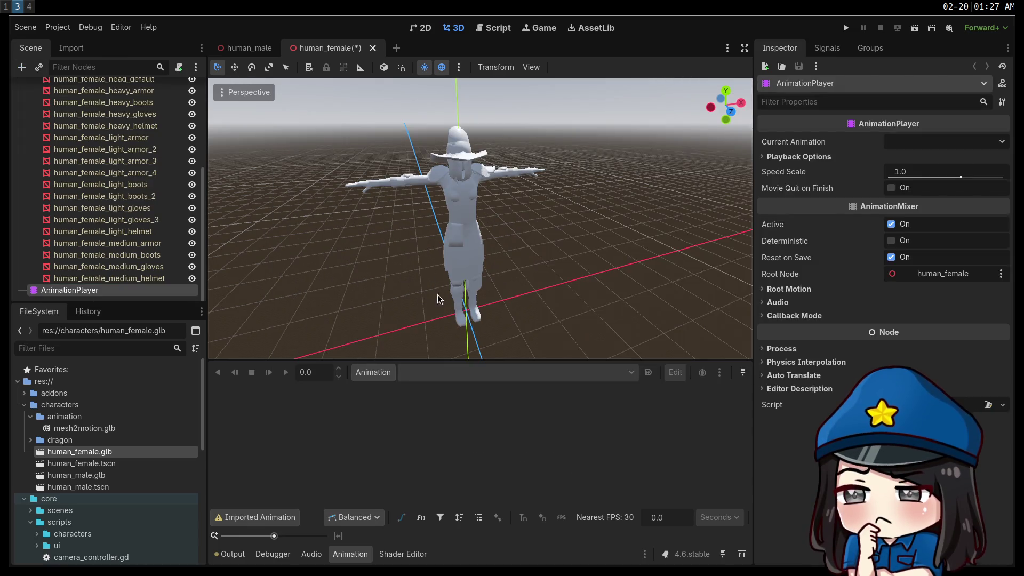
left_click(368, 372)
left_click(402, 409)
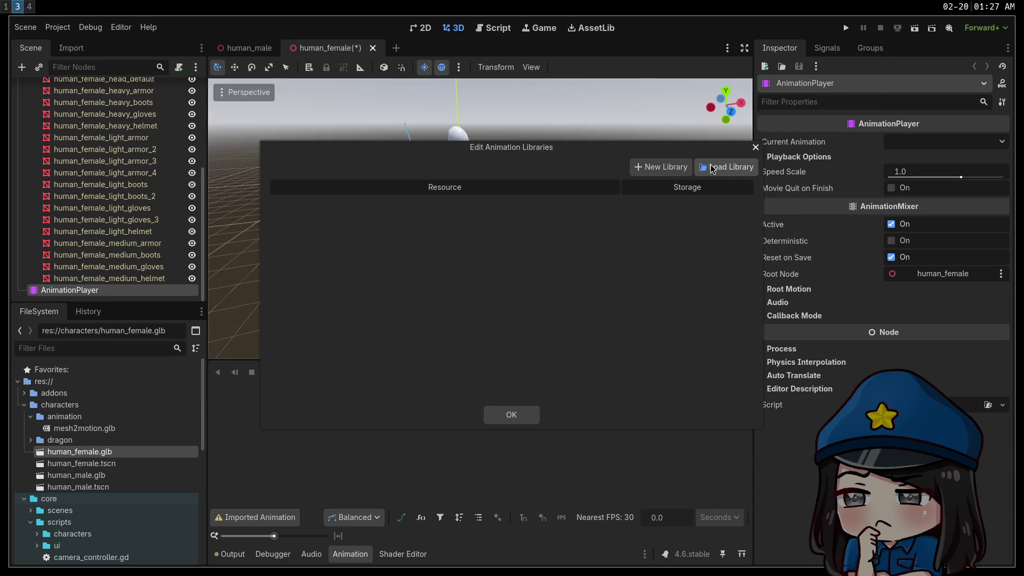
left_click(737, 167)
double_click(224, 143)
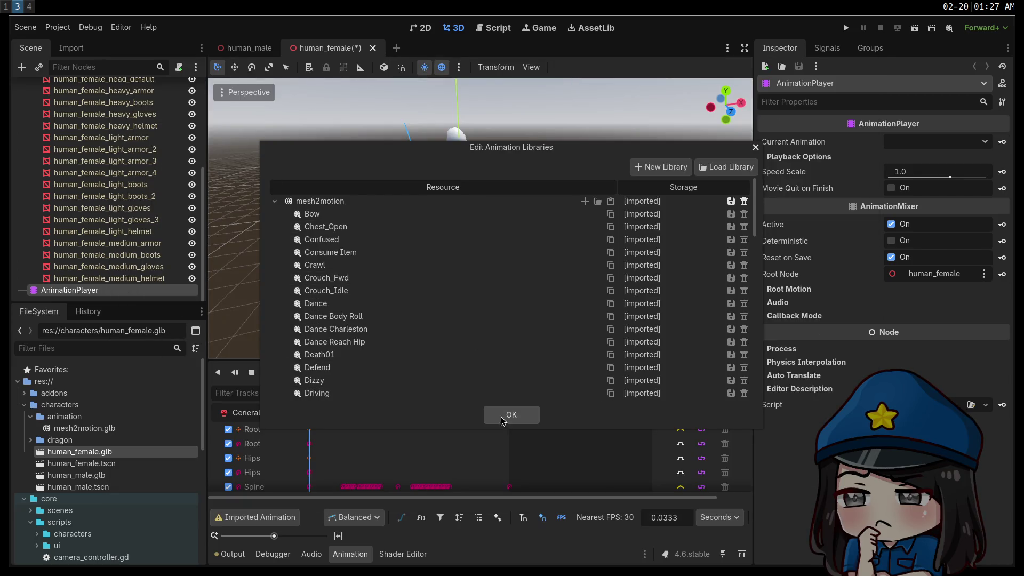
left_click(504, 415)
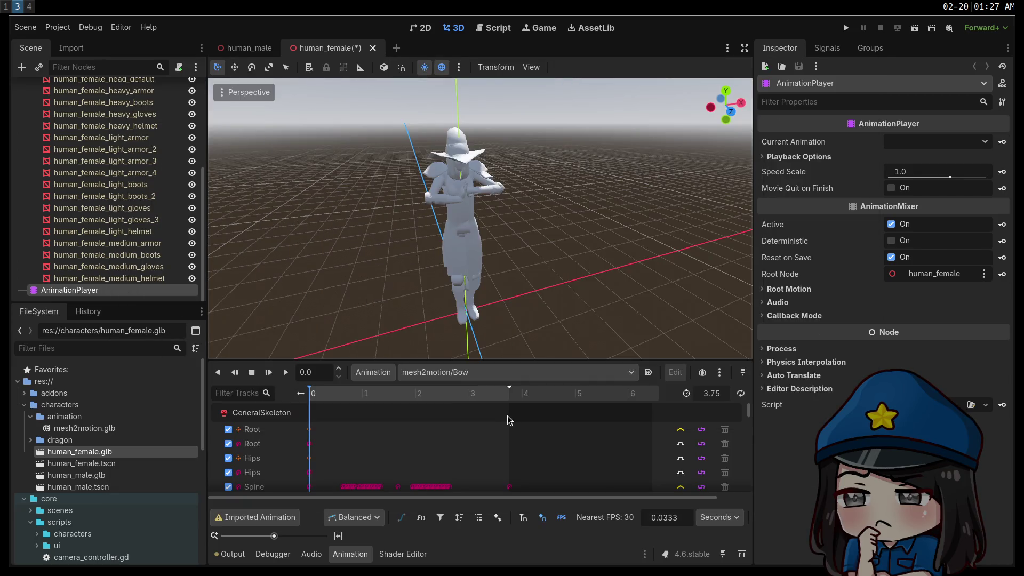
left_click(285, 372)
Step: Replay Bow, then switch the preview to the Idle animation
mouse_move(479, 219)
right_mouse_down()
mouse_move(469, 203)
mouse_move(486, 224)
mouse_move(469, 213)
right_mouse_up()
left_click(286, 373)
left_click(446, 372)
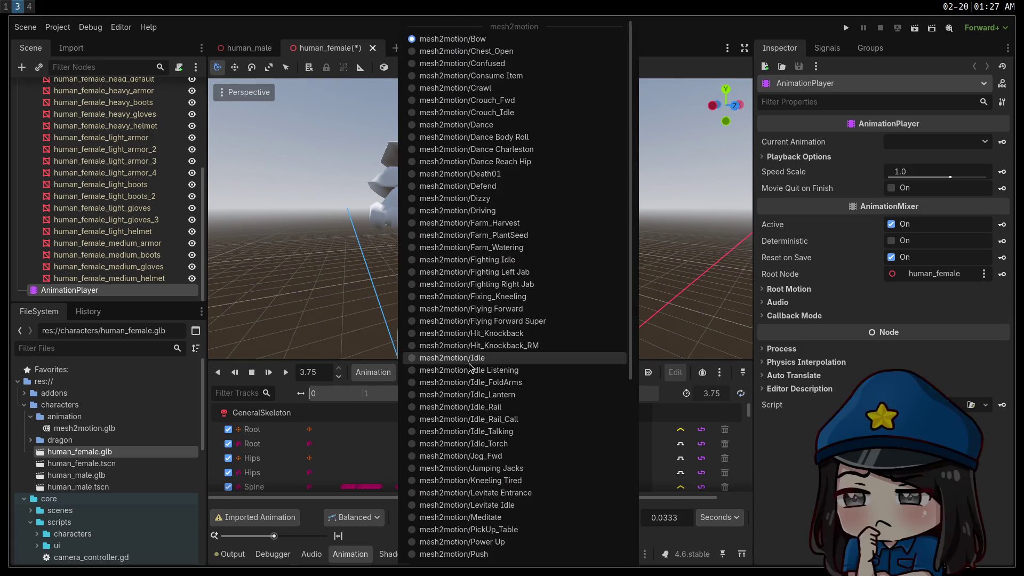
left_click(452, 357)
Step: Play the Swim_Fwd animation and save the scene with it current
right_click_drag(480, 219, 469, 216)
left_click(512, 372)
scroll(501, 384, "down", 5)
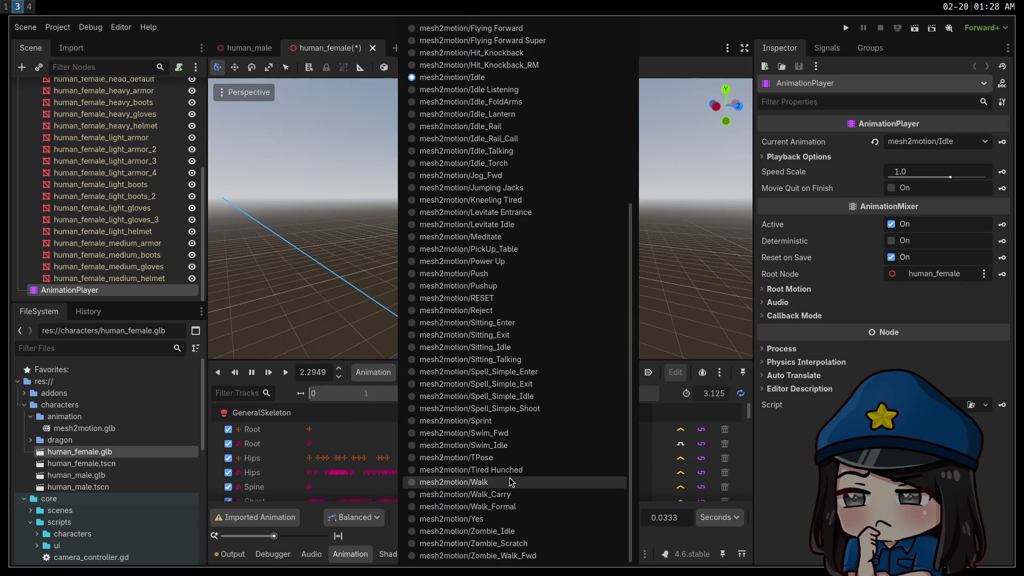
left_click(496, 432)
left_click(285, 372)
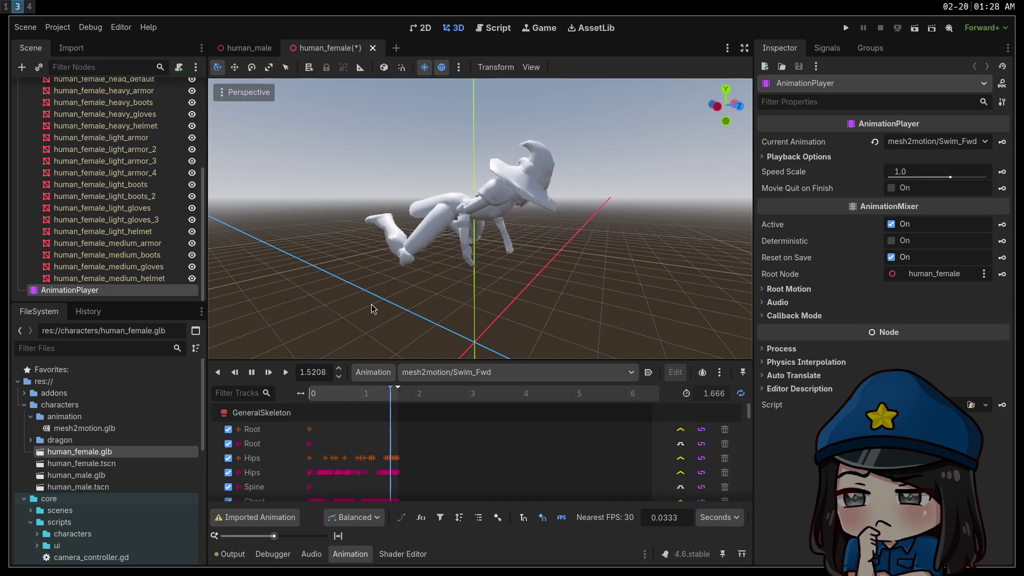
key("ctrl+s")
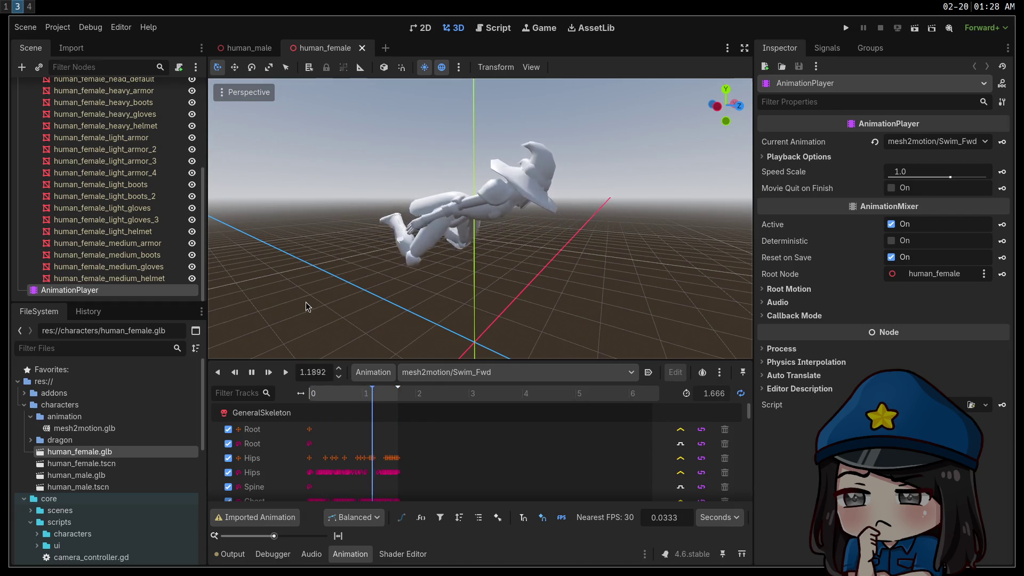
left_click(480, 372)
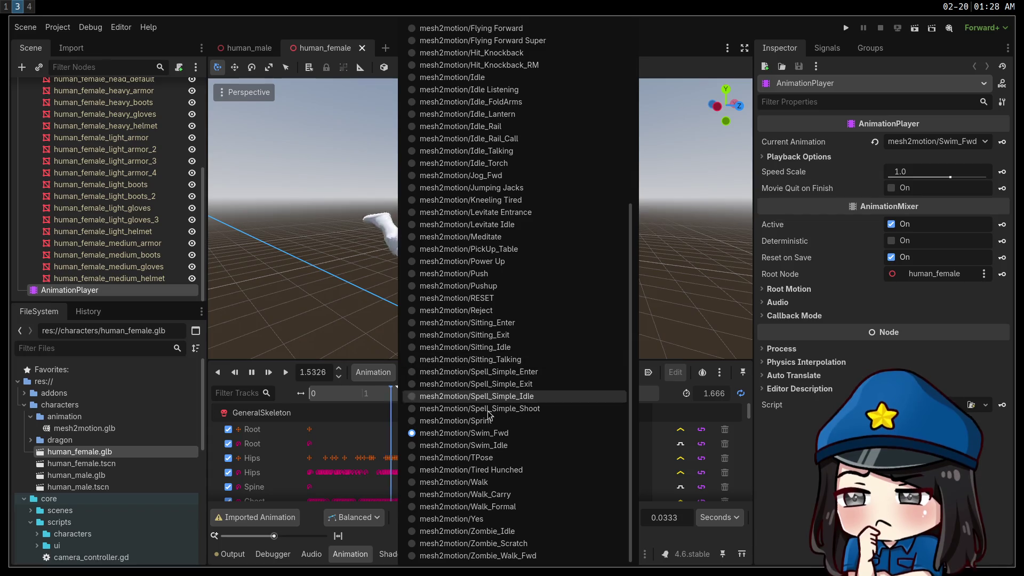
Step: Preview the Walk and Walk_Formal animations, orbiting to watch from the side
left_click(462, 483)
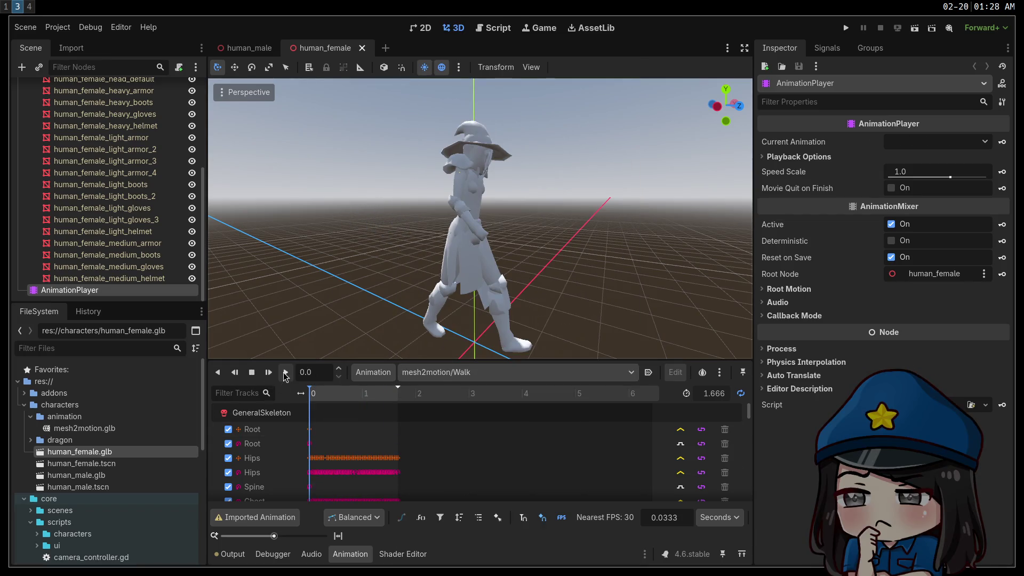
middle_click_drag(480, 213, 394, 213)
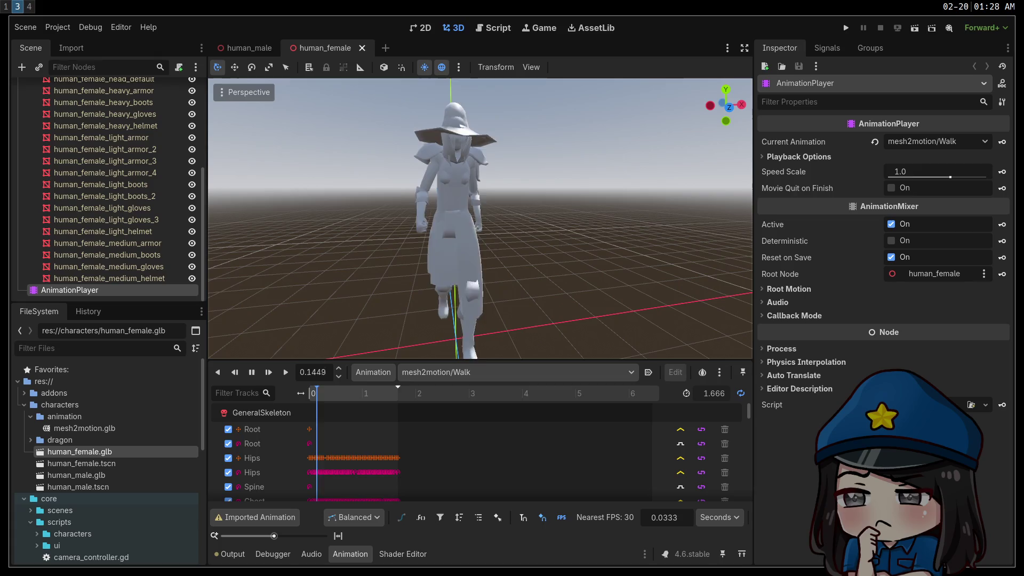
left_click(556, 371)
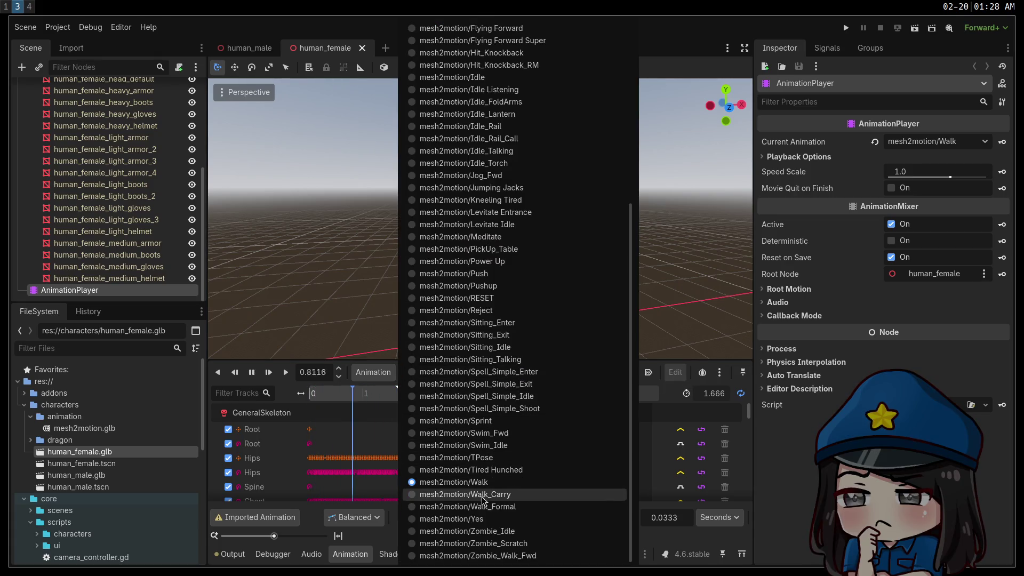
left_click(468, 506)
mouse_move(350, 220)
middle_mouse_down()
mouse_move(485, 226)
mouse_move(350, 219)
middle_mouse_up()
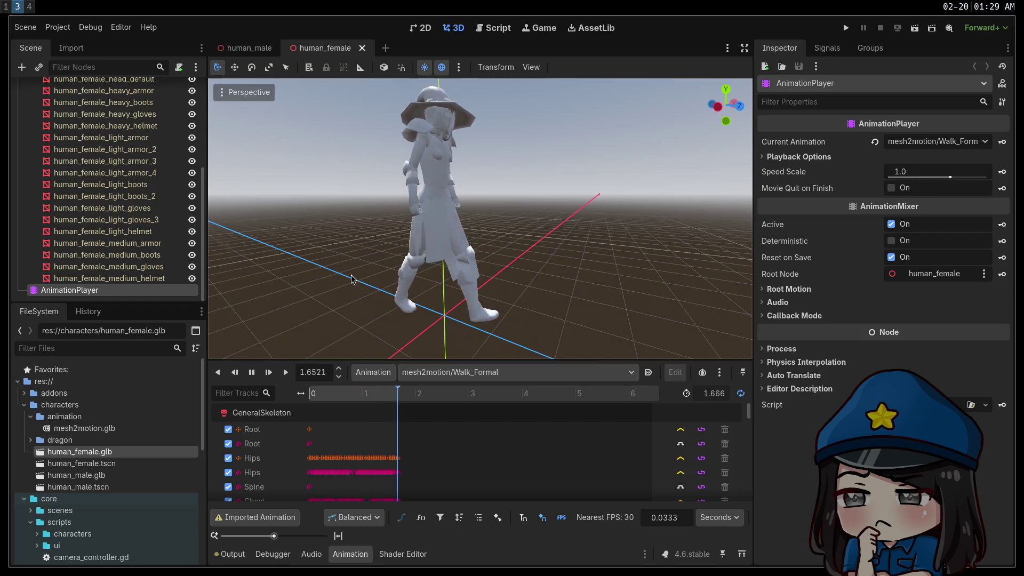
Step: Preview Walk_Carry, then play Sprint with the speed scale lowered to 0.87
left_click(529, 373)
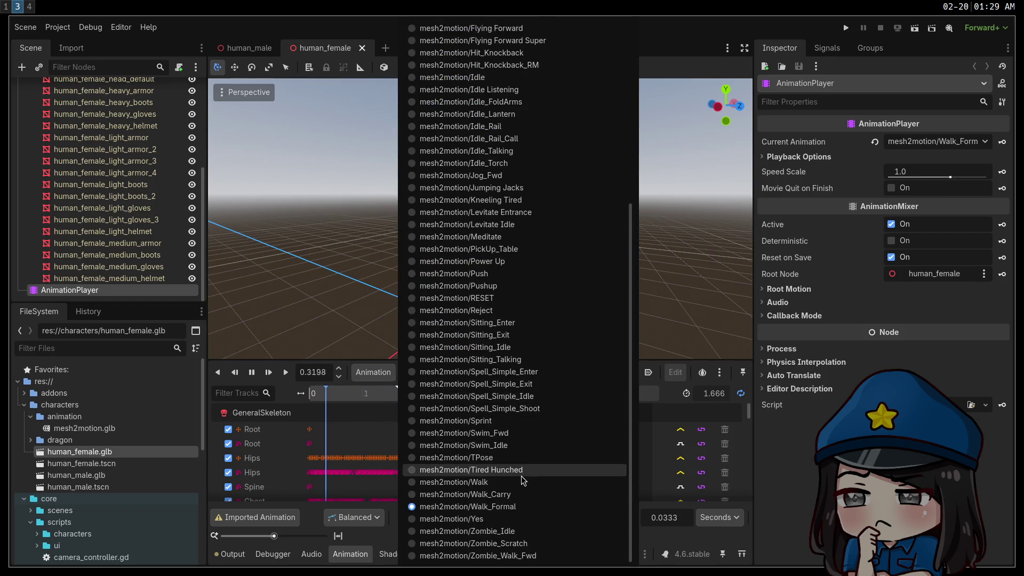
left_click(522, 495)
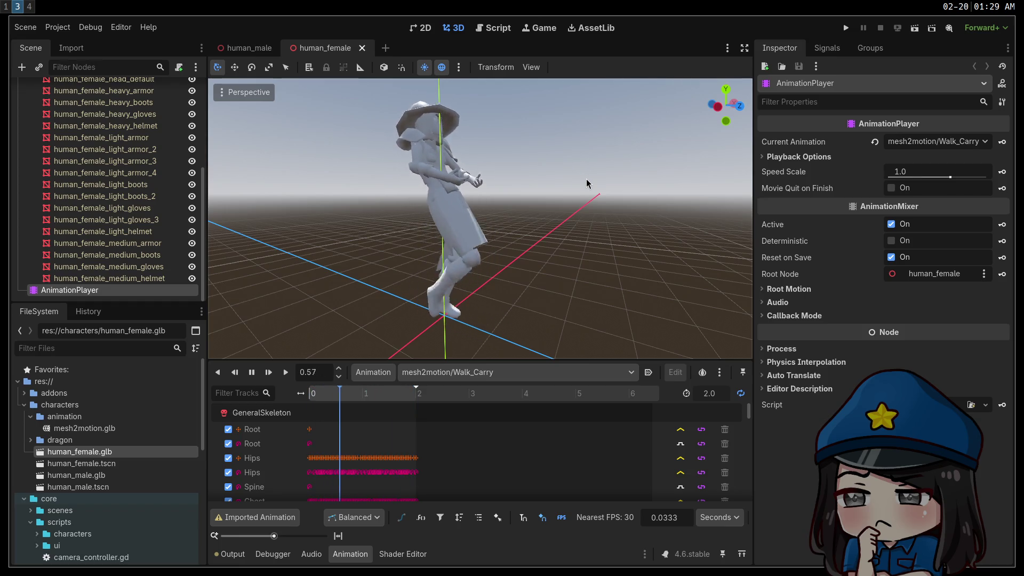
left_click(516, 372)
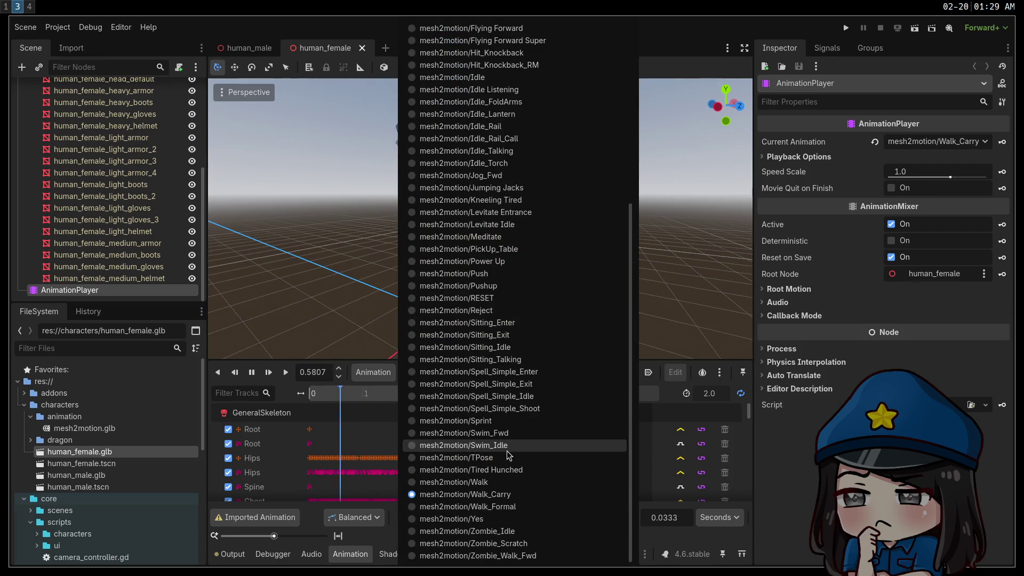
left_click(480, 420)
left_click(286, 372)
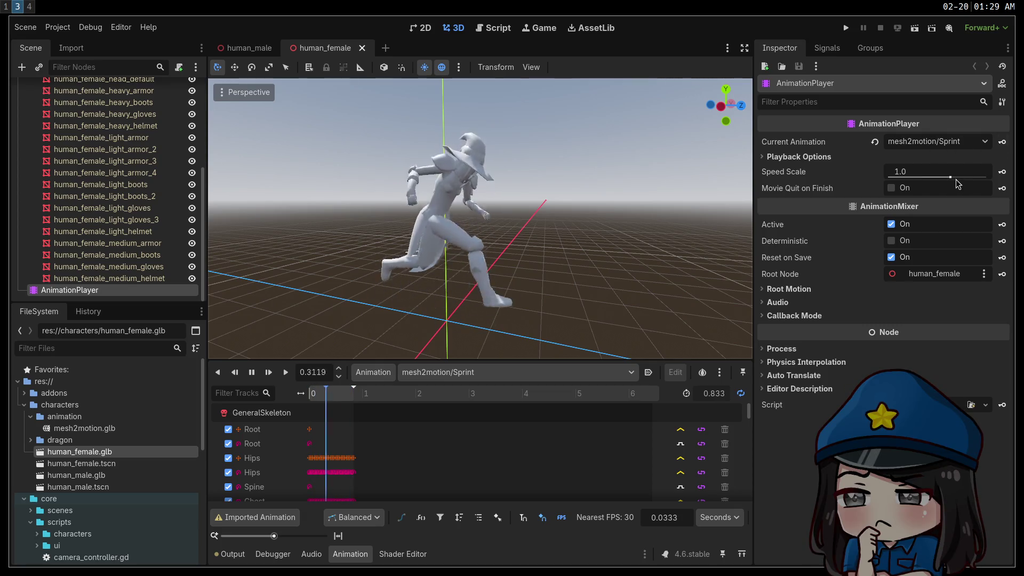
left_click_drag(950, 177, 949, 178)
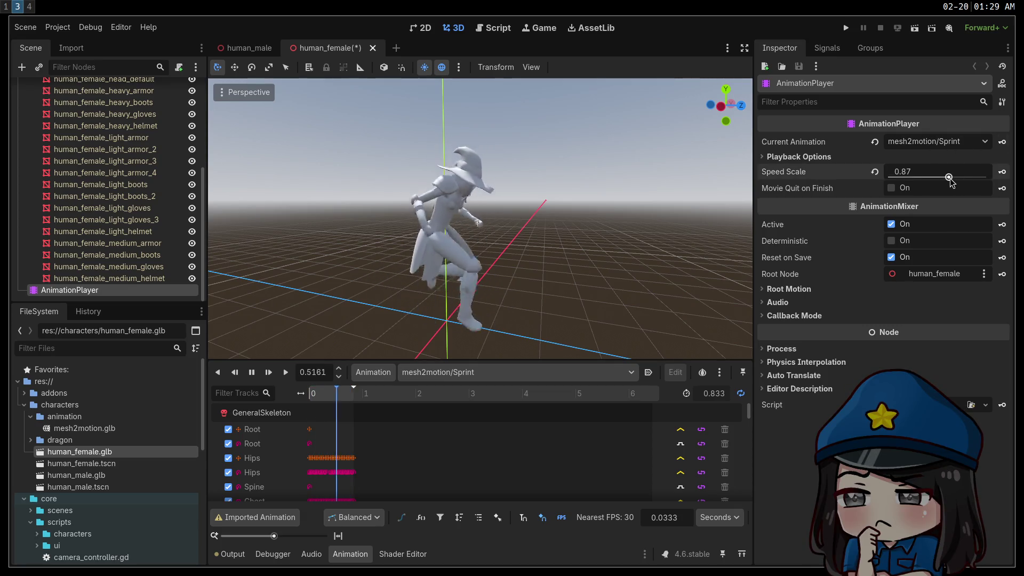
left_click_drag(949, 179, 941, 179)
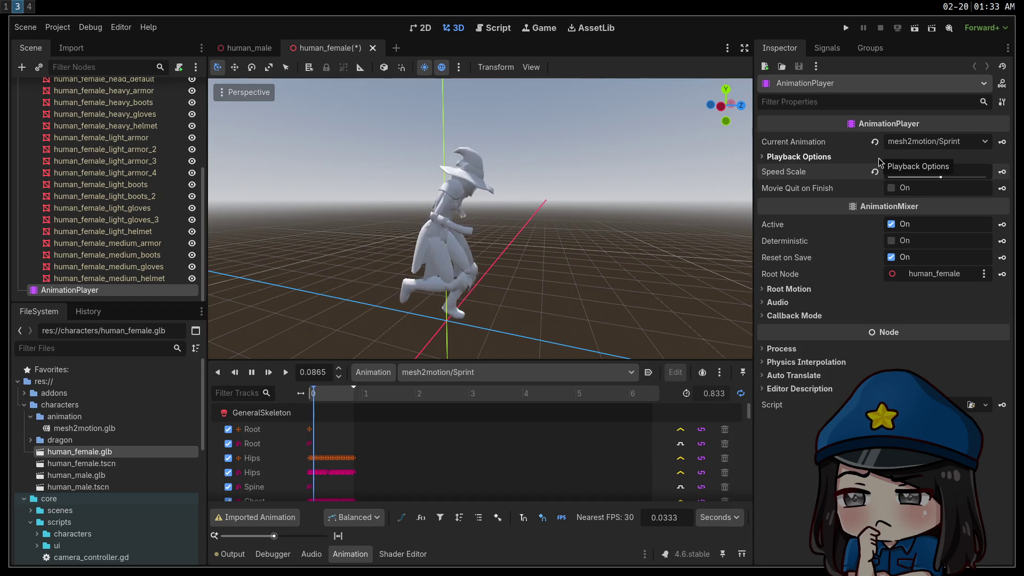
Step: Revert the AnimationPlayer's Speed Scale and Current Animation to their defaults
left_click(874, 172)
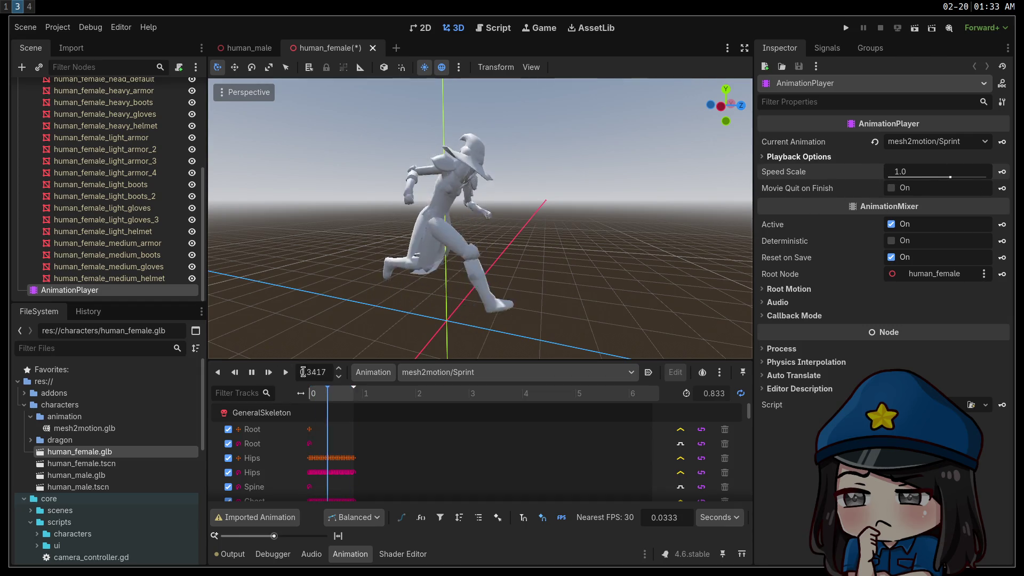
left_click(875, 142)
middle_click_drag(384, 244, 398, 243)
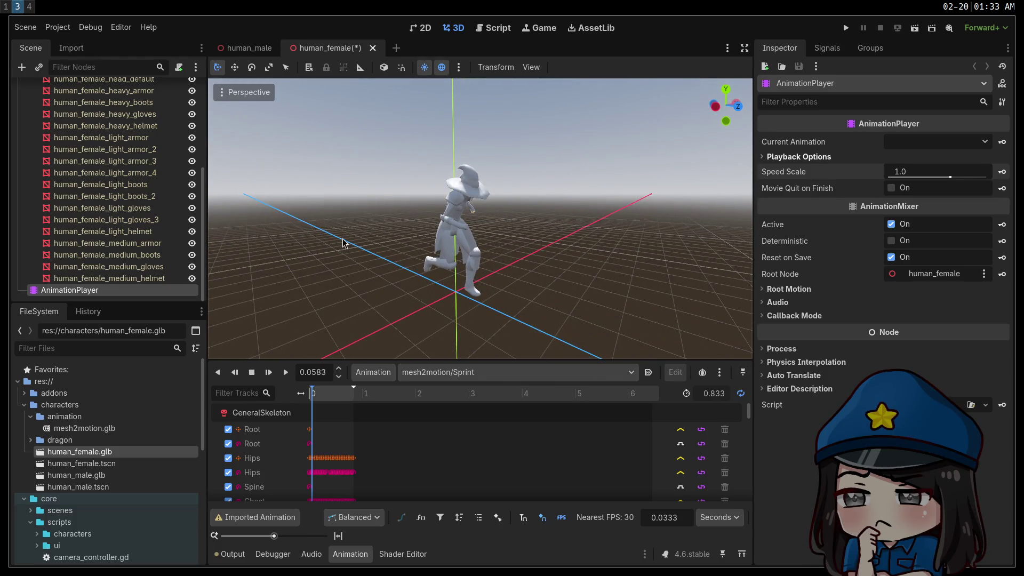
left_click(771, 157)
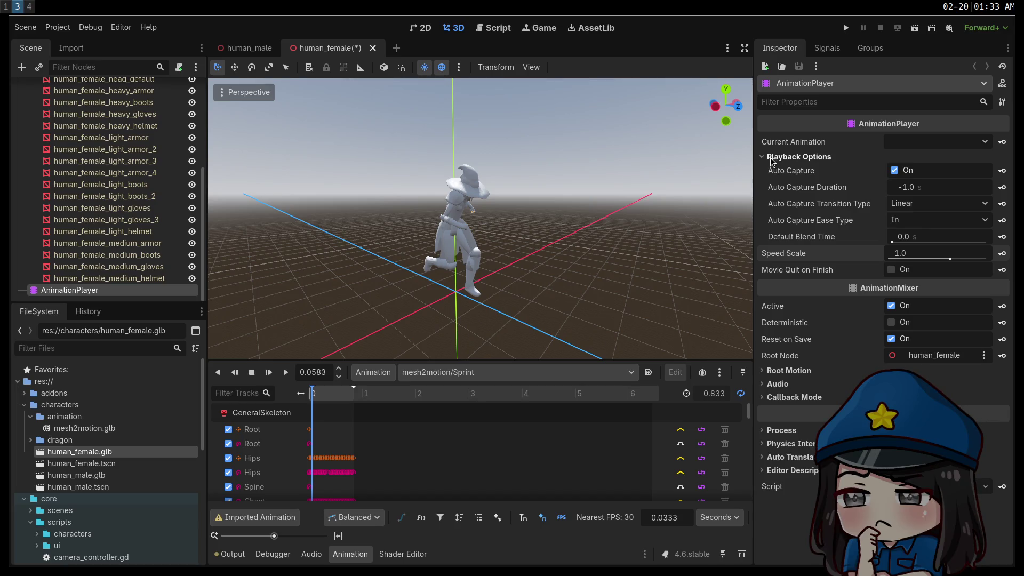
left_click(771, 157)
Step: Play Sprint and pause it mid-stride, then select the human_female_light_gloves mesh
left_click(482, 371)
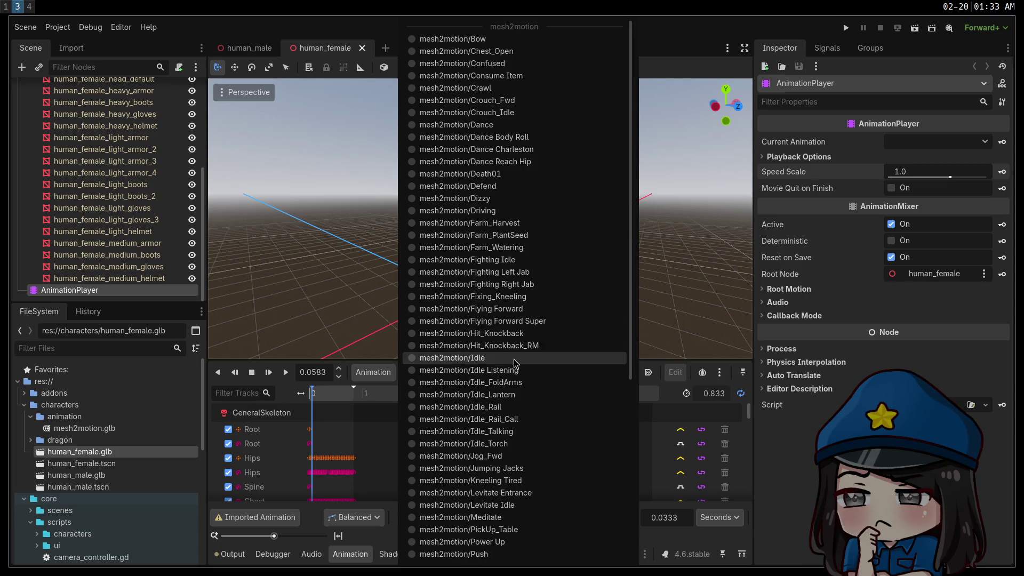
left_click(330, 177)
mouse_move(329, 177)
middle_mouse_down()
mouse_move(357, 179)
mouse_move(332, 182)
middle_mouse_up()
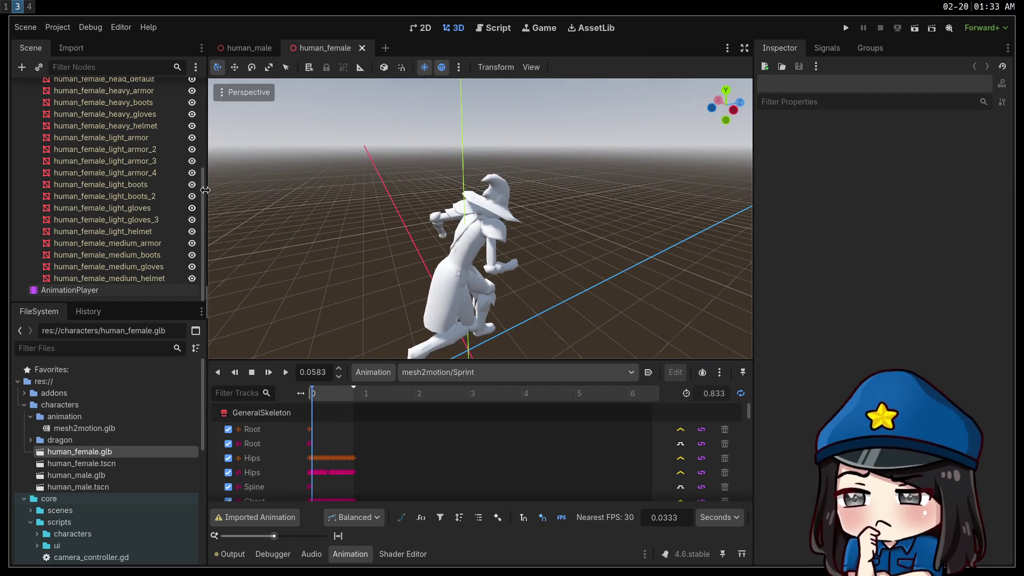
left_click(288, 372)
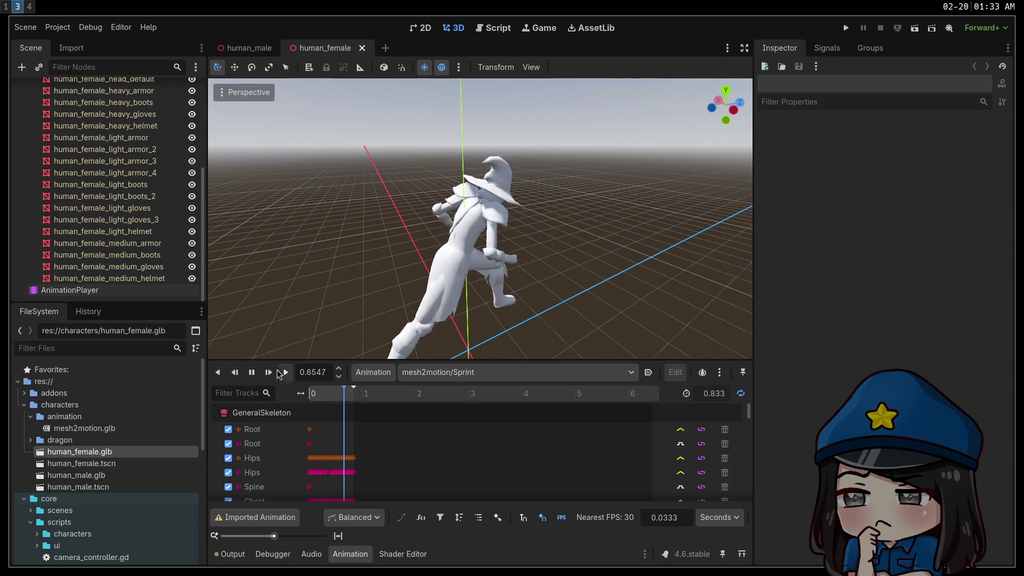
left_click(255, 374)
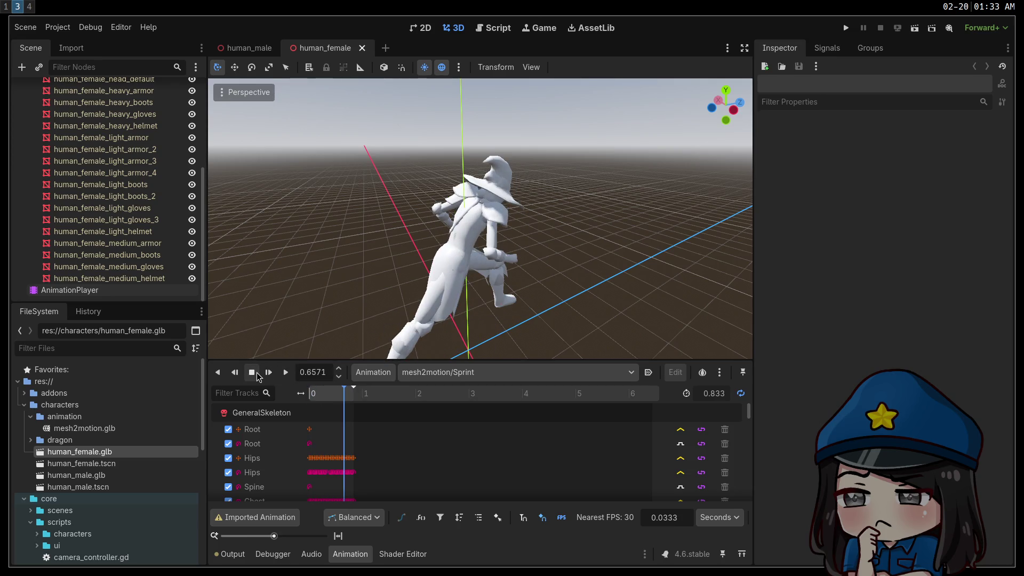
left_click(120, 213)
left_click_drag(203, 240, 214, 97)
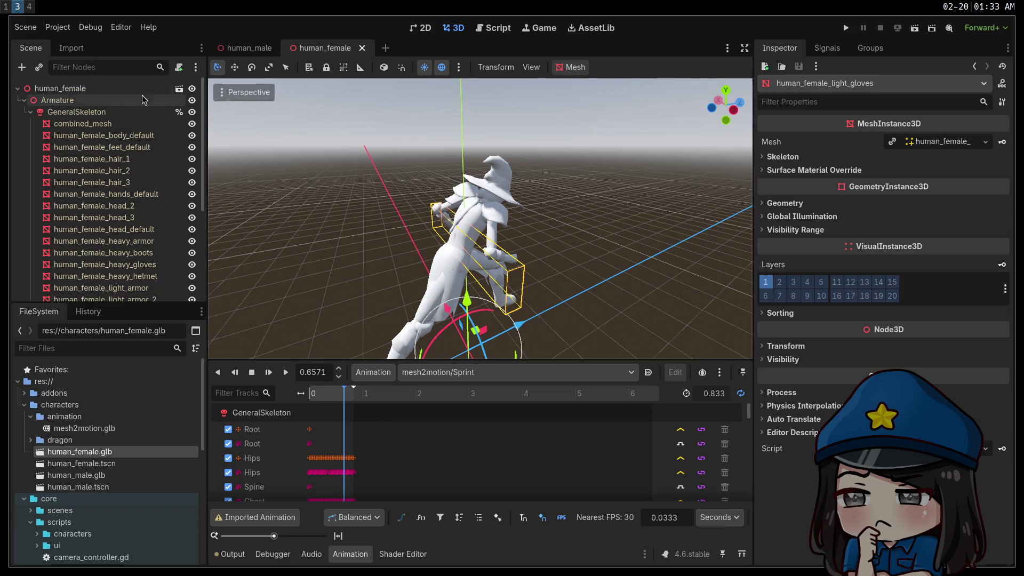
Step: Preview the Power Up, Idle_Lantern and Driving animations on the character
left_click(288, 373)
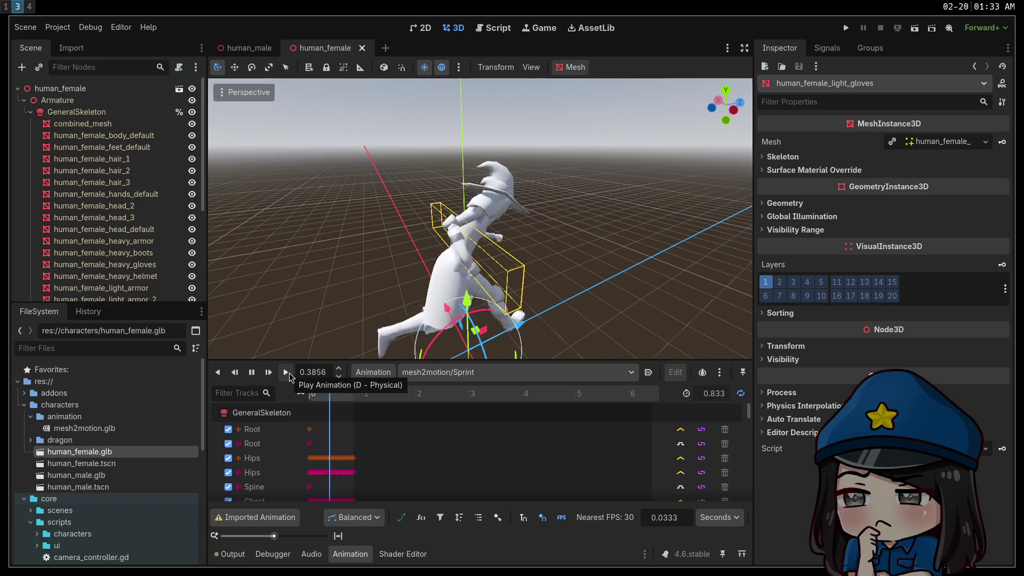
left_click(480, 373)
left_click(467, 357)
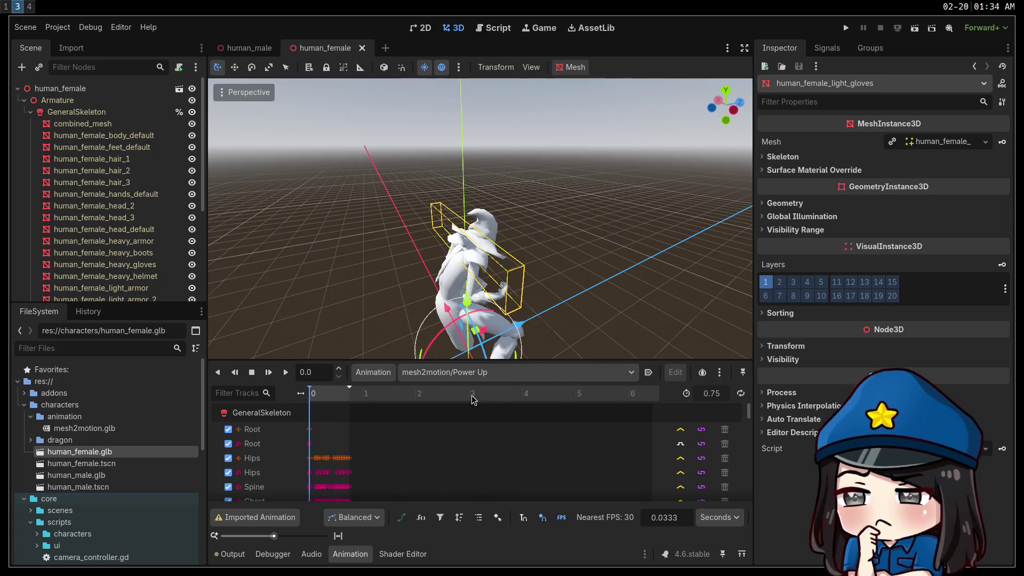
left_click(470, 372)
left_click(477, 369)
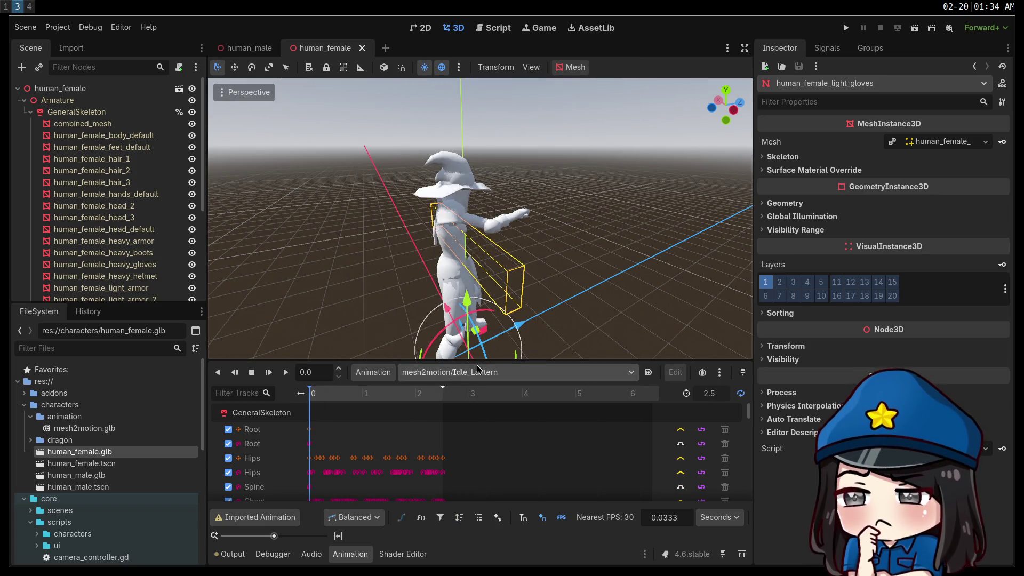
mouse_move(250, 277)
middle_mouse_down()
mouse_move(277, 280)
mouse_move(287, 333)
mouse_move(373, 287)
middle_mouse_up()
left_click(498, 371)
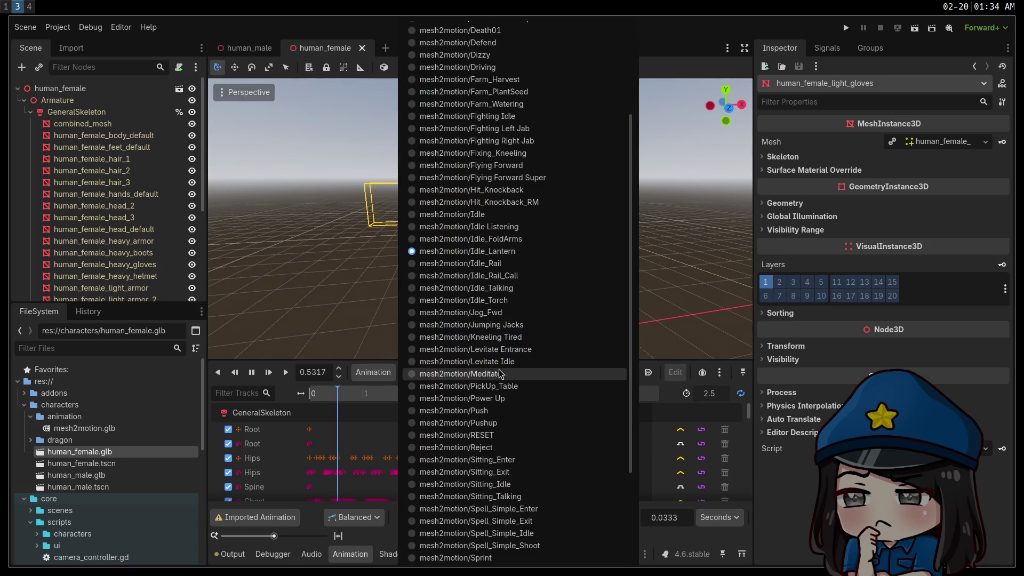
left_click(486, 69)
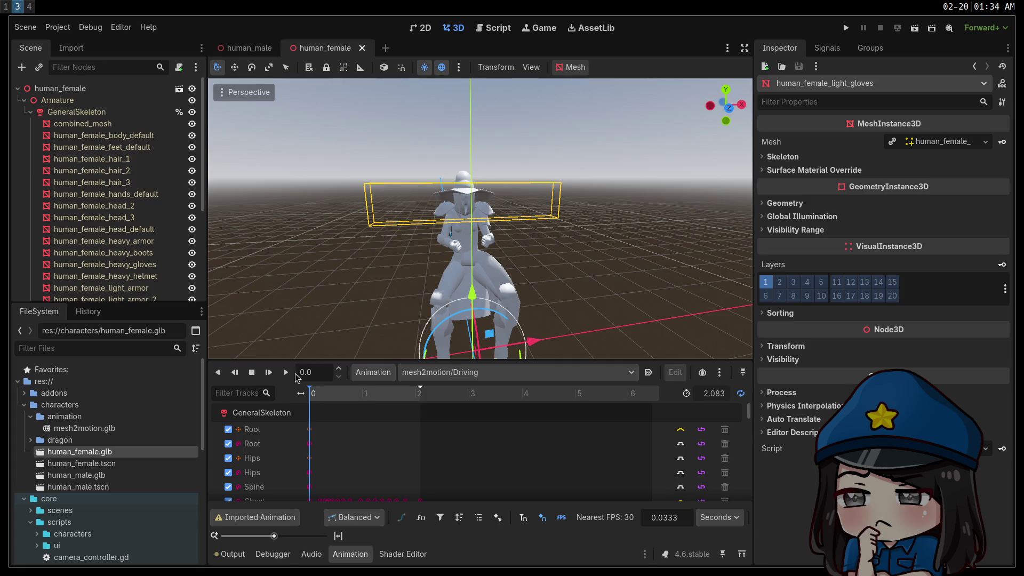
mouse_move(378, 267)
middle_mouse_down()
mouse_move(267, 259)
mouse_move(392, 261)
middle_mouse_up()
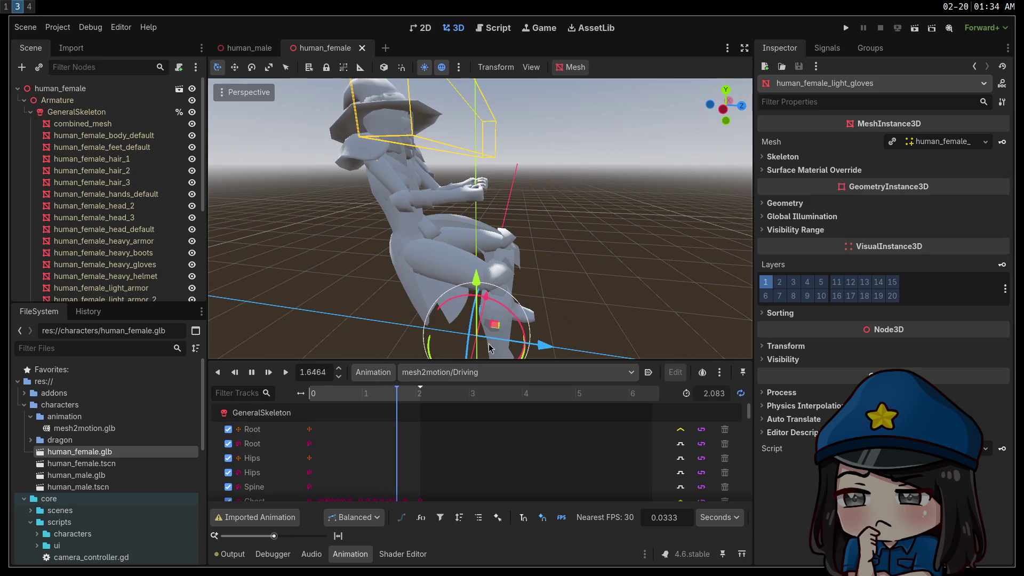
Step: Play the Crawl animation, then switch the preview to Dizzy
left_click(488, 371)
scroll(523, 256, "up", 5)
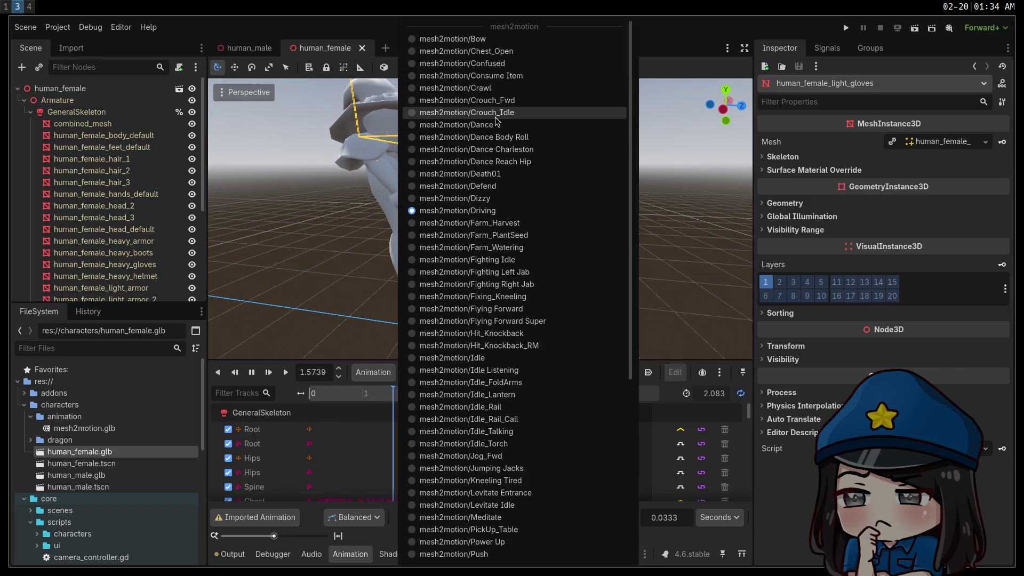
left_click(471, 92)
left_click(286, 373)
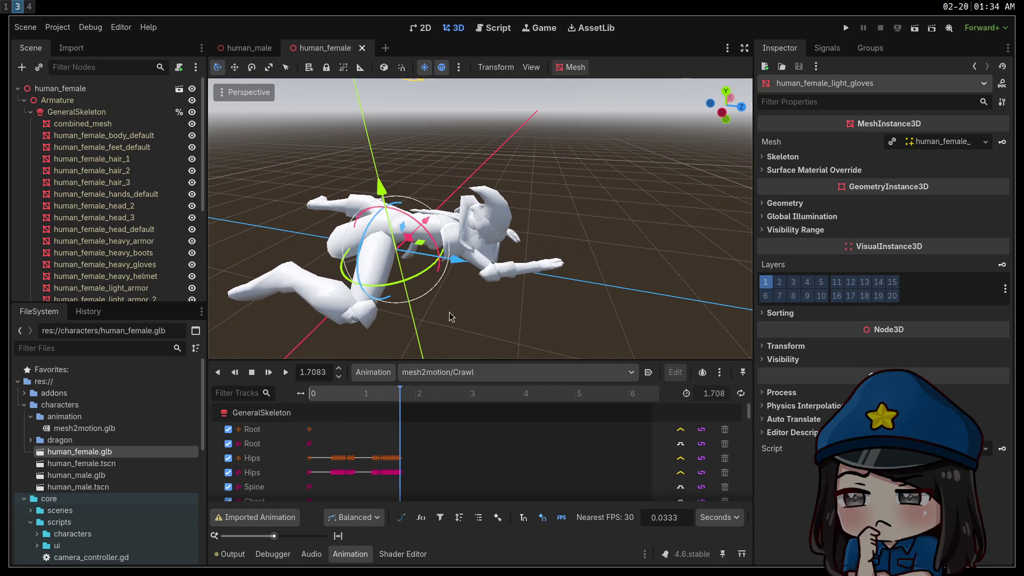
left_click(438, 371)
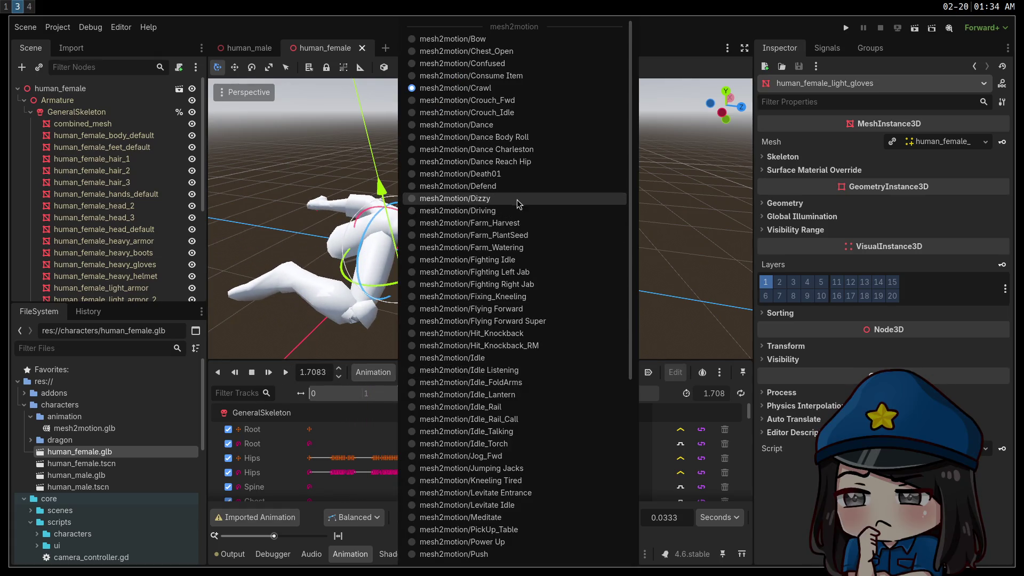
left_click(519, 200)
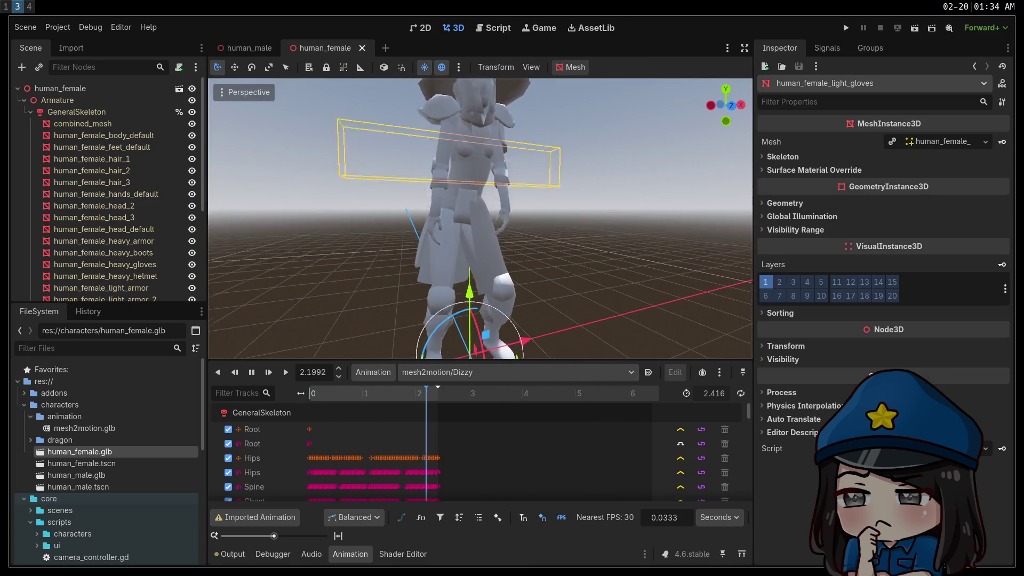
Step: Switch to mesh2motion/Confused and play it
left_click(478, 377)
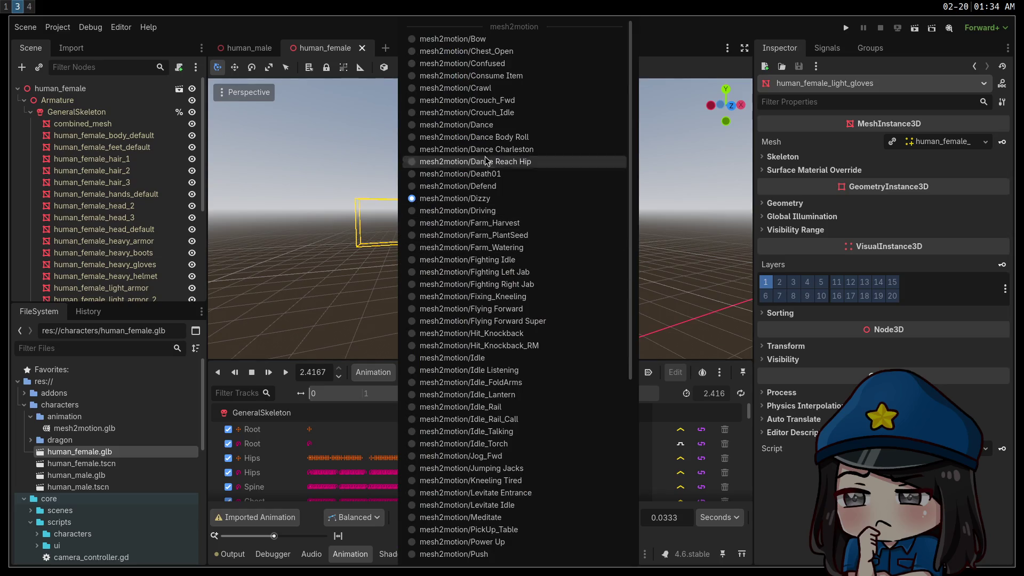
left_click(462, 64)
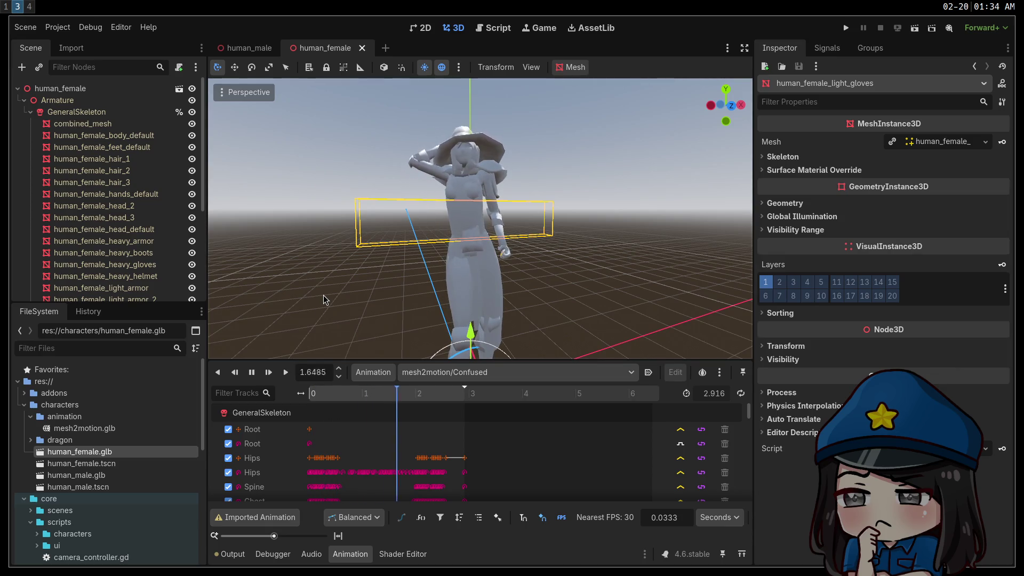
left_click(287, 376)
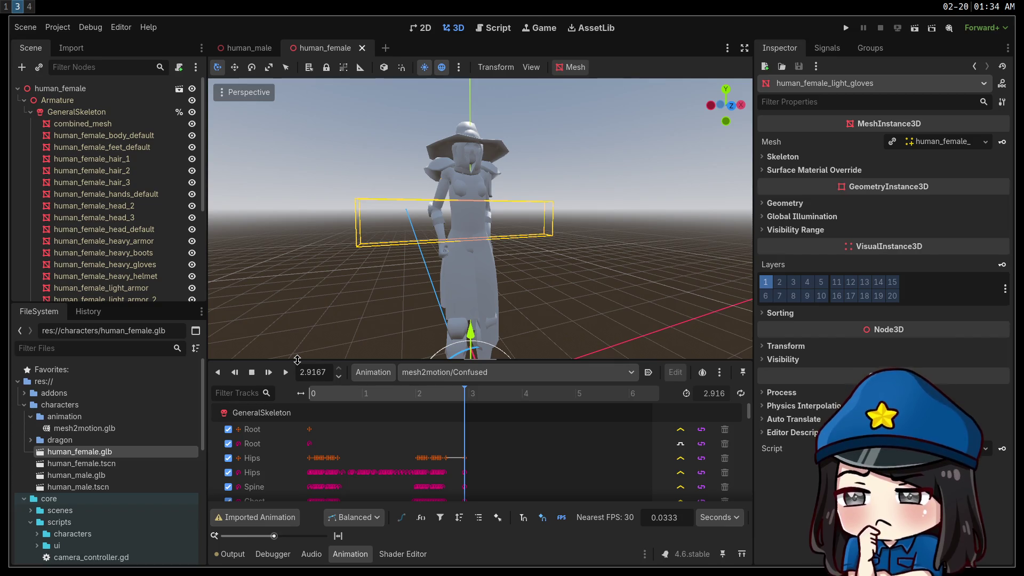
left_click(480, 379)
scroll(480, 405, "down", 5)
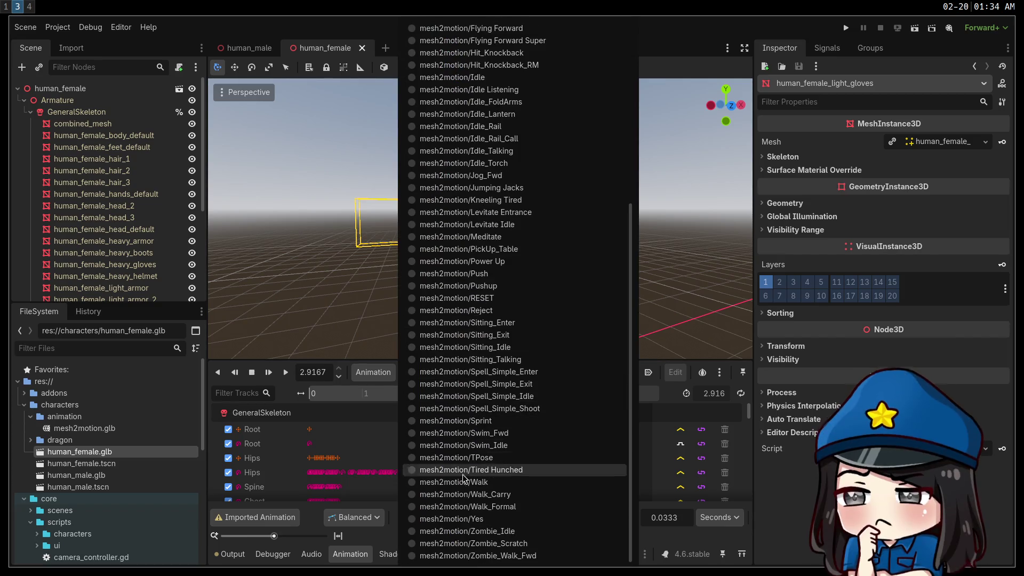
left_click(476, 519)
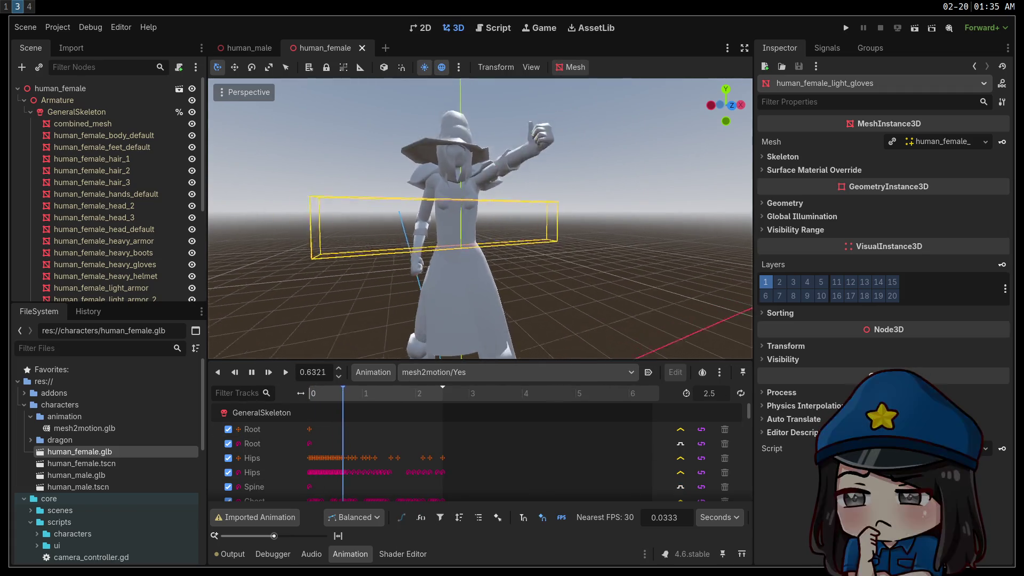
left_click(269, 372)
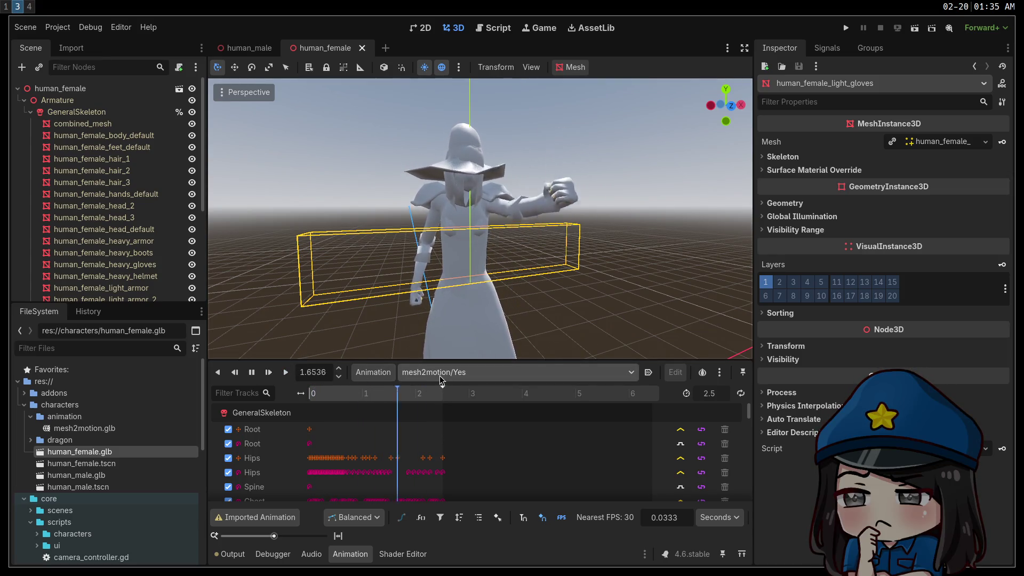
left_click(441, 373)
left_click(483, 314)
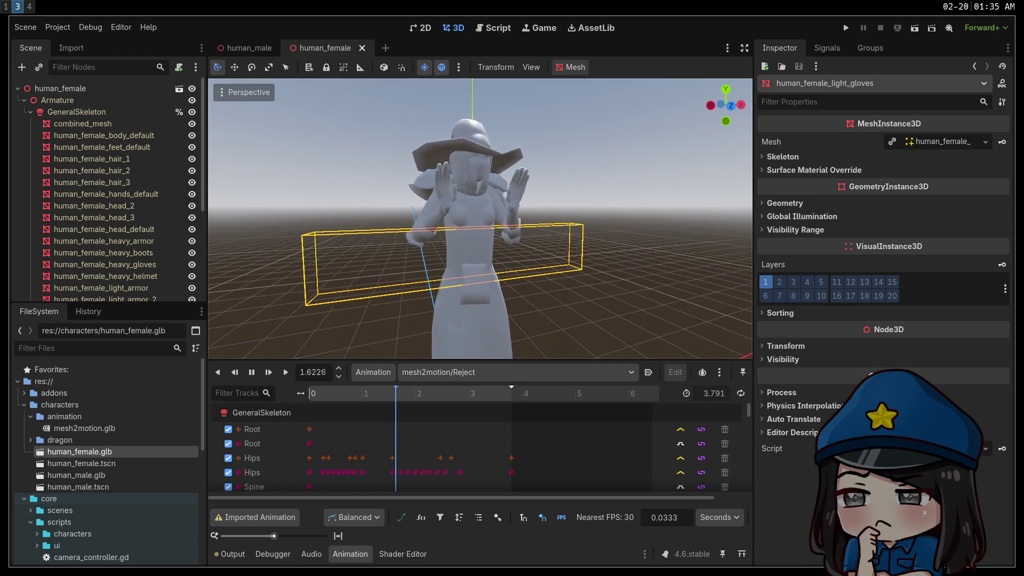
left_click(504, 372)
scroll(536, 356, "up", 5)
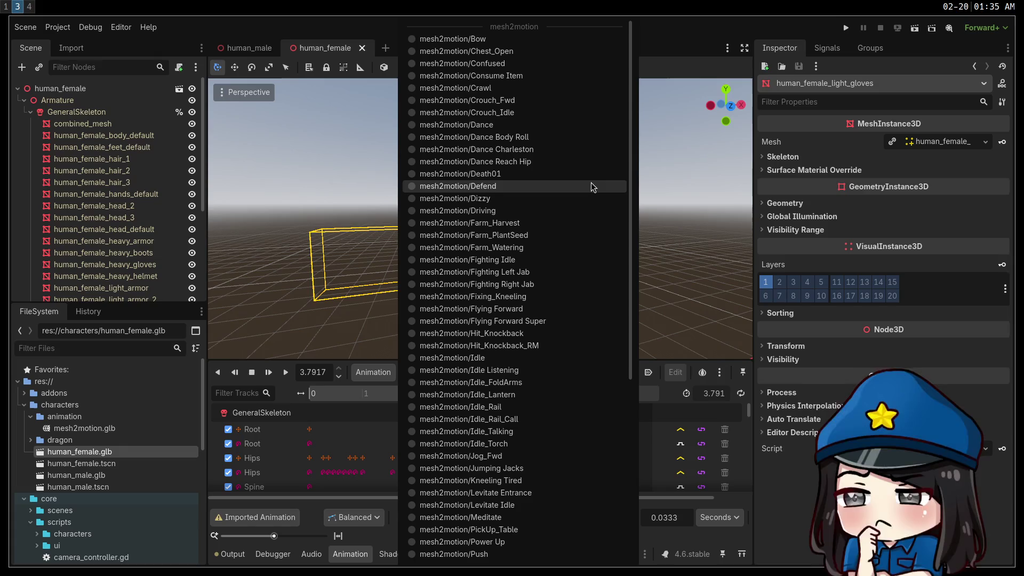
left_click(497, 126)
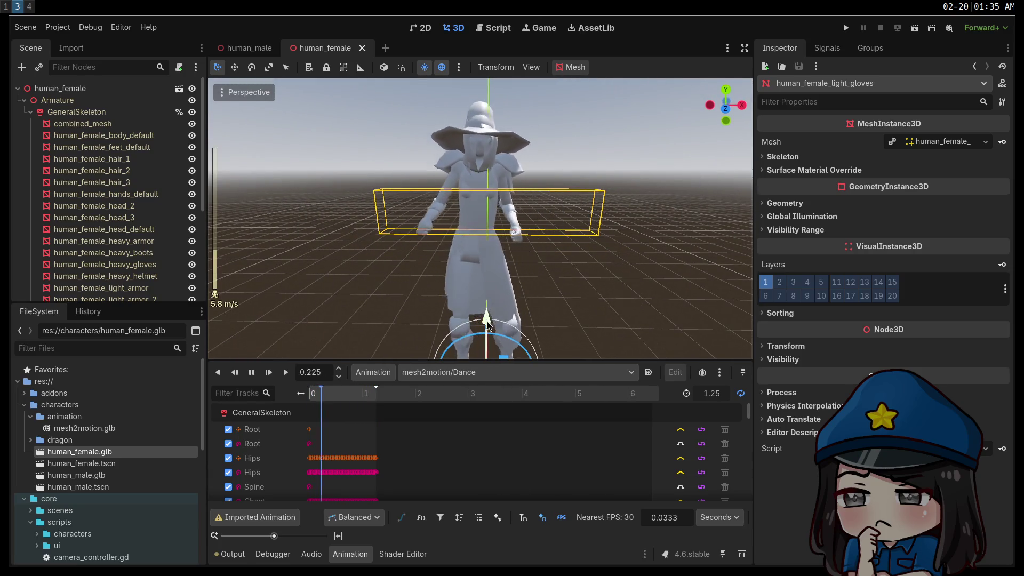
left_click(488, 372)
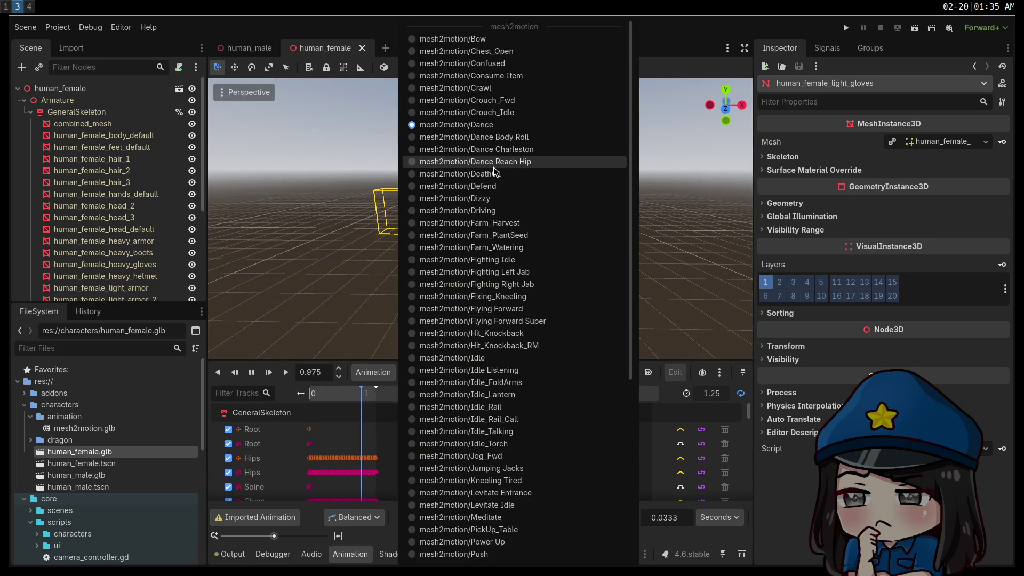
left_click(480, 149)
left_click(283, 373)
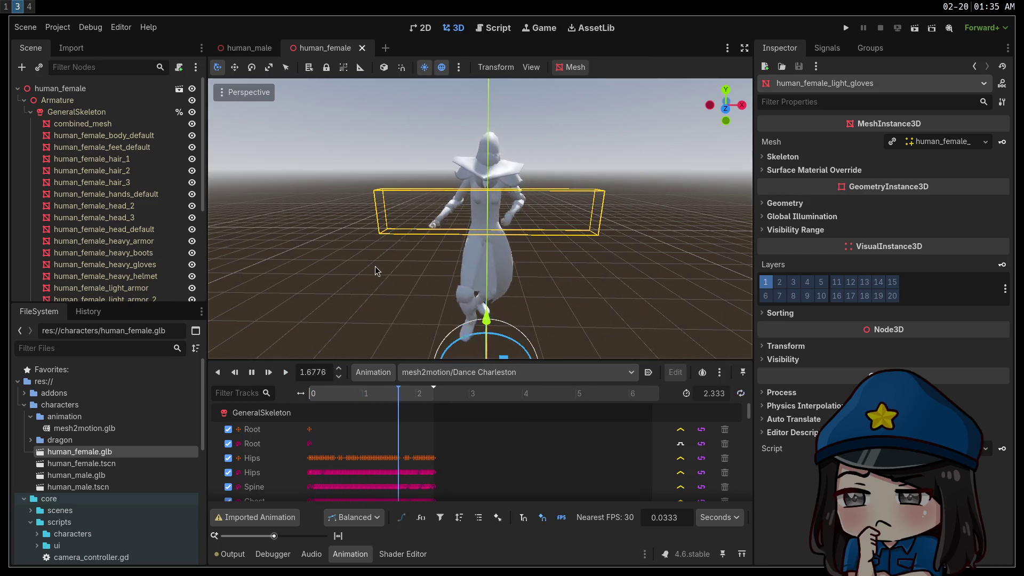
left_click(497, 376)
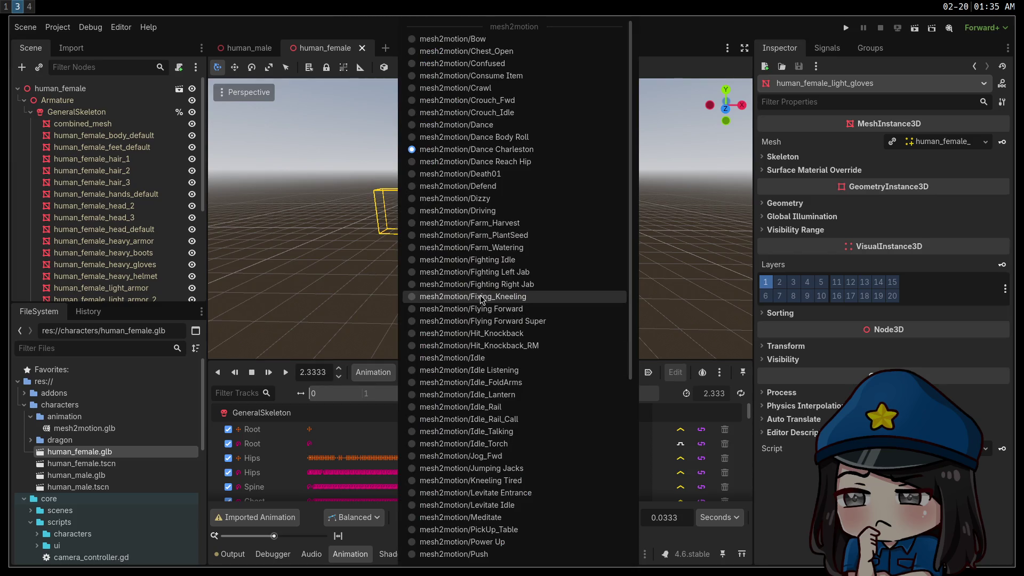
left_click(532, 296)
left_click(286, 372)
mouse_move(480, 240)
middle_mouse_down()
mouse_move(437, 202)
mouse_move(395, 216)
middle_mouse_up()
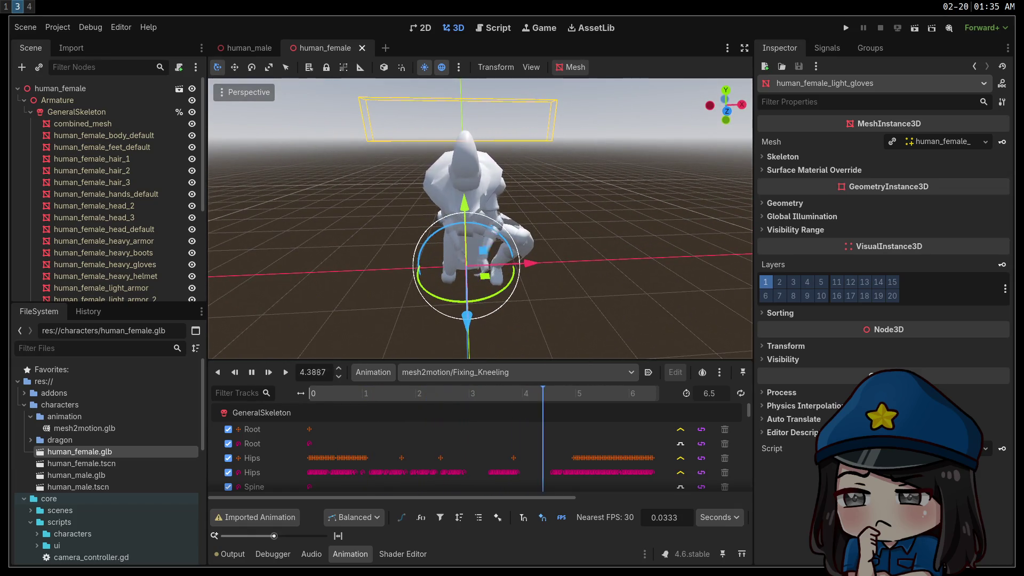
middle_click_drag(427, 267, 432, 375)
left_click(432, 373)
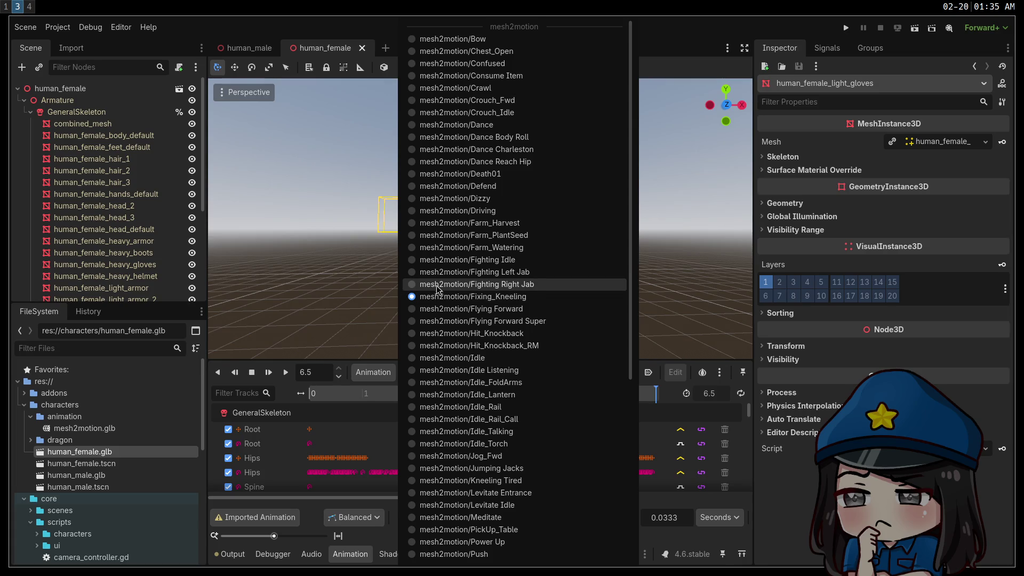
left_click(448, 247)
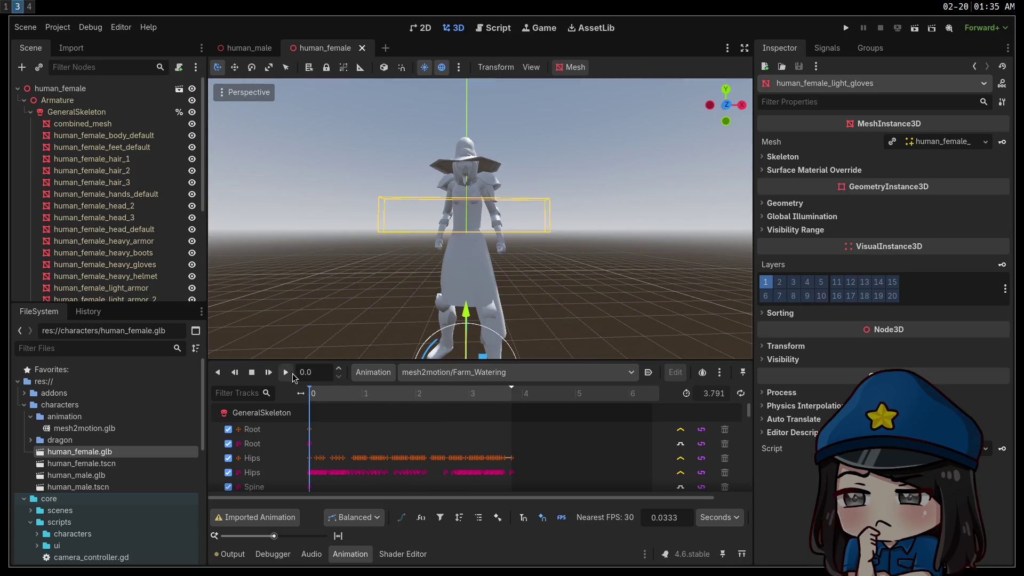
middle_click_drag(354, 303, 437, 295)
left_click(453, 372)
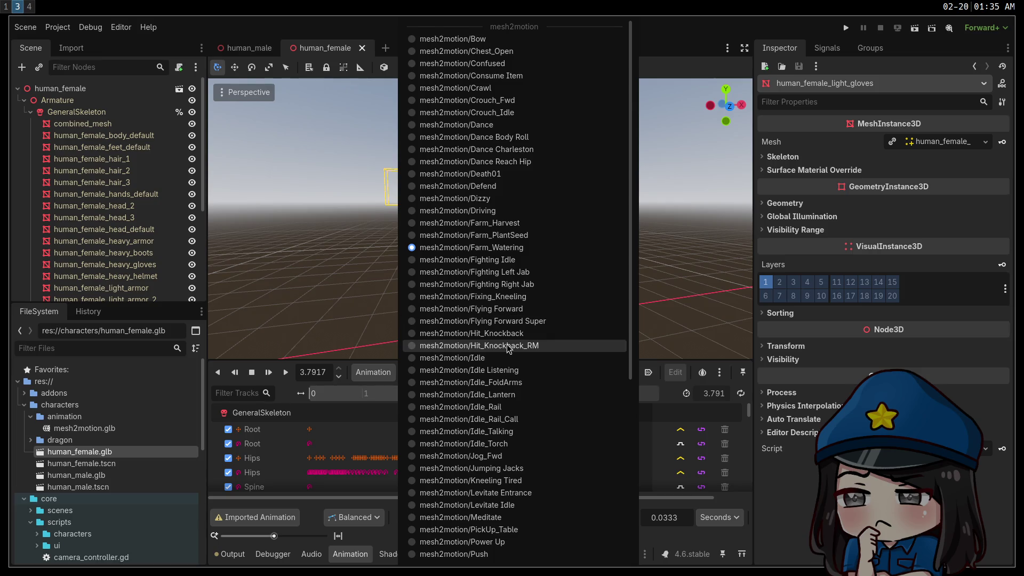
scroll(490, 347, "down", 5)
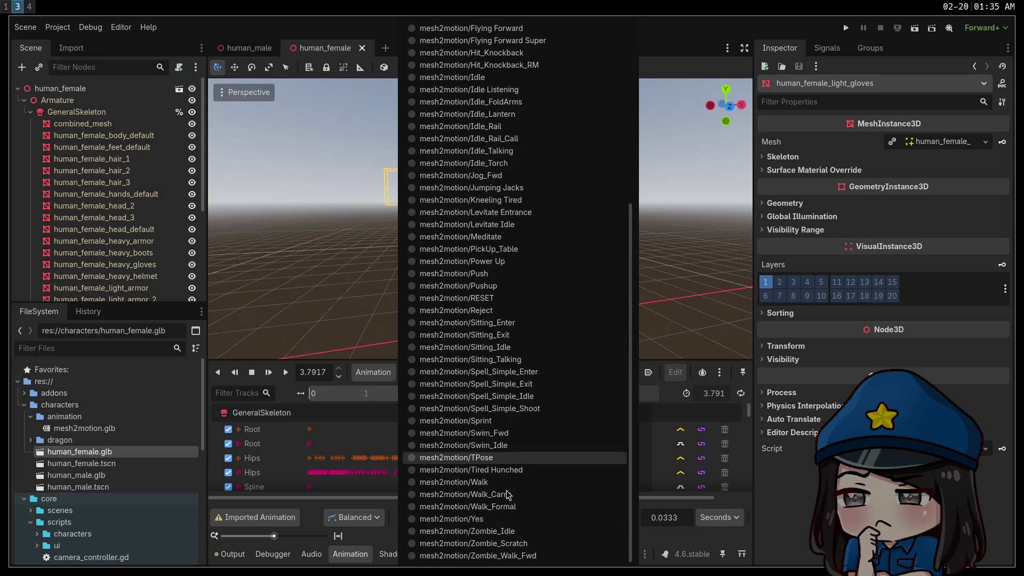
left_click(513, 519)
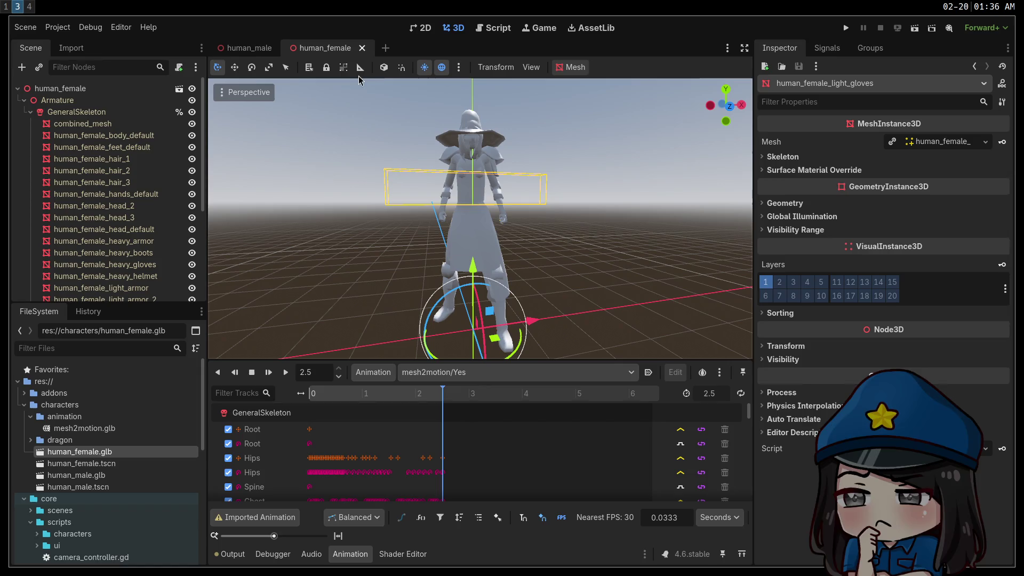
scroll(143, 433, "down", 5)
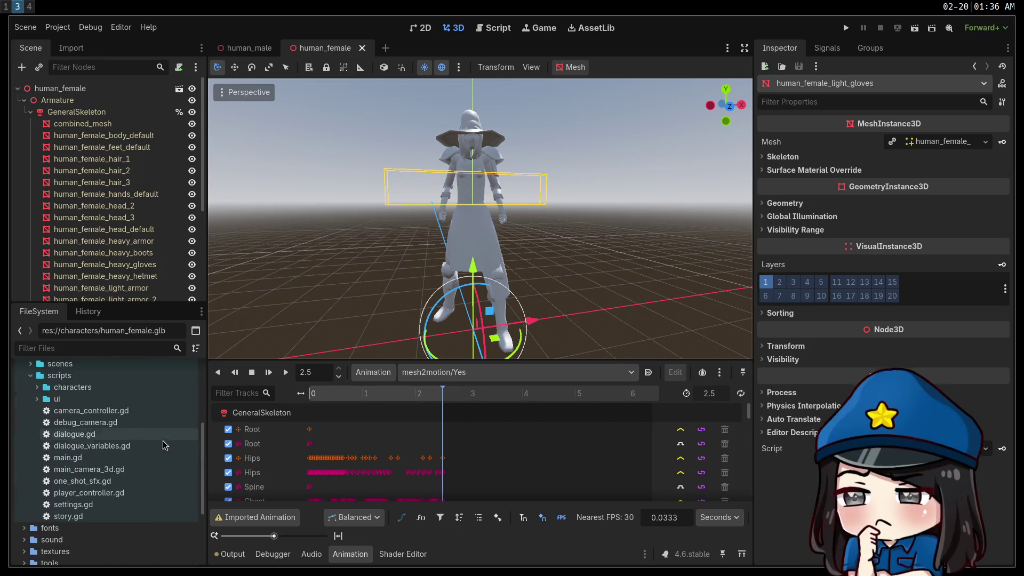
scroll(161, 440, "up", 5)
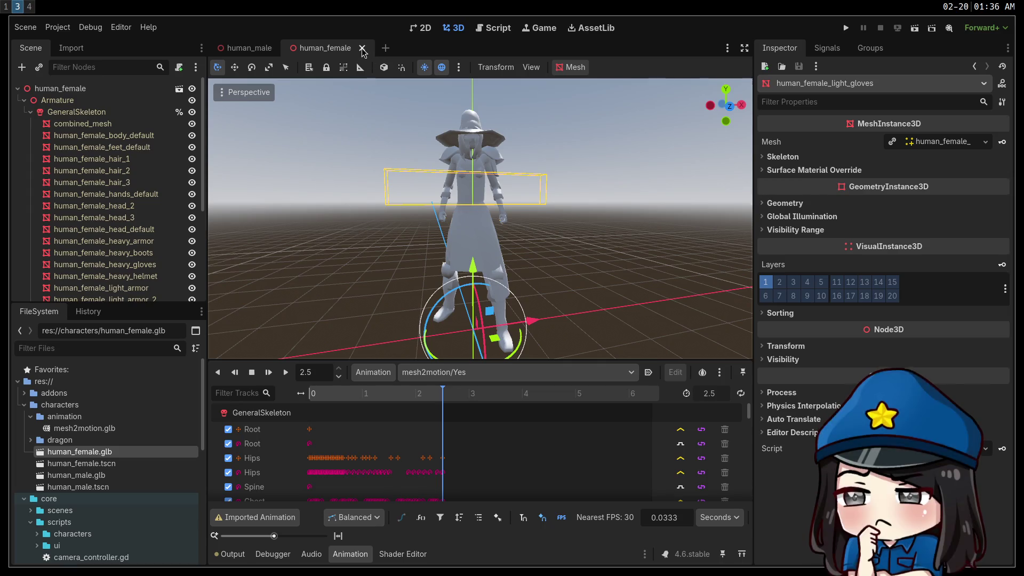
key("super+1")
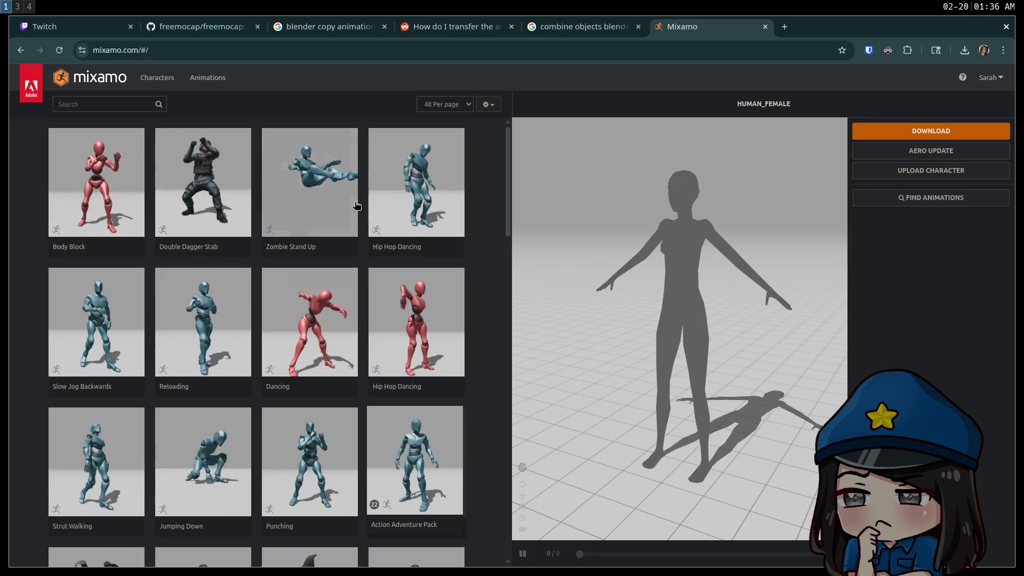
Step: Look over the uploaded character on the Mixamo page, then return to Blender on workspace 4
key("super+2")
key("super+3")
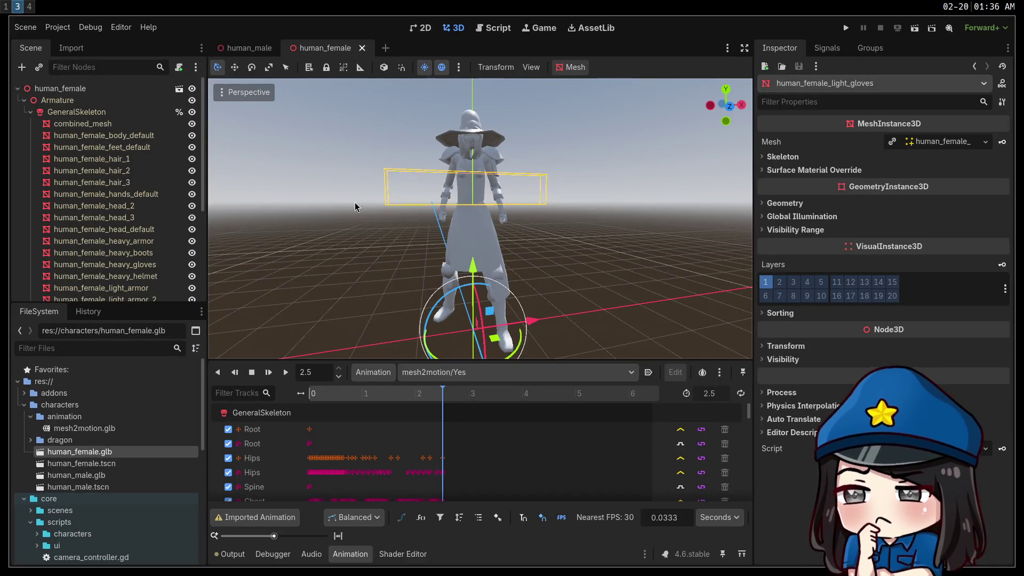
key("super+1")
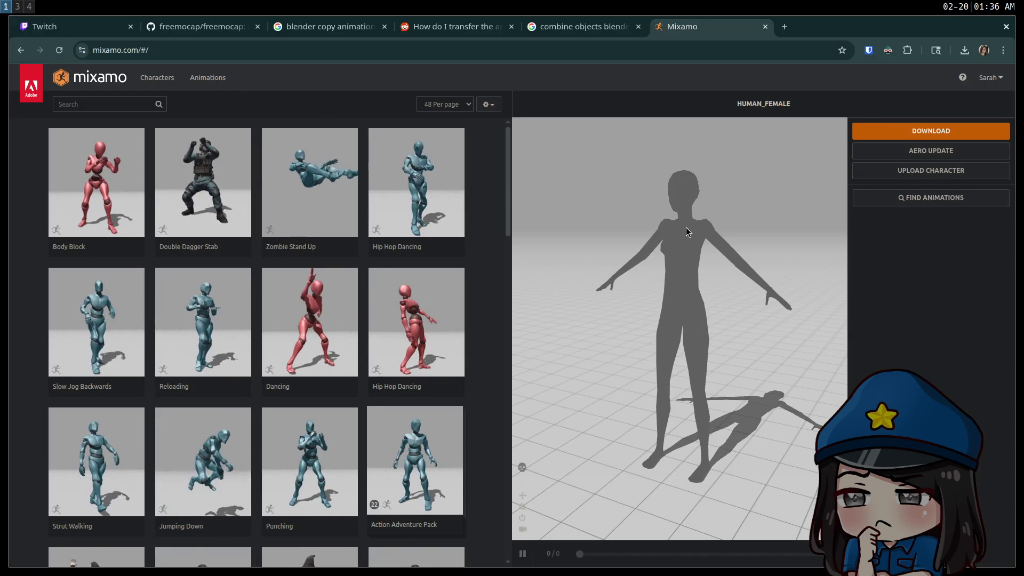
key("super+3")
key("super+4")
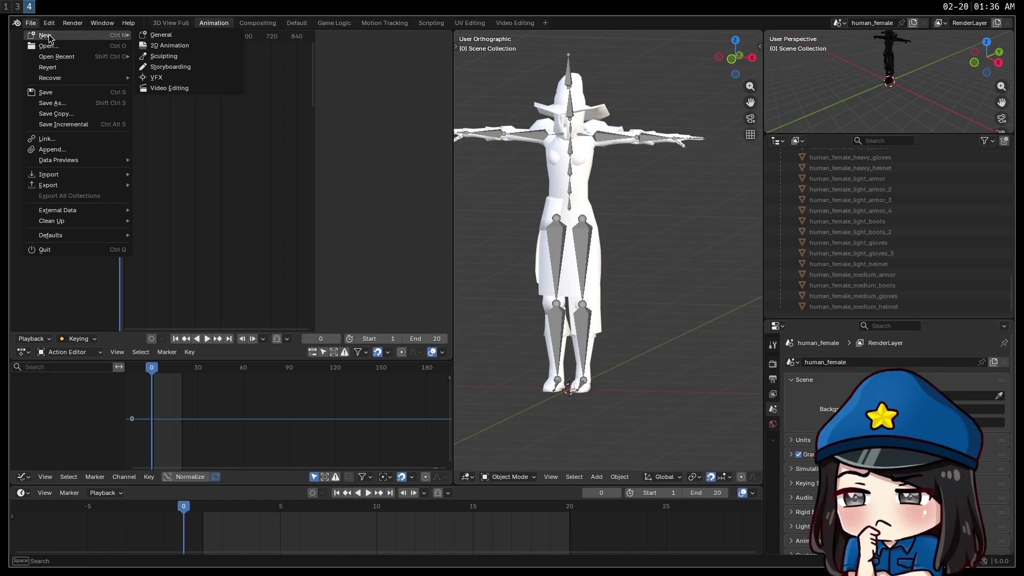
Step: Start a new General file, delete the default cube, and begin a glTF 2.0 import
left_click(148, 37)
key("Delete")
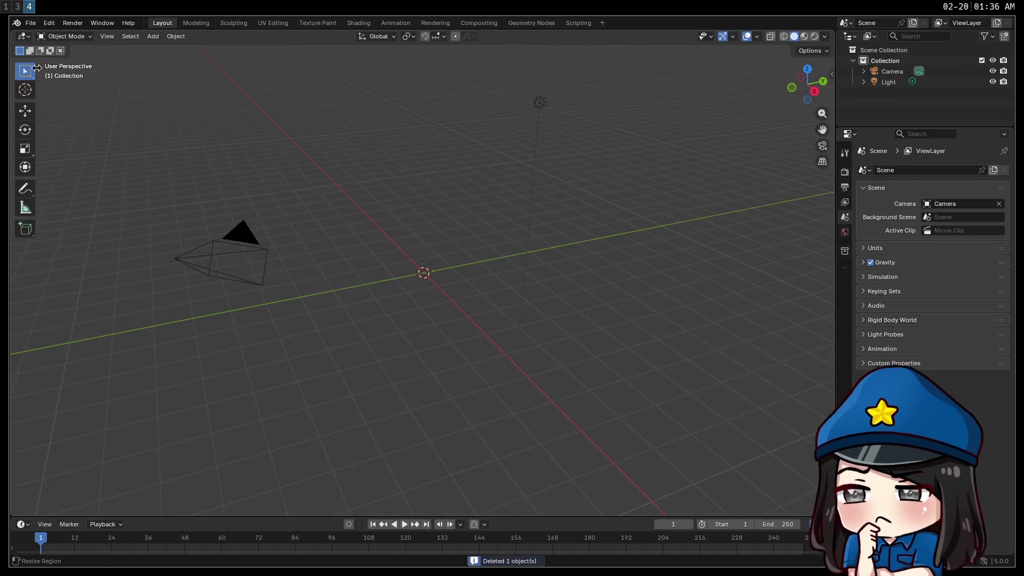
left_click(30, 23)
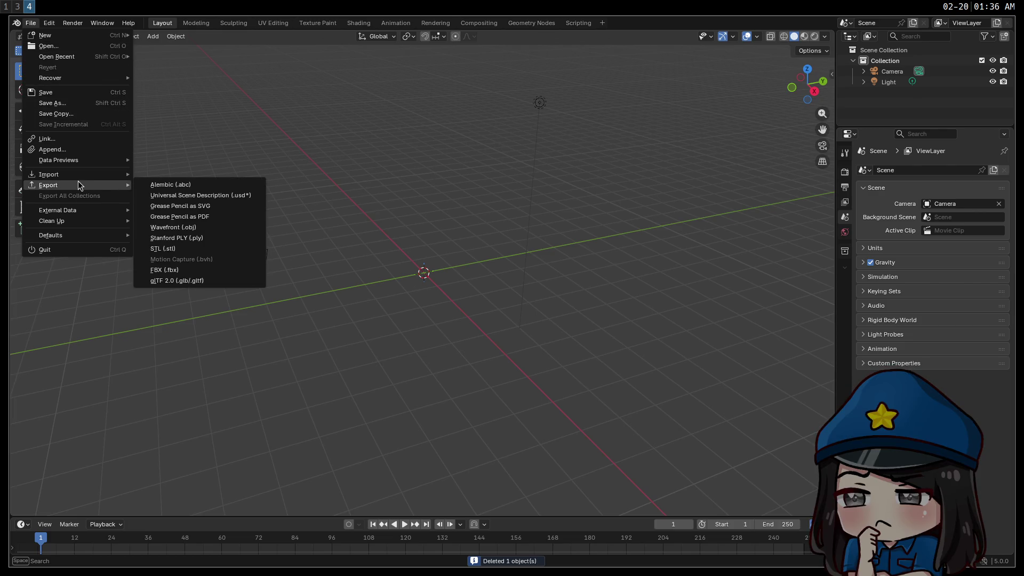
mouse_move(78, 174)
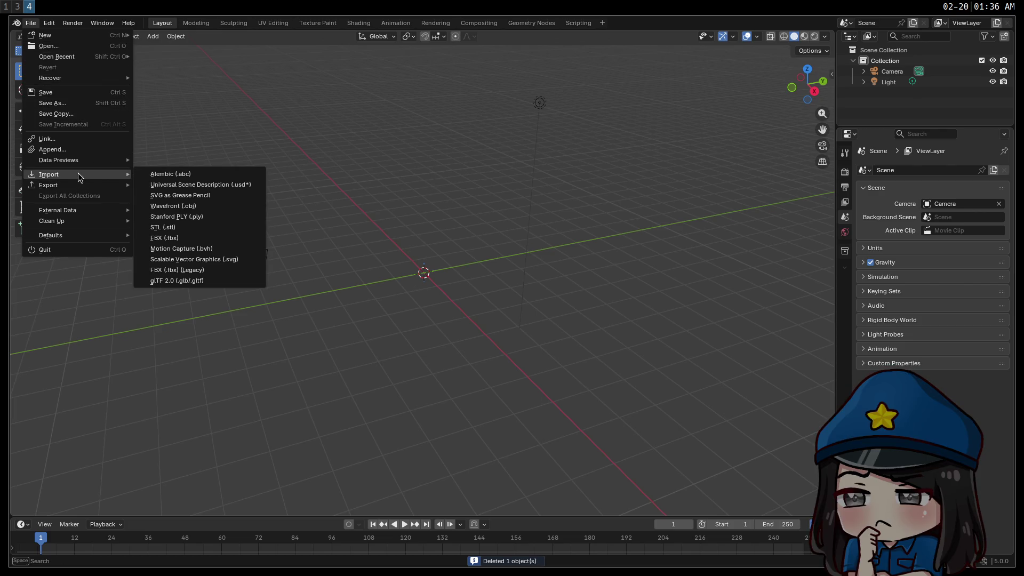
left_click(221, 280)
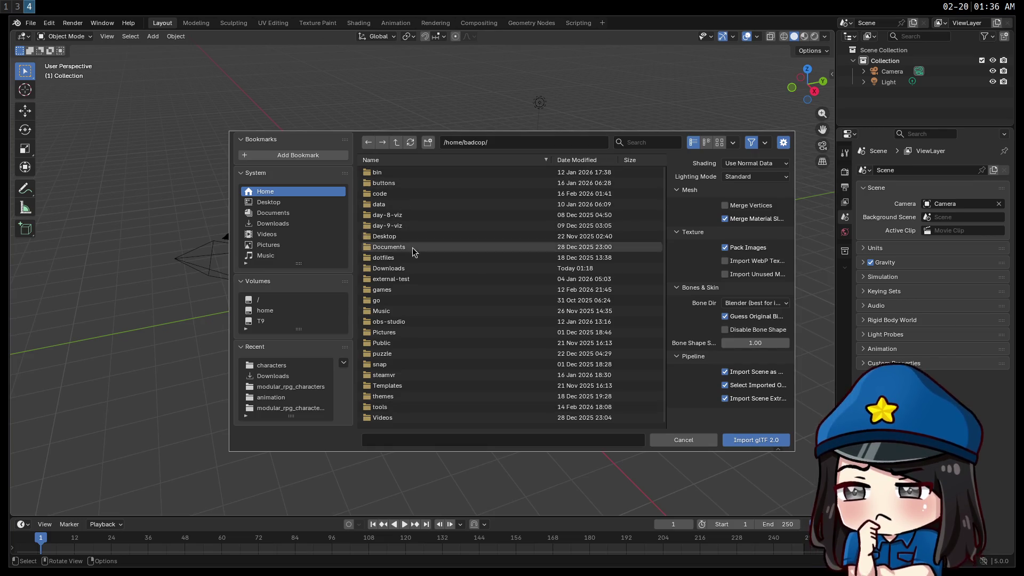
Step: Browse into games > caverim2 > characters and peek inside its scenes folder
double_click(396, 293)
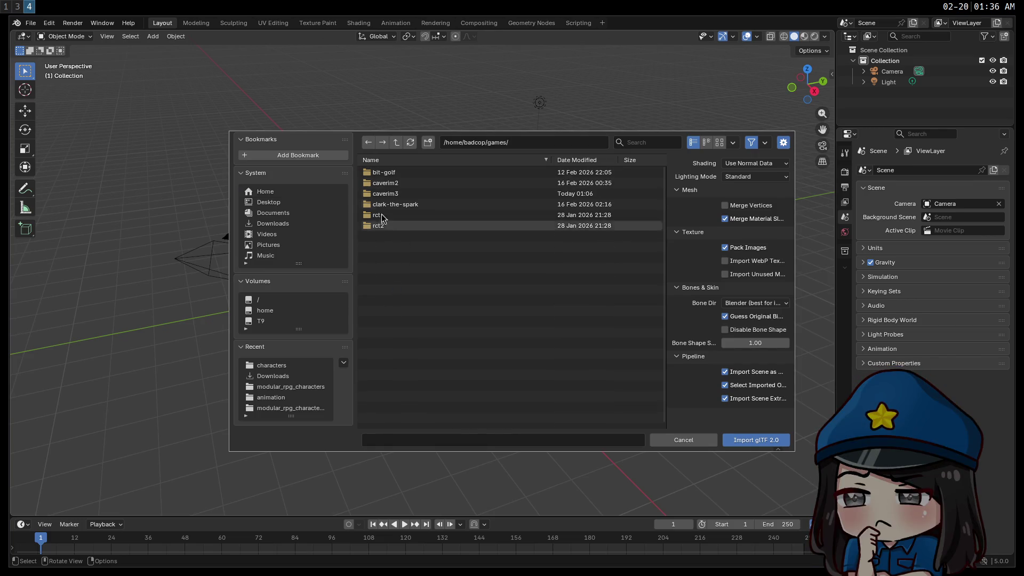
double_click(404, 193)
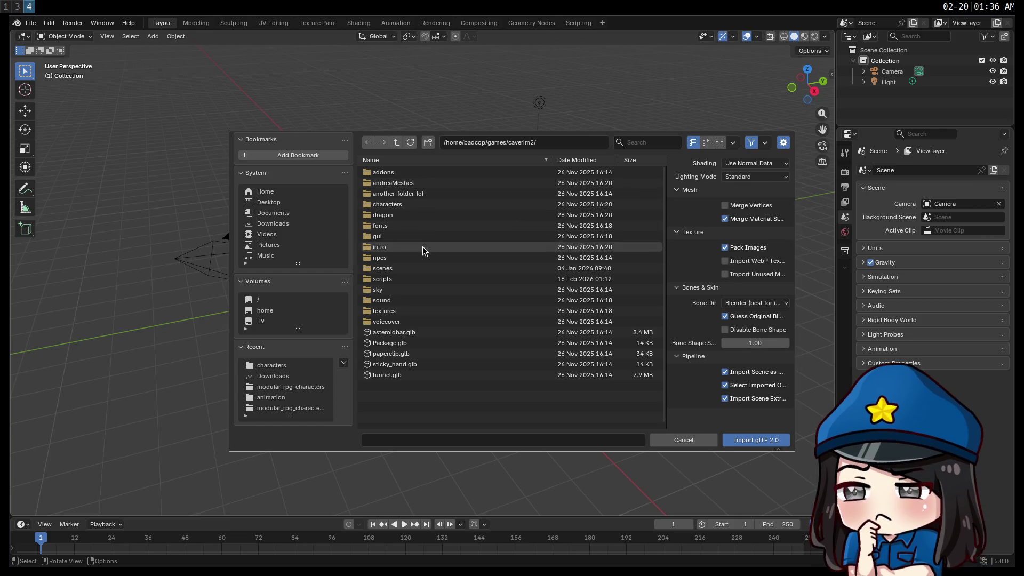
double_click(396, 208)
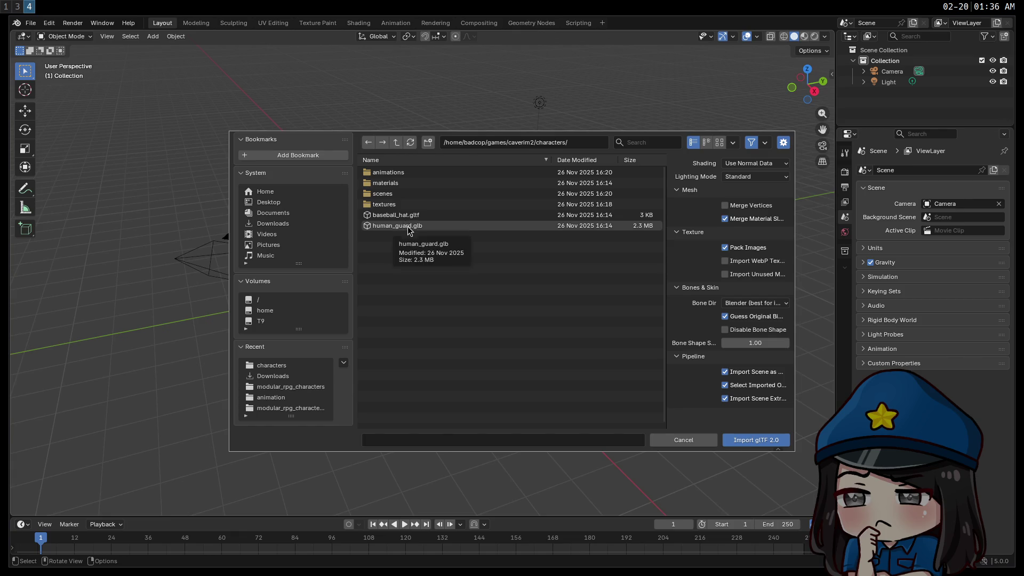
left_click(407, 192)
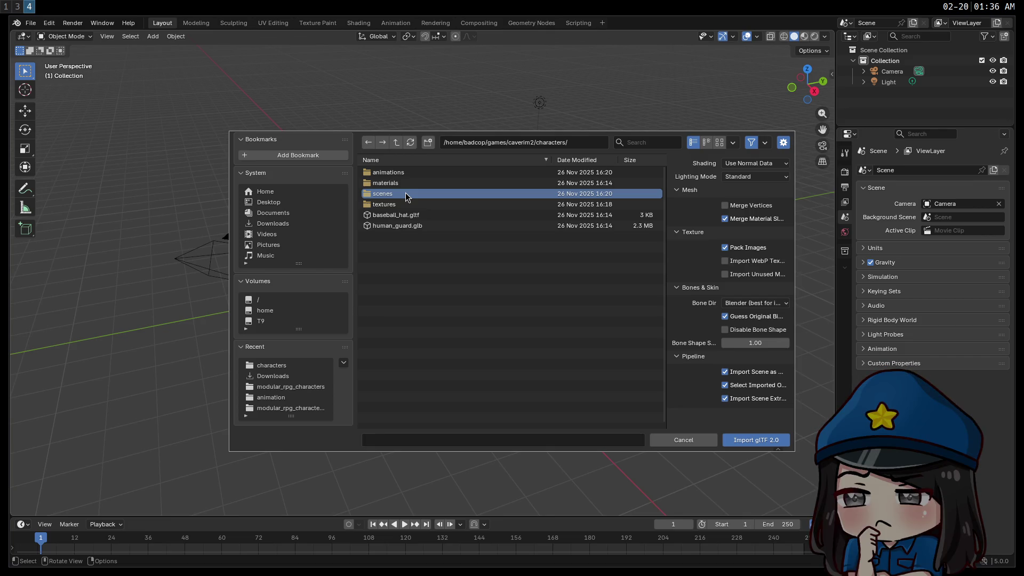
double_click(406, 193)
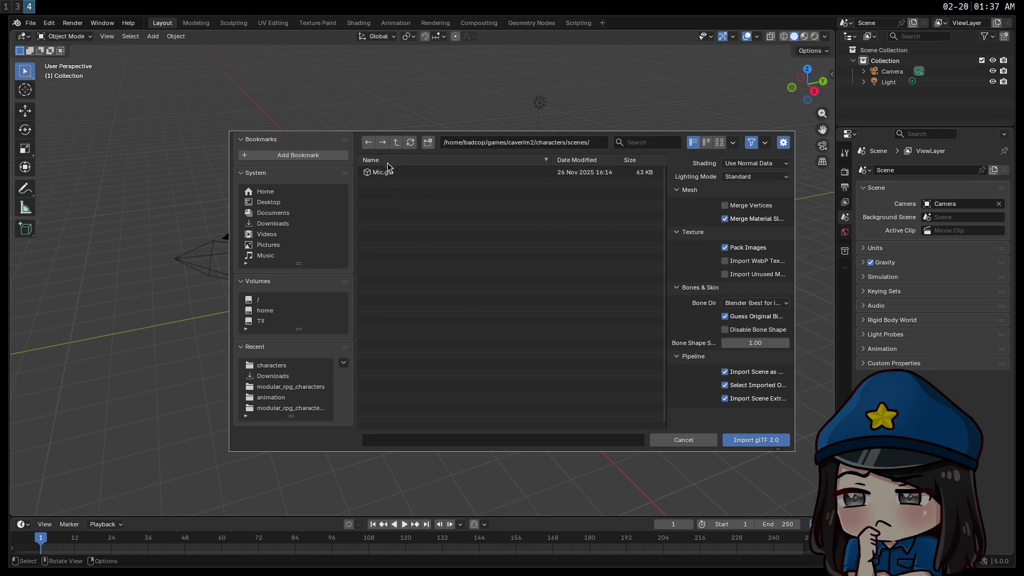
left_click(401, 145)
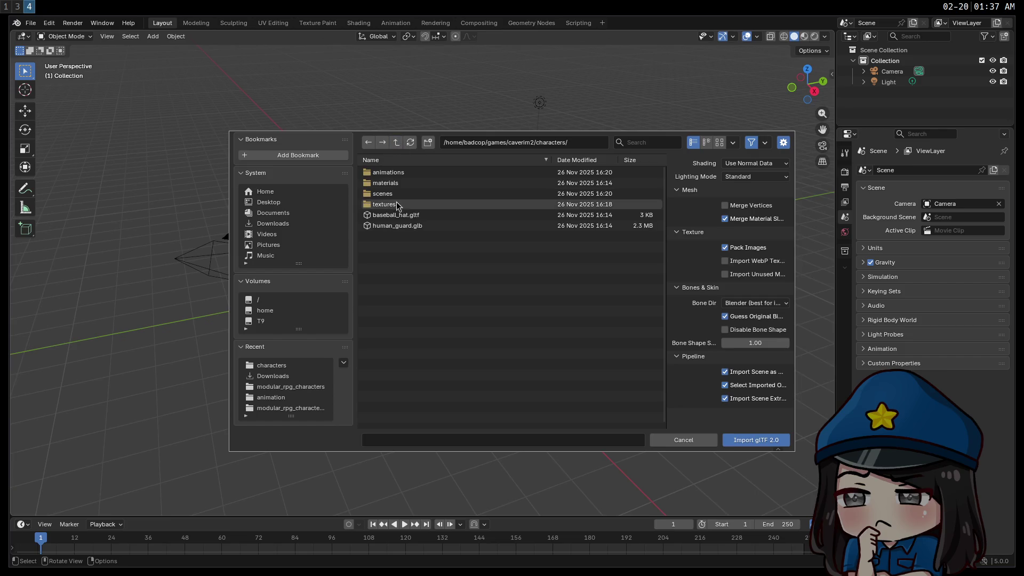
Step: Look through the animations and wide folders, then go back up to caverim2
double_click(396, 172)
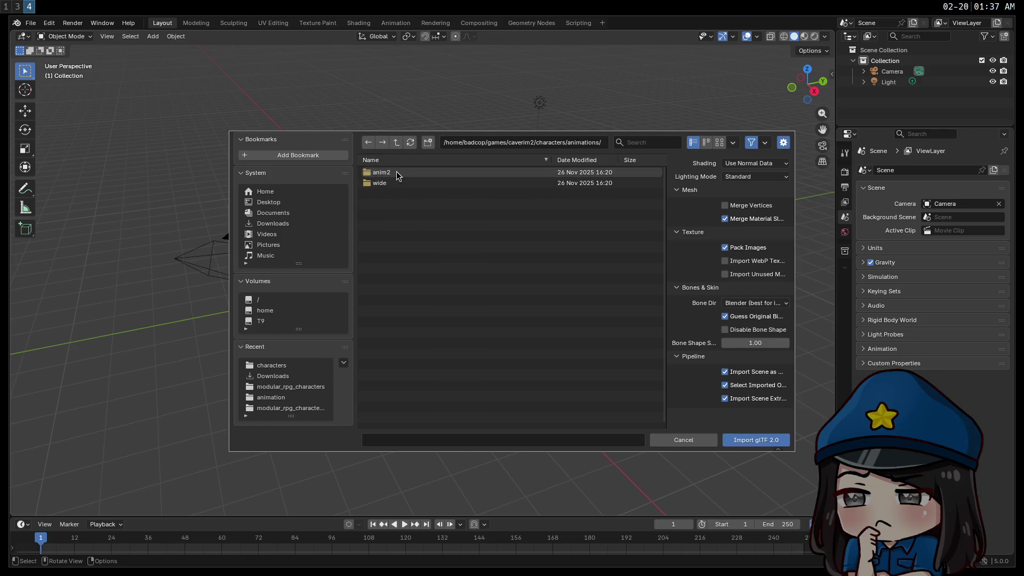
left_click(396, 185)
double_click(396, 184)
left_click(396, 143)
left_click(396, 143)
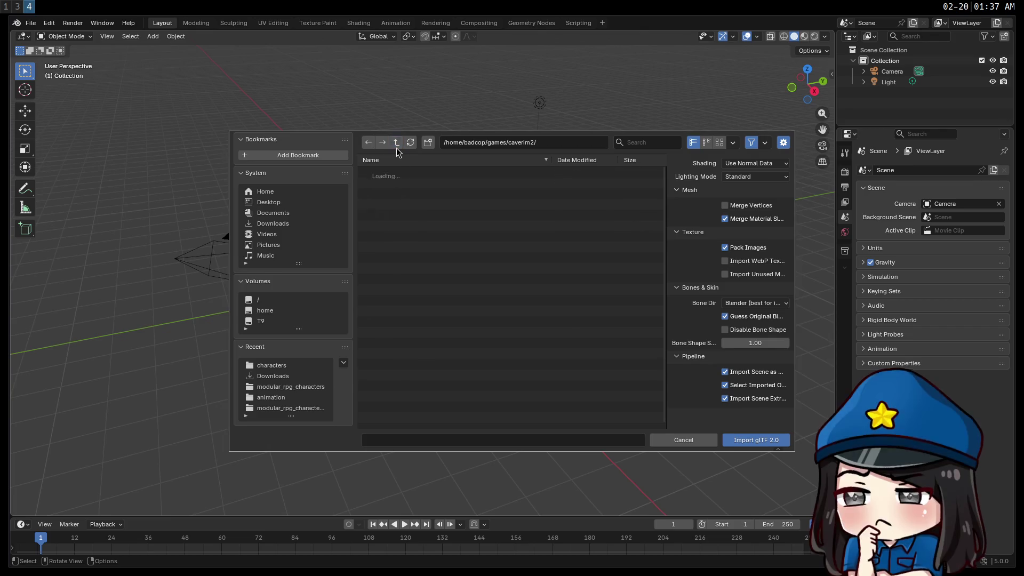
left_click(396, 148)
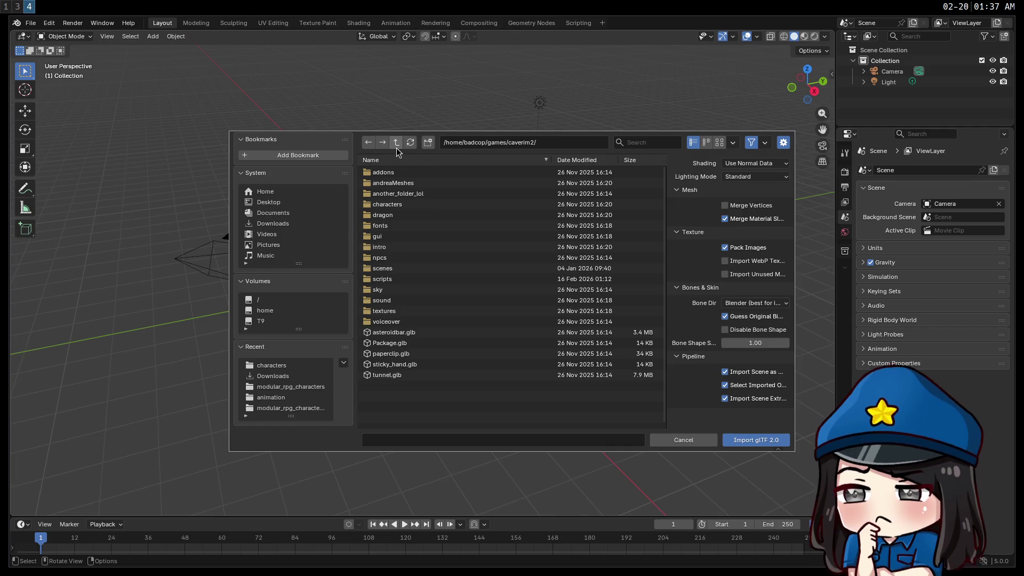
Step: Check the npcs folder and scenes/bar_scene_assets/models, returning to caverim2, then switch to workspace 2
double_click(392, 258)
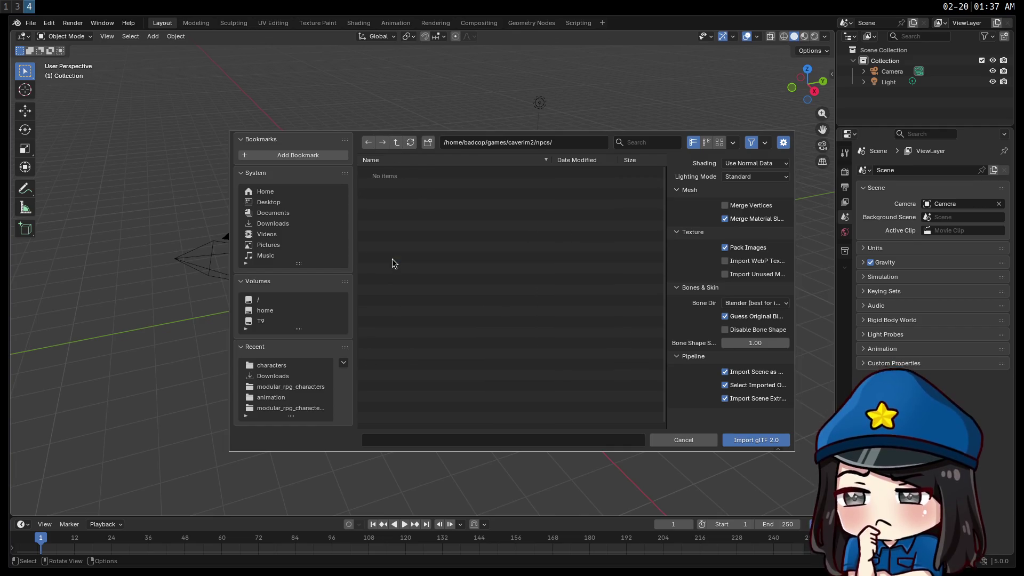
left_click(395, 144)
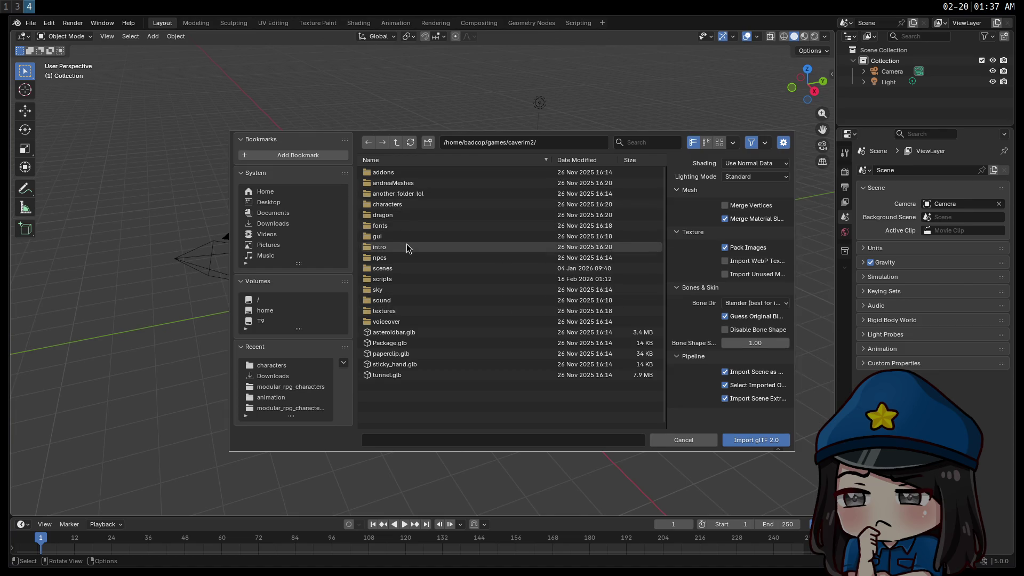
double_click(398, 270)
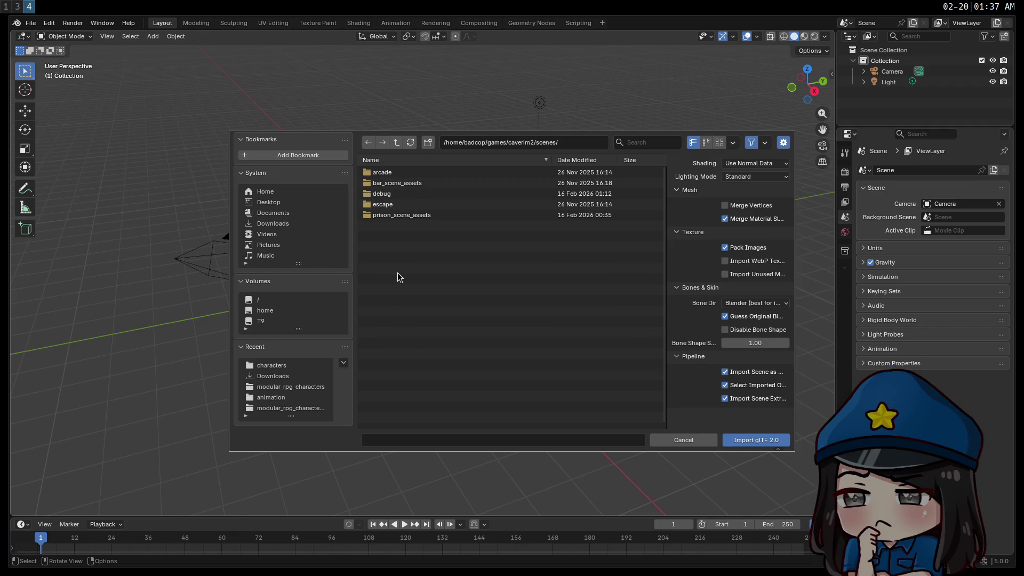
left_click(395, 184)
double_click(395, 184)
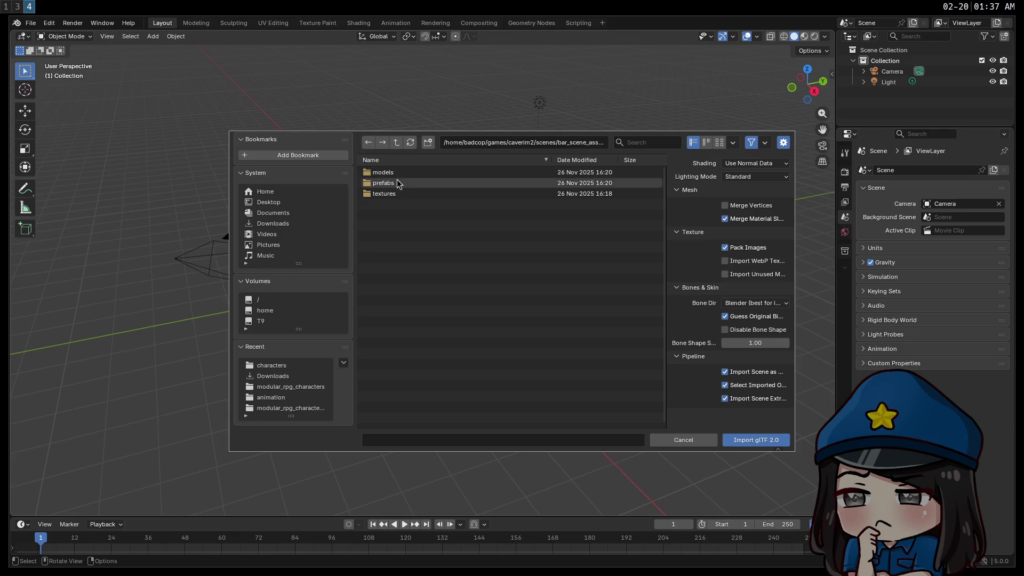
double_click(397, 172)
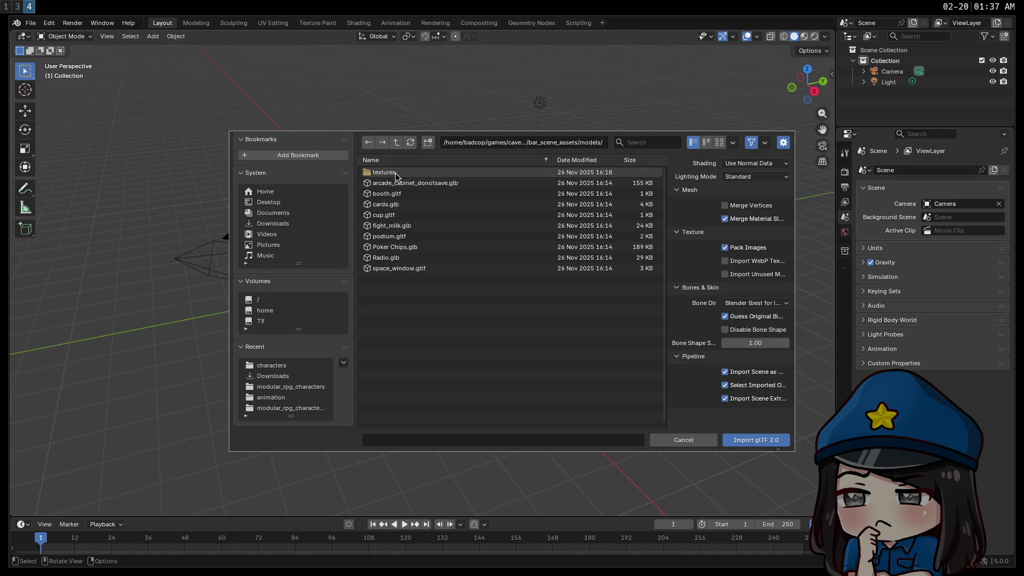
left_click(395, 145)
left_click(395, 146)
left_click(395, 145)
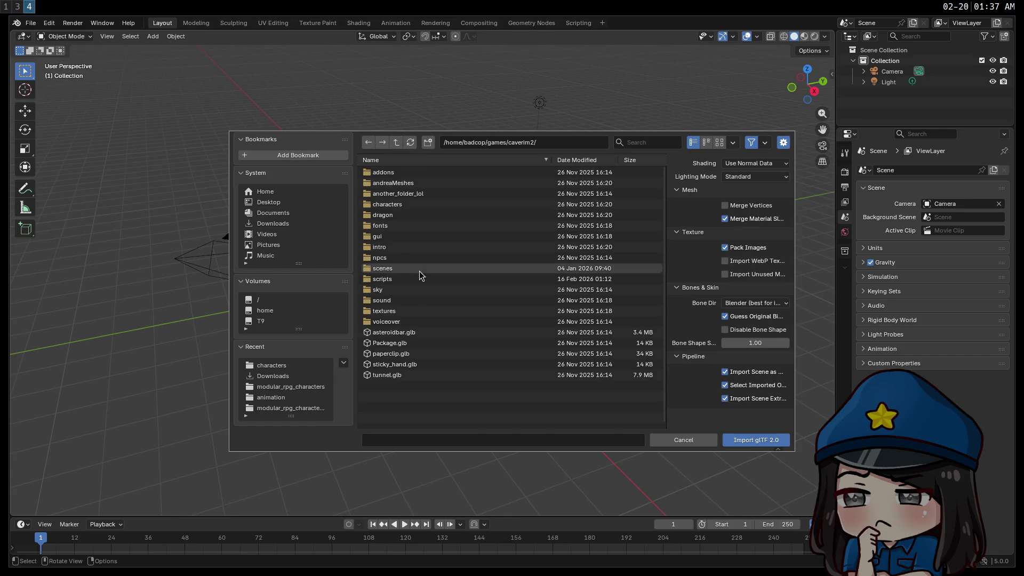
key("super+2")
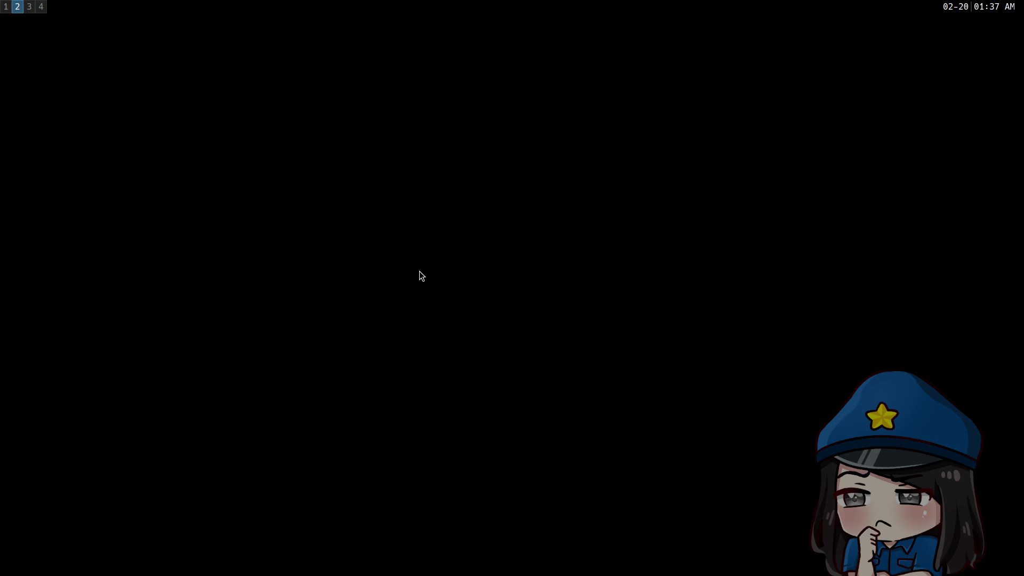
Step: Open a terminal and move into the games/caverim2 project directory
key("super+Return")
type("cd games/caverim2")
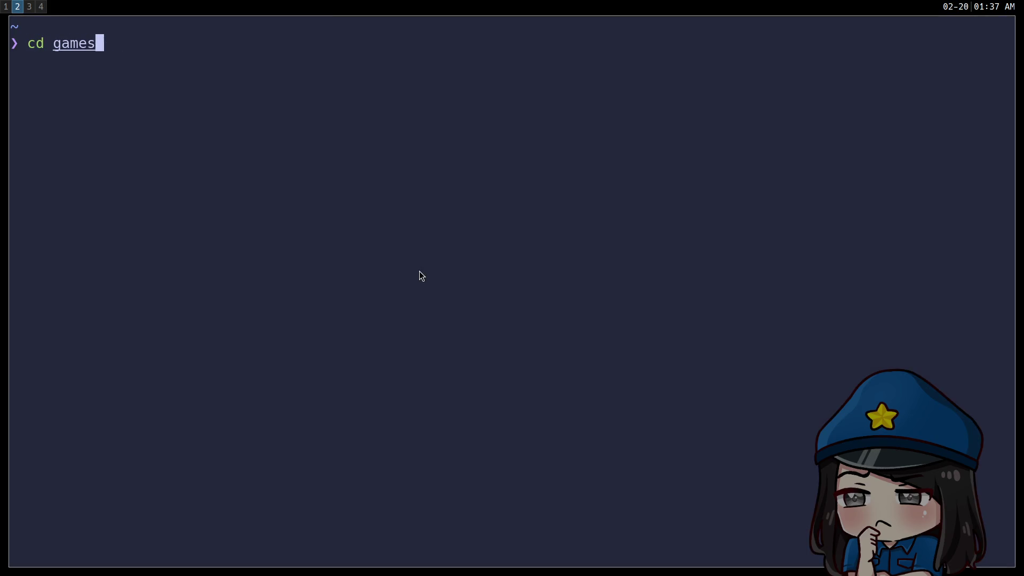
key("Return")
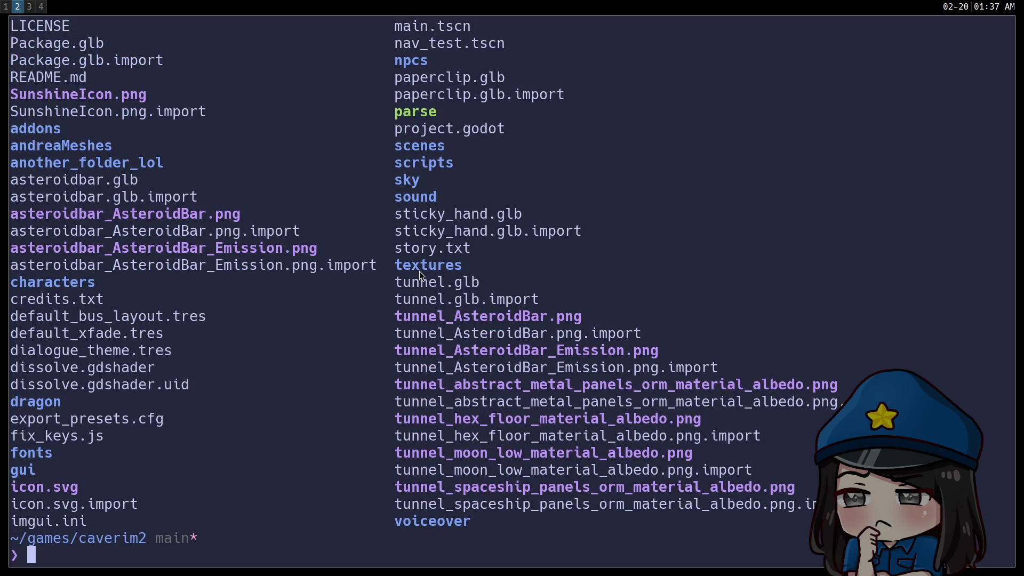
Step: Search the project for files named 'uncle' with fdfind and review the results
type("cd")
key("BackSpace")
key("BackSpace")
type("g")
key("BackSpace")
key("BackSpace")
type("fd")
key("BackSpace")
type("dfind")
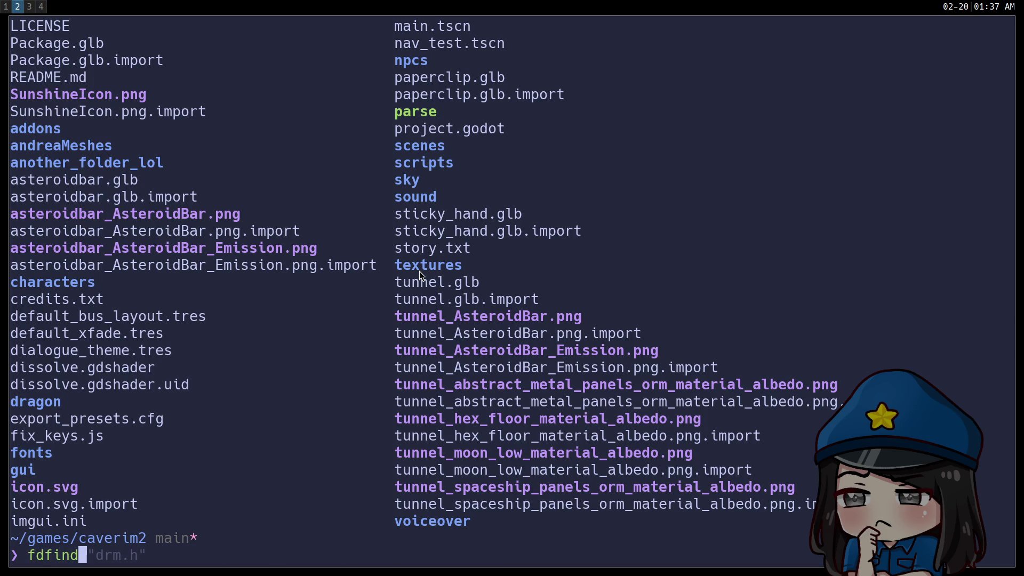
type("uncle")
key("Return")
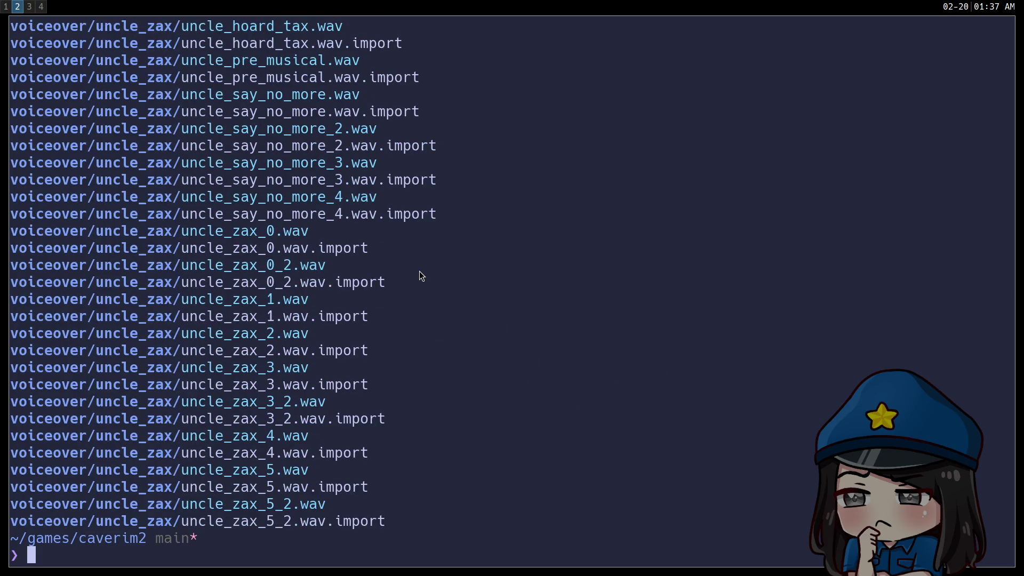
scroll(275, 204, "up", 14)
scroll(250, 230, "down", 3)
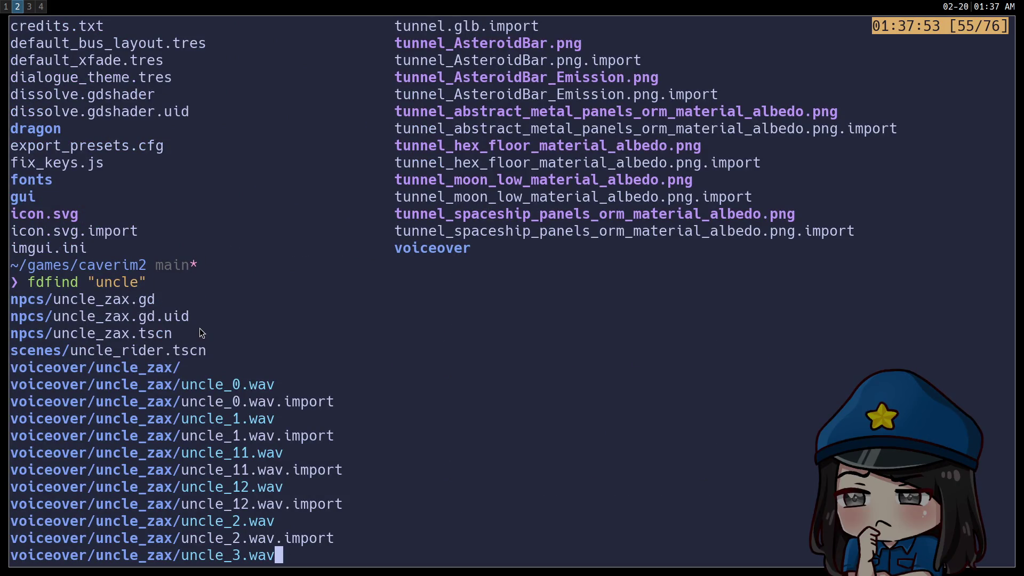
scroll(187, 332, "down", 5)
scroll(187, 335, "up", 12)
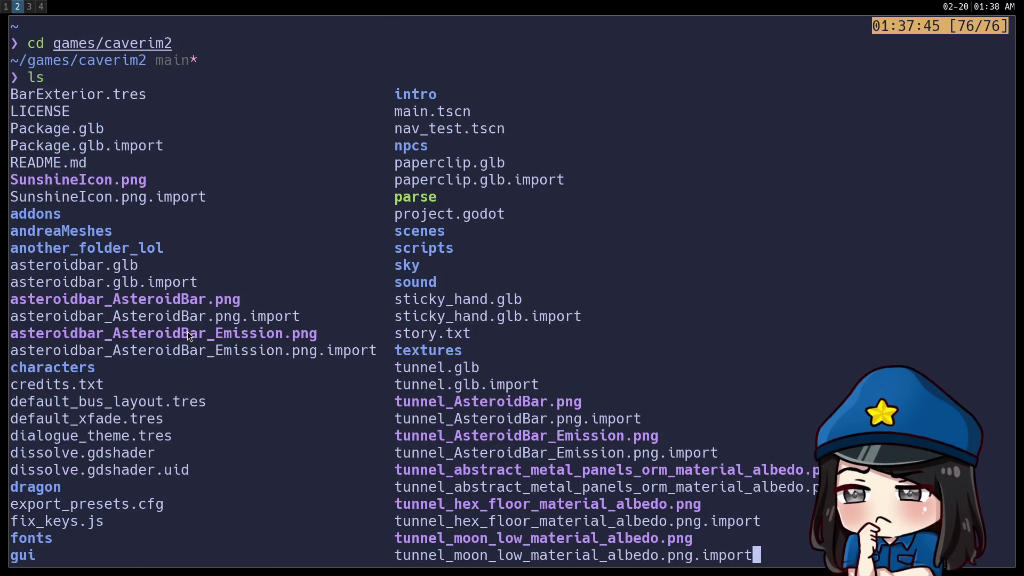
Step: List the contents of the characters and characters/materials folders
type("qls characters")
key("Return")
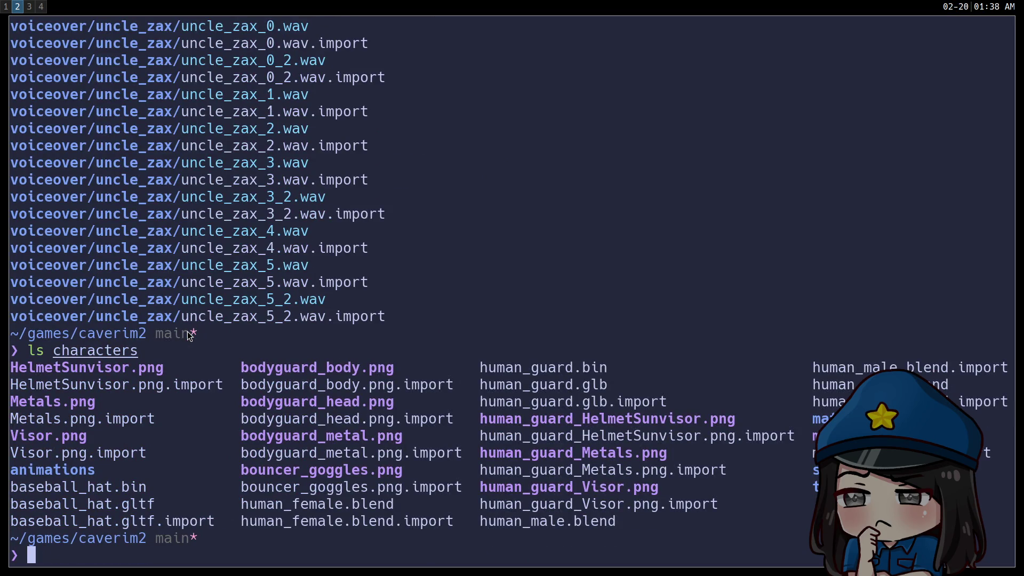
key("Up")
type("aterials")
key("Return")
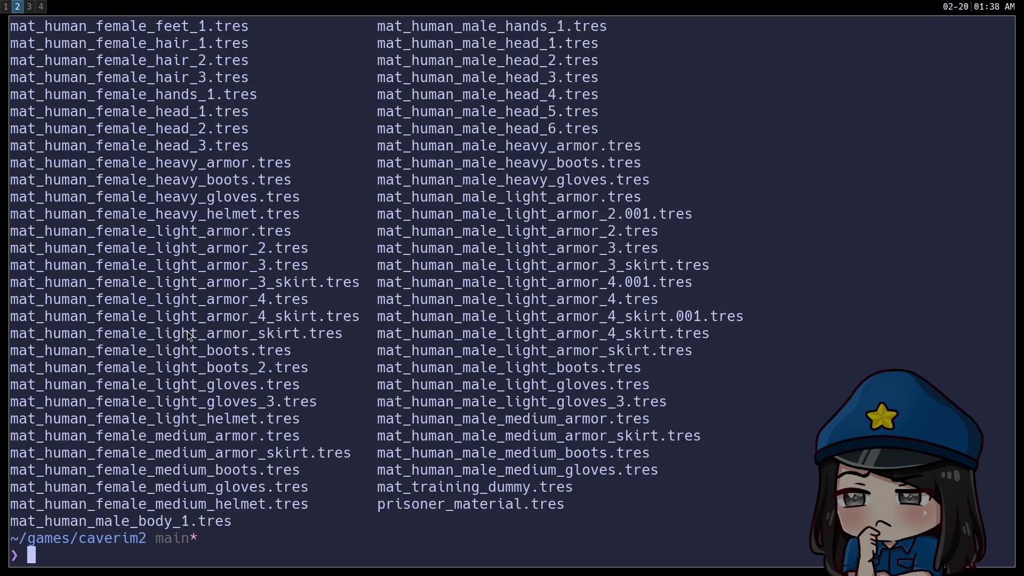
key("Up")
key("BackSpace")
key("BackSpace")
key("BackSpace")
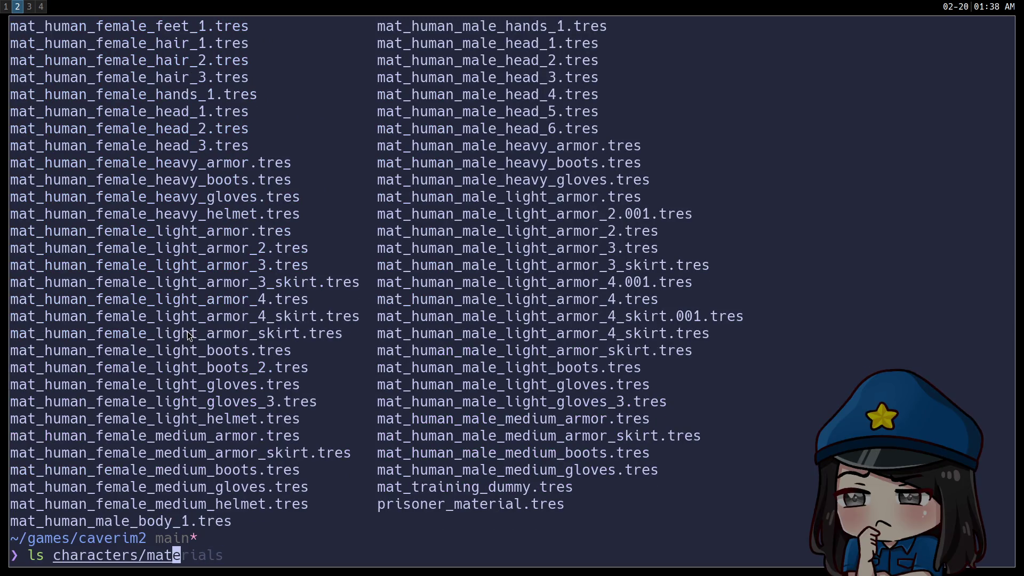
key("Return")
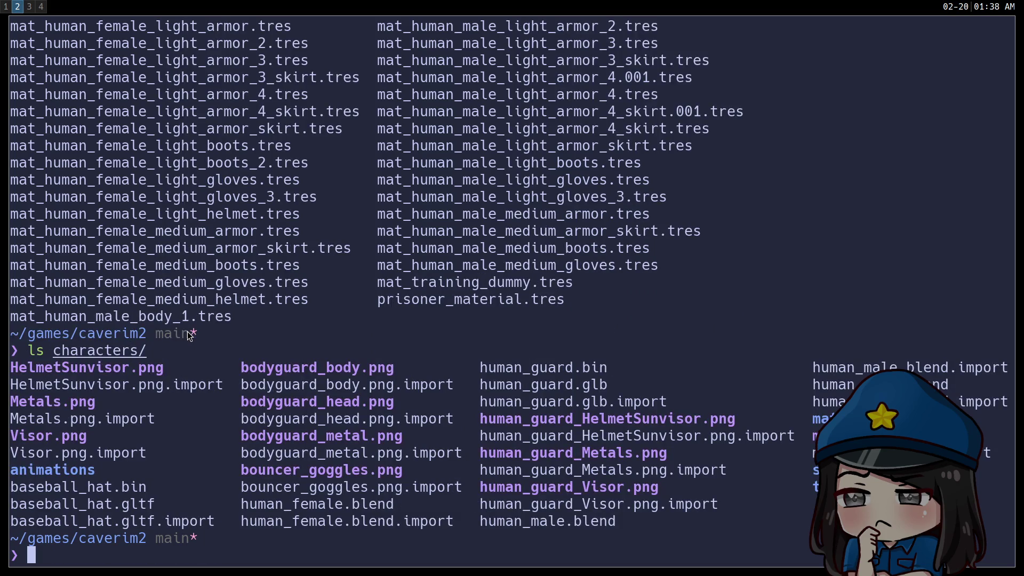
Step: List the contents of the characters/scenes and npcs folders
type("ls characters/scenes")
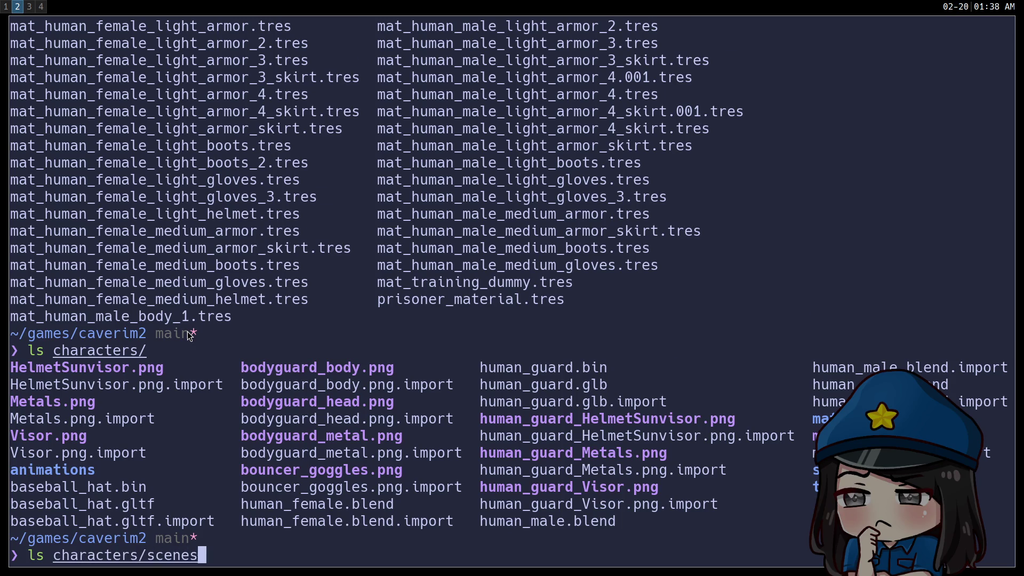
key("Return")
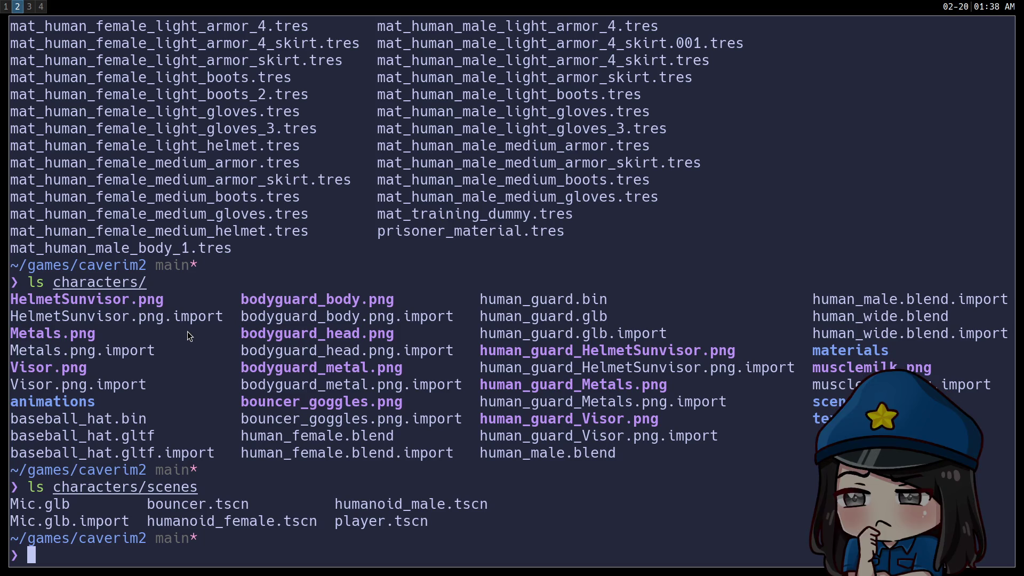
type("ls npcs")
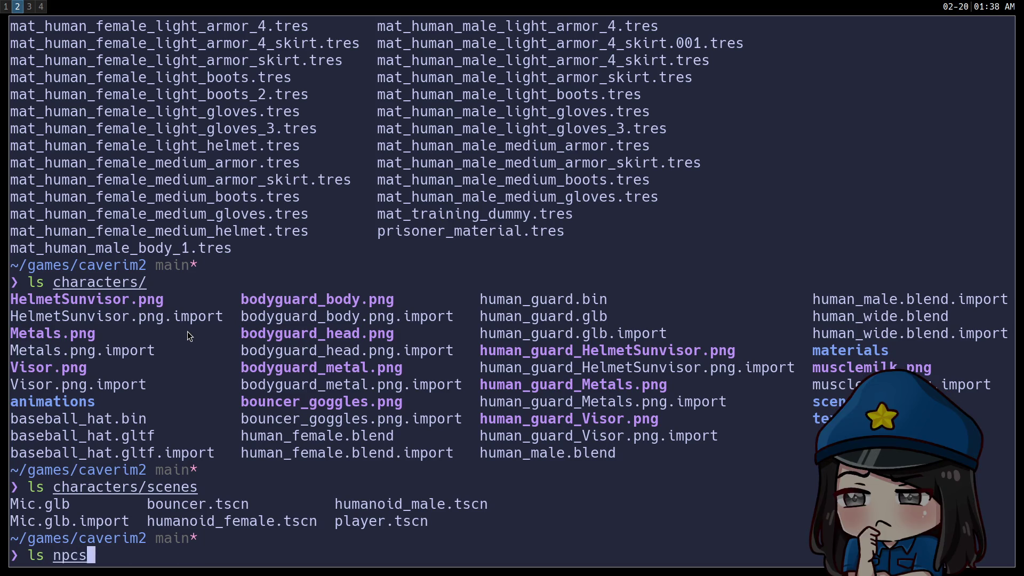
key("Return")
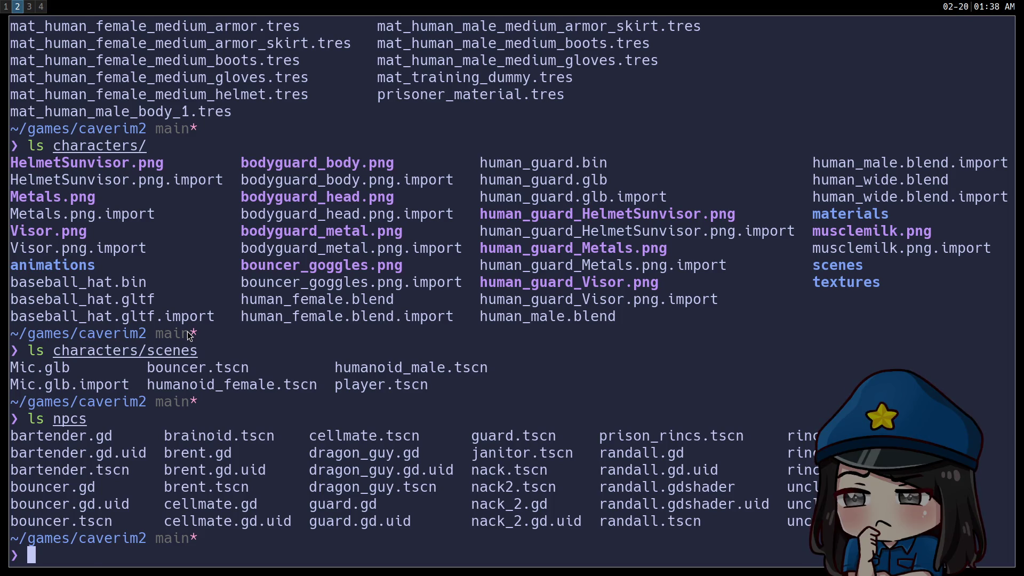
key("super+4")
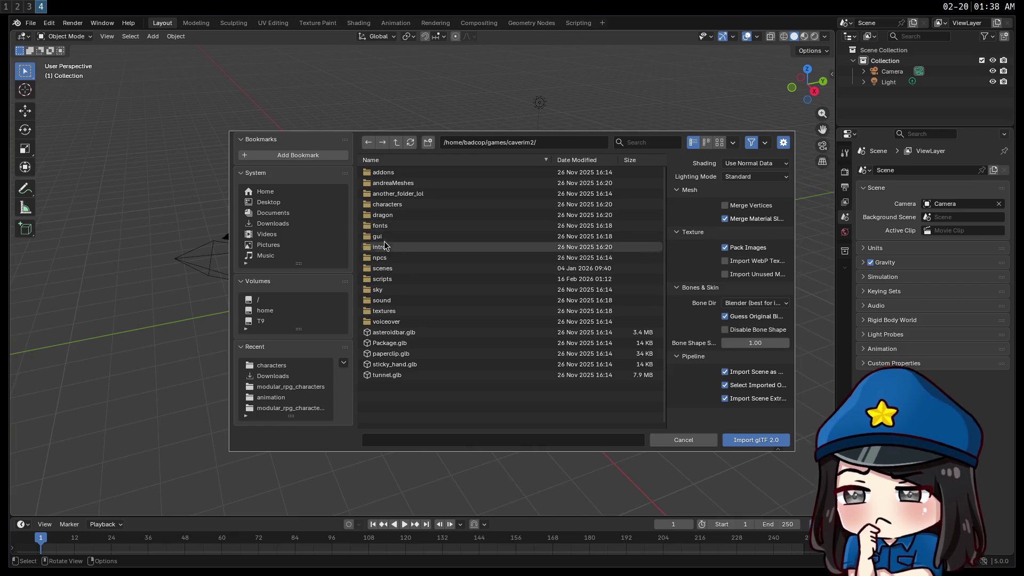
Step: Browse characters and scenes > bar_scene_assets > models, then return to caverim2
double_click(389, 205)
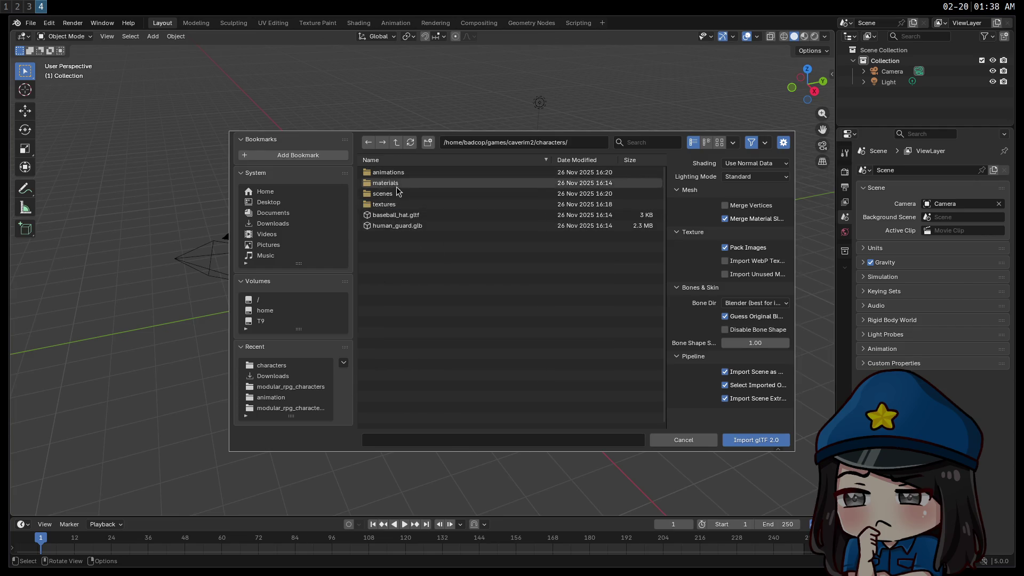
left_click(396, 142)
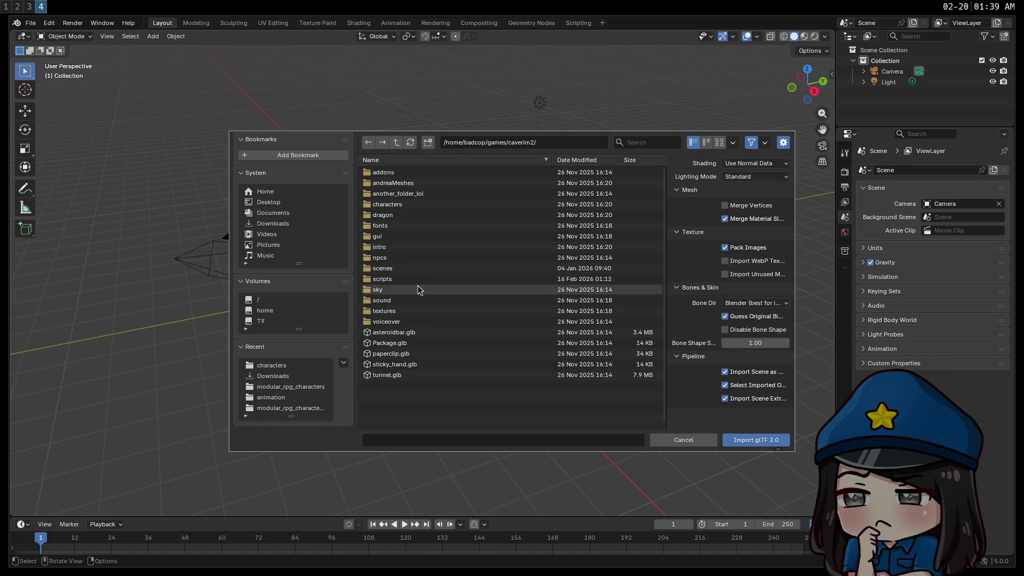
double_click(413, 269)
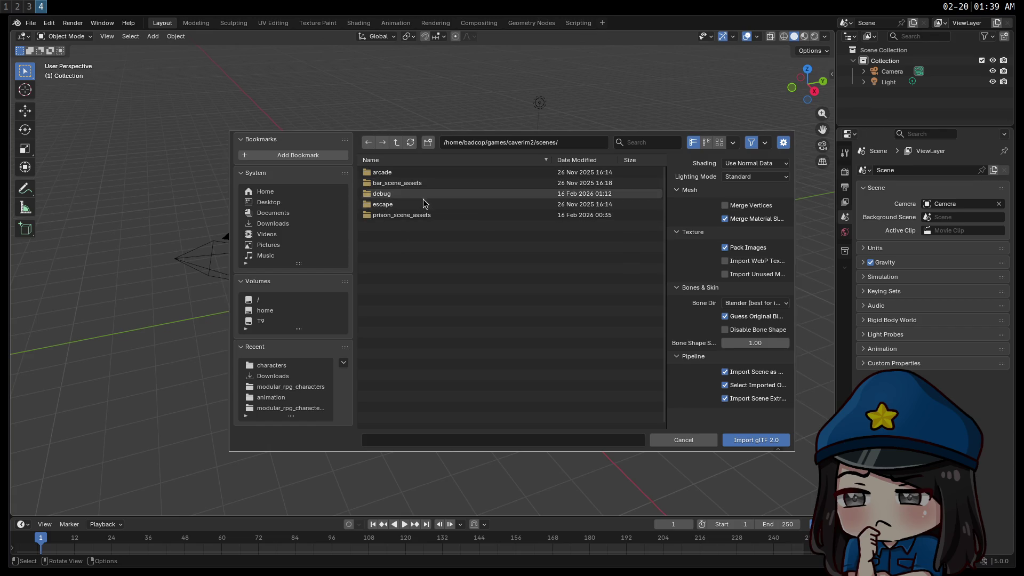
double_click(411, 183)
double_click(403, 173)
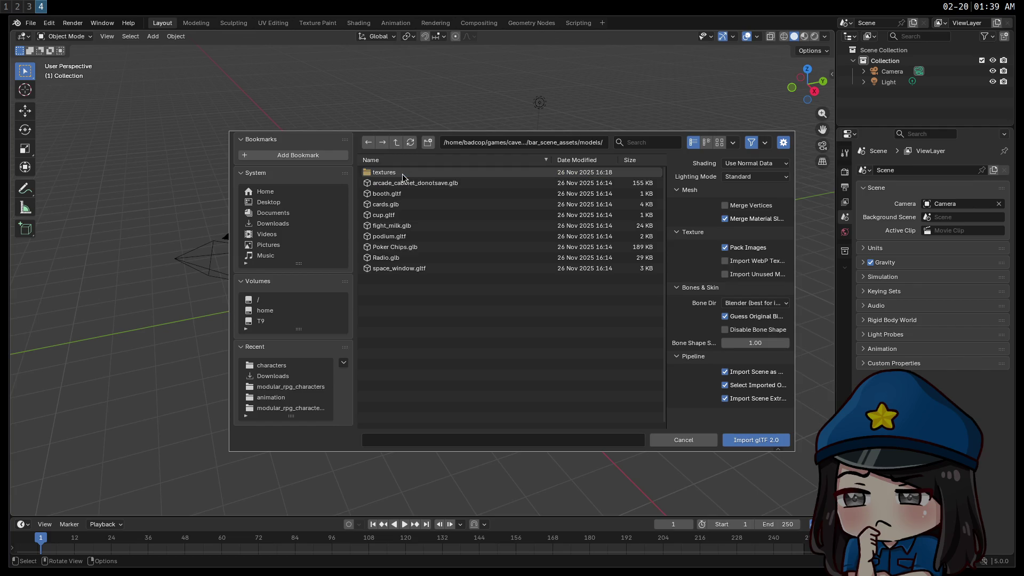
left_click(397, 141)
left_click(398, 140)
left_click(398, 141)
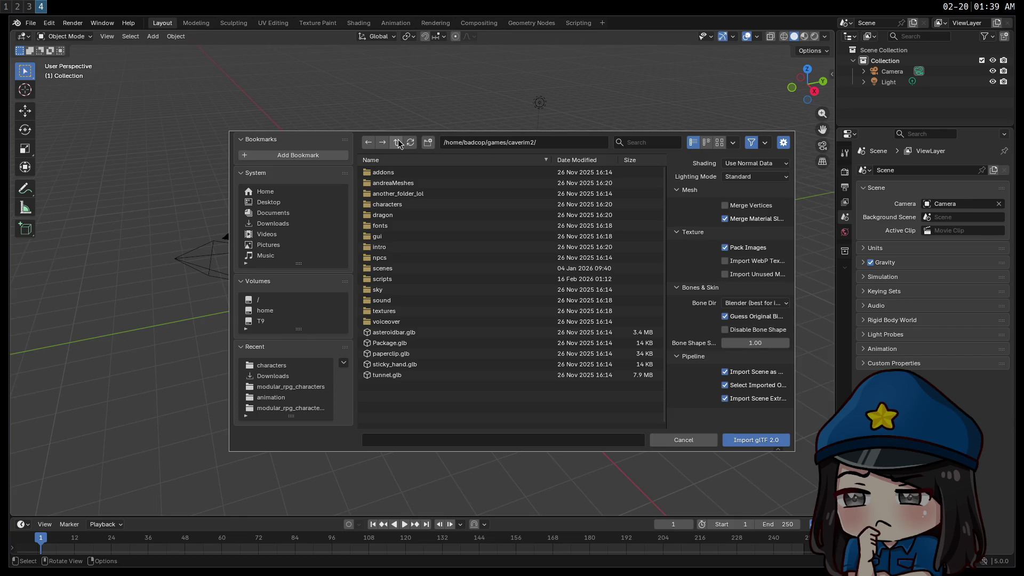
Step: Check the characters scenes, textures/zax and materials folders, then open caverim2's scenes folder
double_click(407, 204)
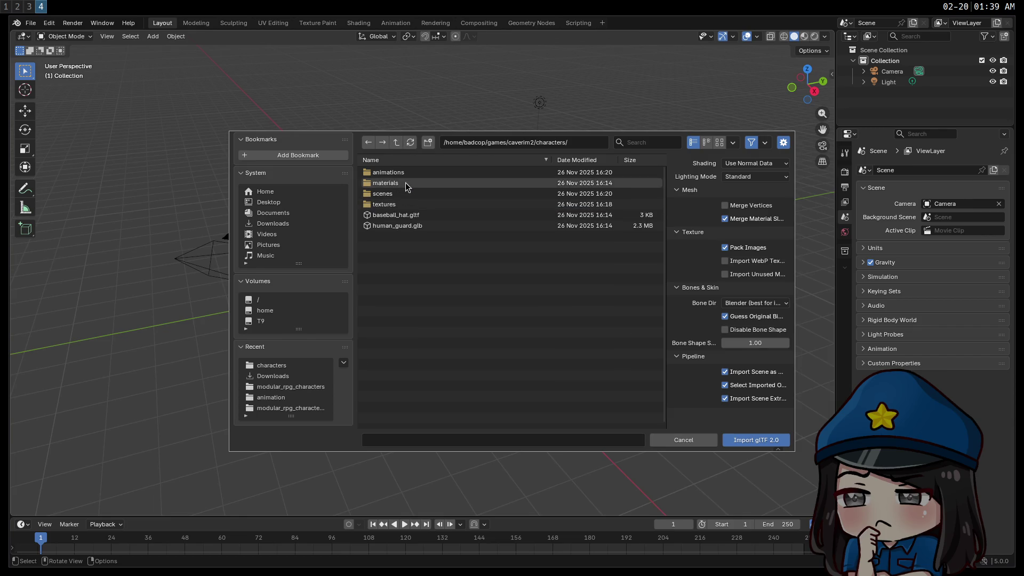
double_click(401, 195)
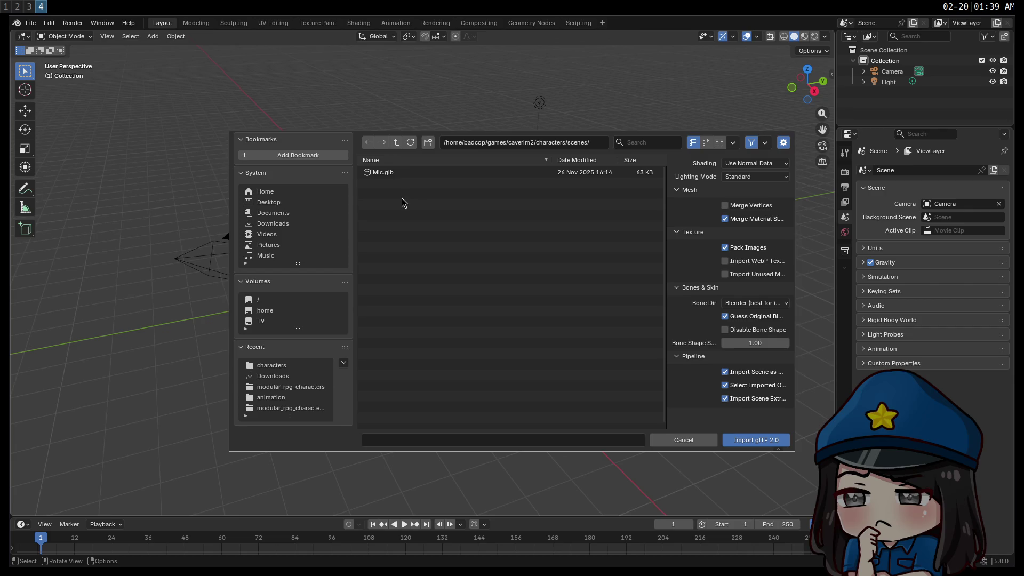
left_click(395, 143)
double_click(408, 203)
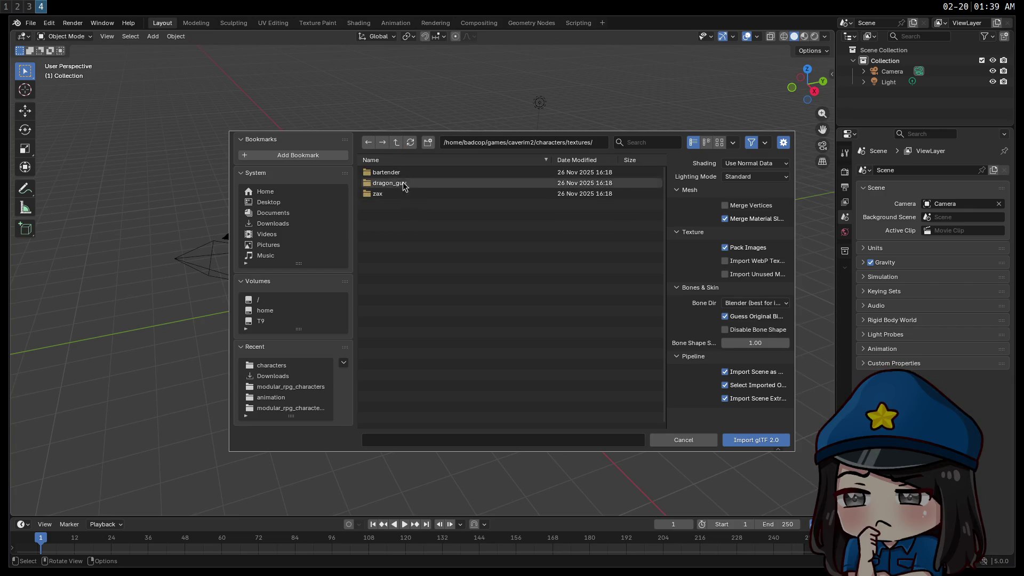
double_click(385, 193)
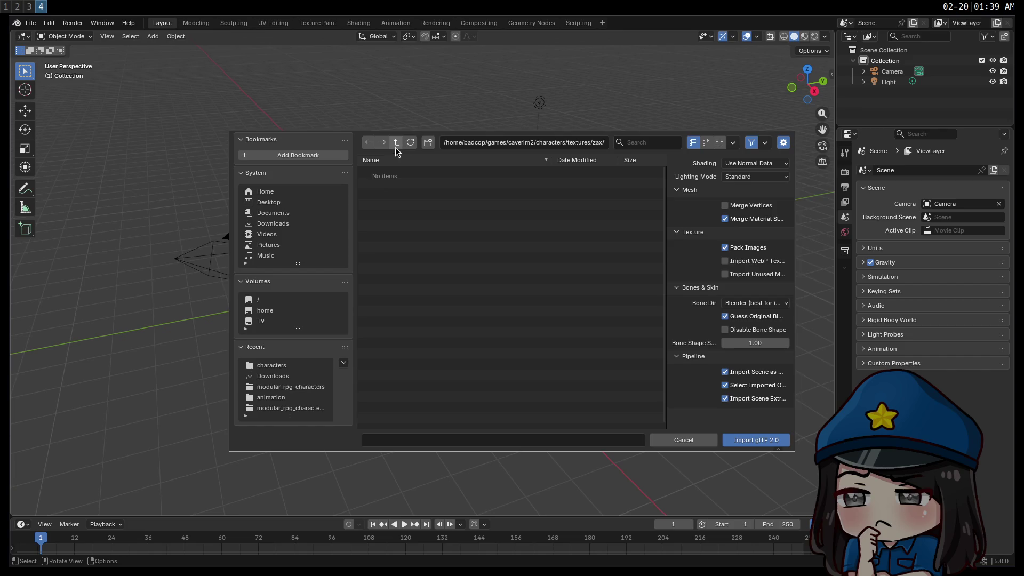
left_click(395, 147)
left_click(395, 146)
left_click(403, 183)
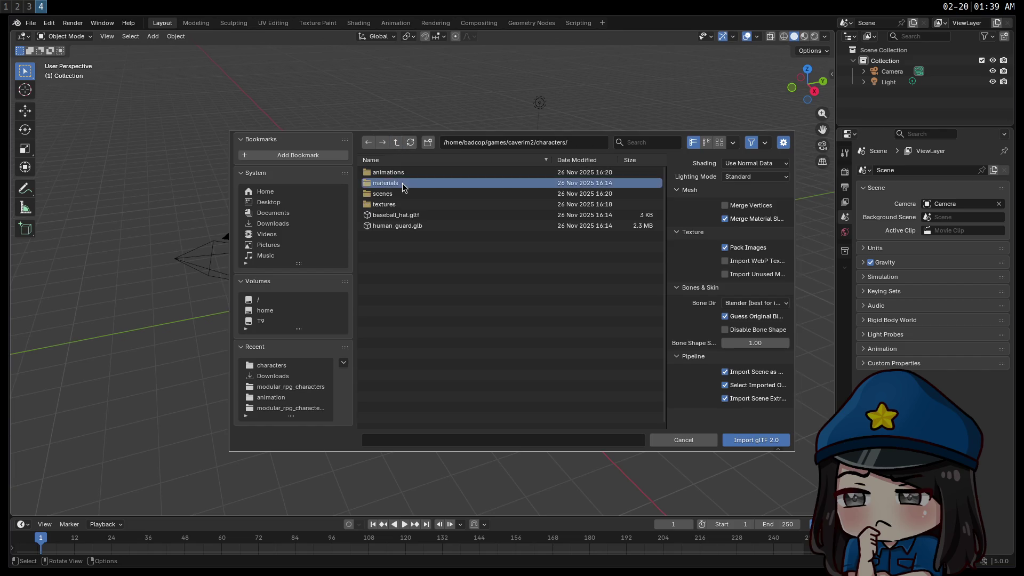
double_click(403, 184)
double_click(400, 171)
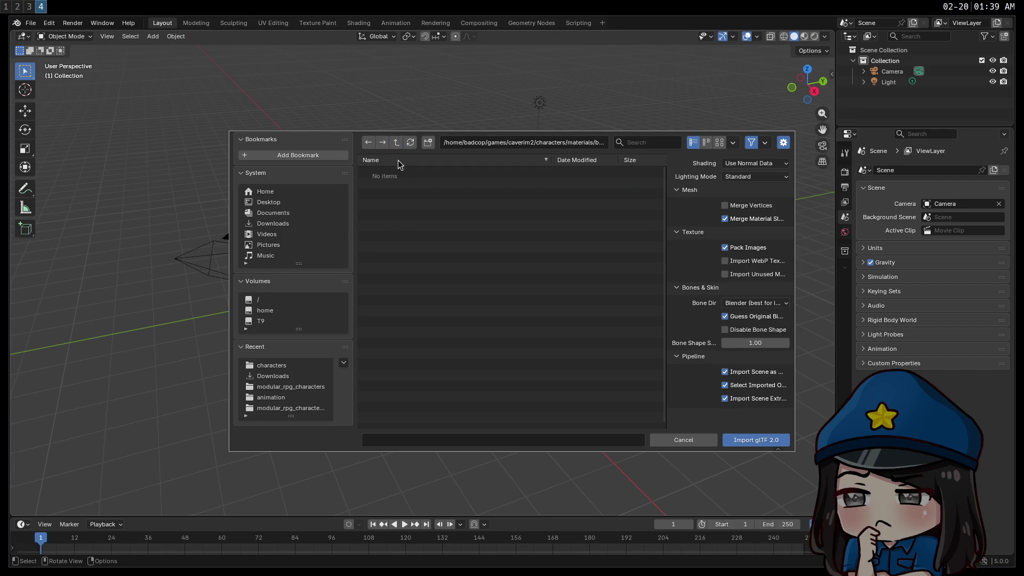
left_click(396, 143)
left_click(395, 143)
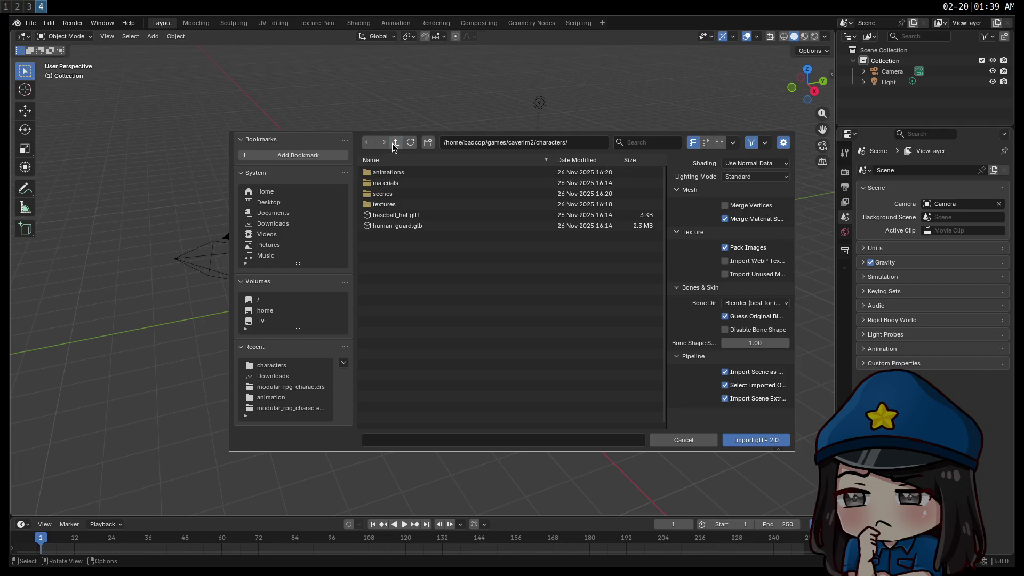
left_click(395, 143)
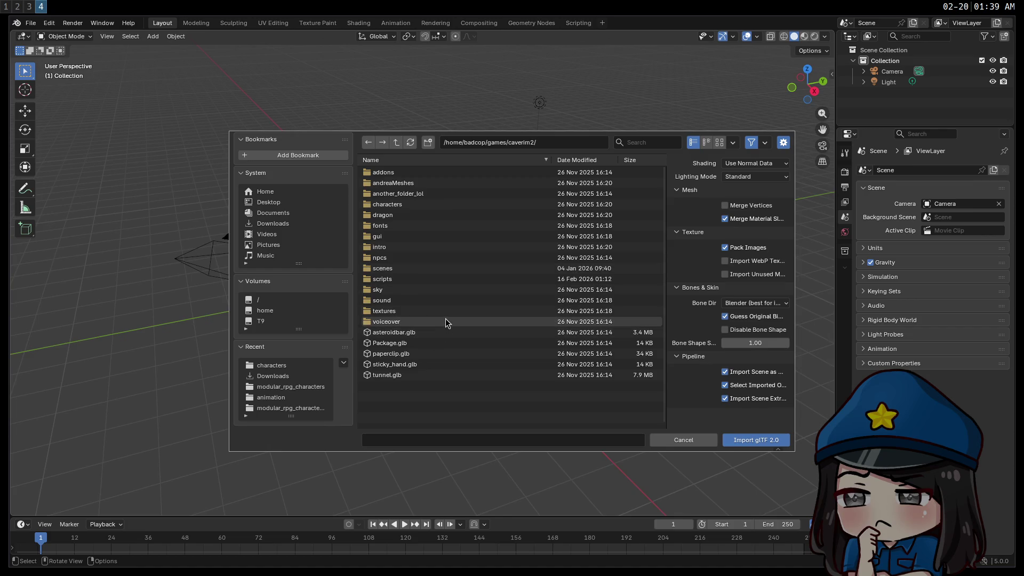
double_click(415, 268)
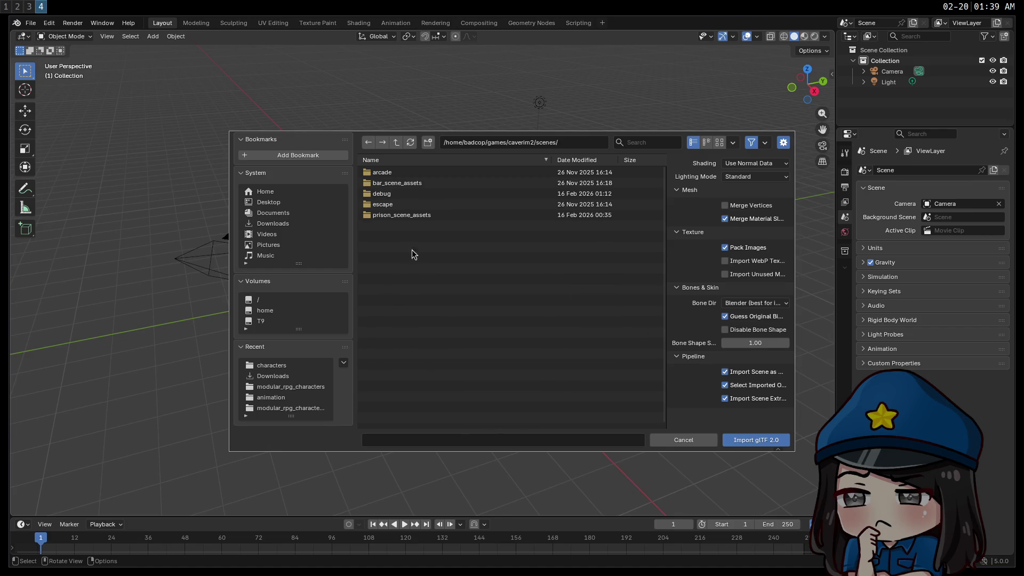
key("super+2")
Step: Search the project for files named 'human' with fdfind
type("fd")
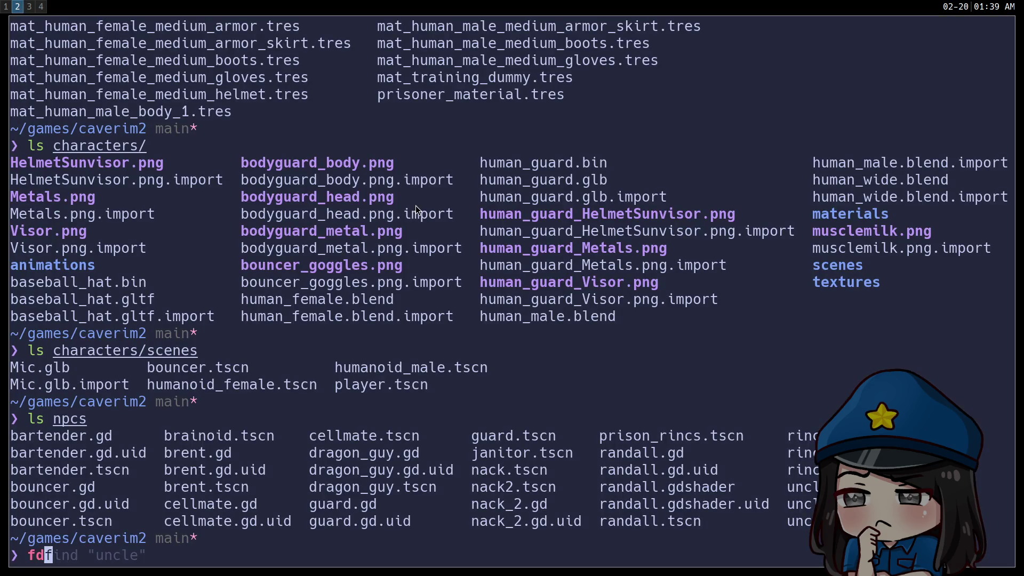
type("find \"human\"")
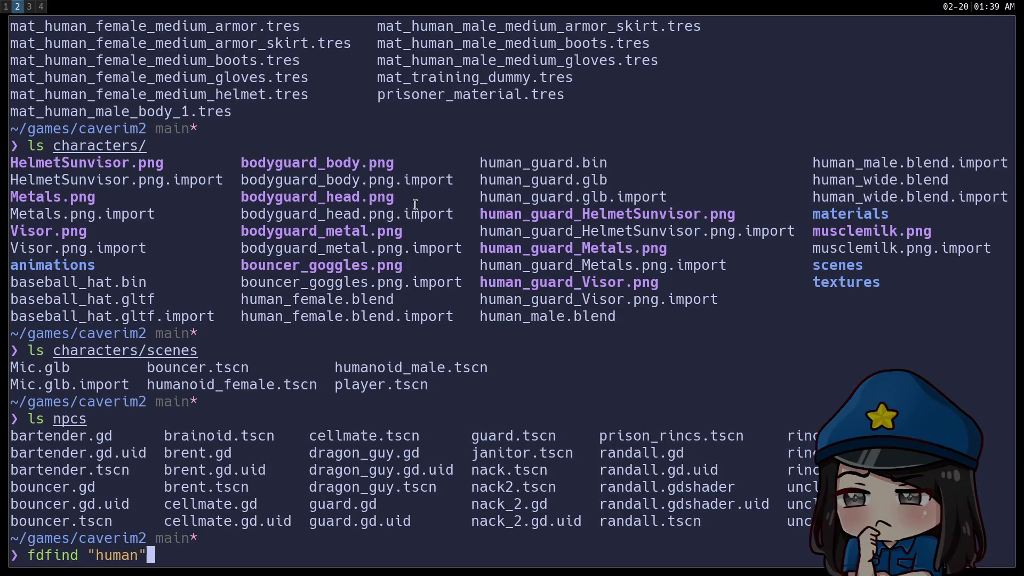
key("Return")
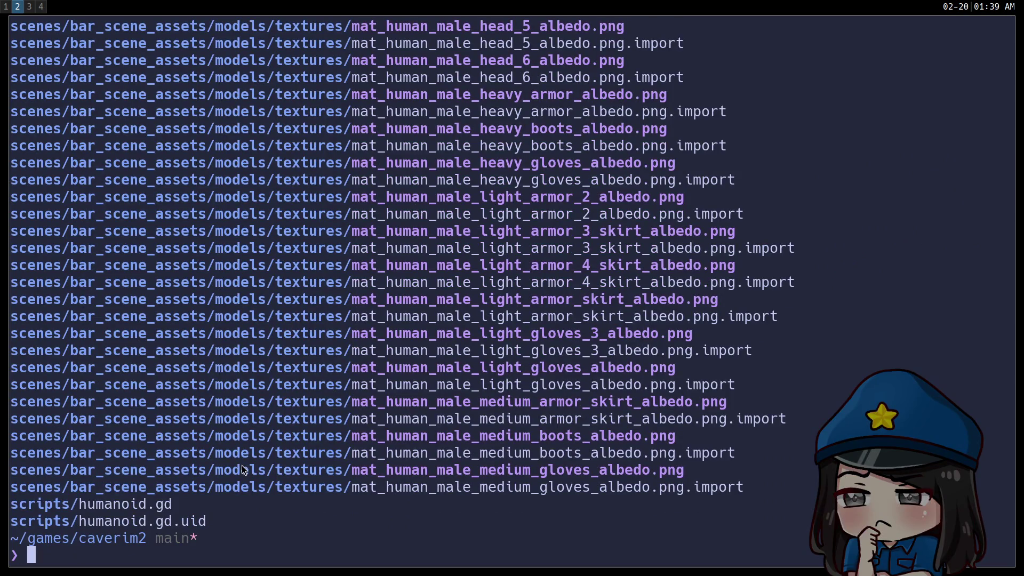
scroll(296, 447, "up", 17)
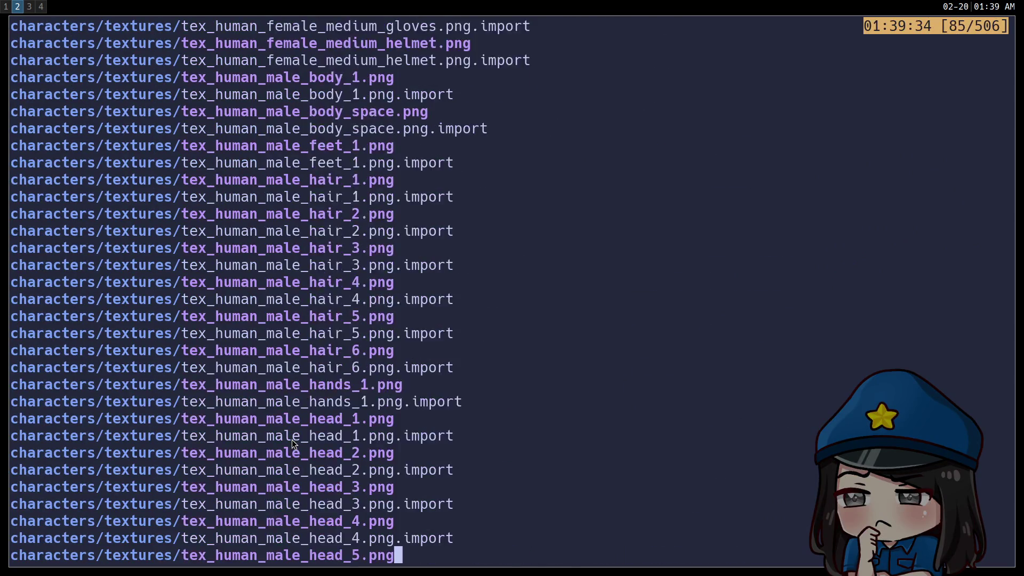
scroll(292, 439, "up", 14)
scroll(292, 440, "down", 20)
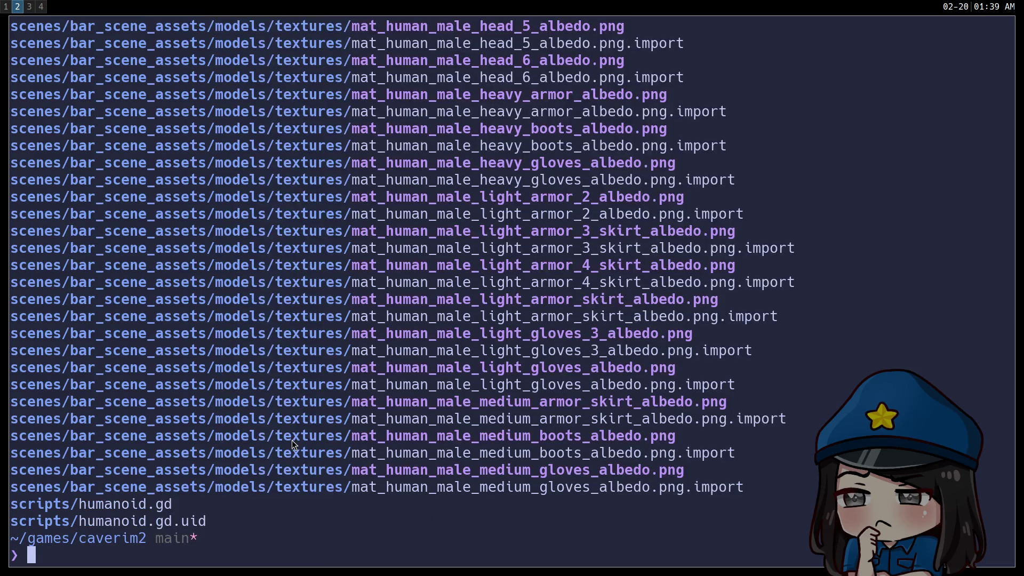
Step: Filter the human results with grep to .glb, then .gltf, then .blend files
key("Up")
type("| grep ")
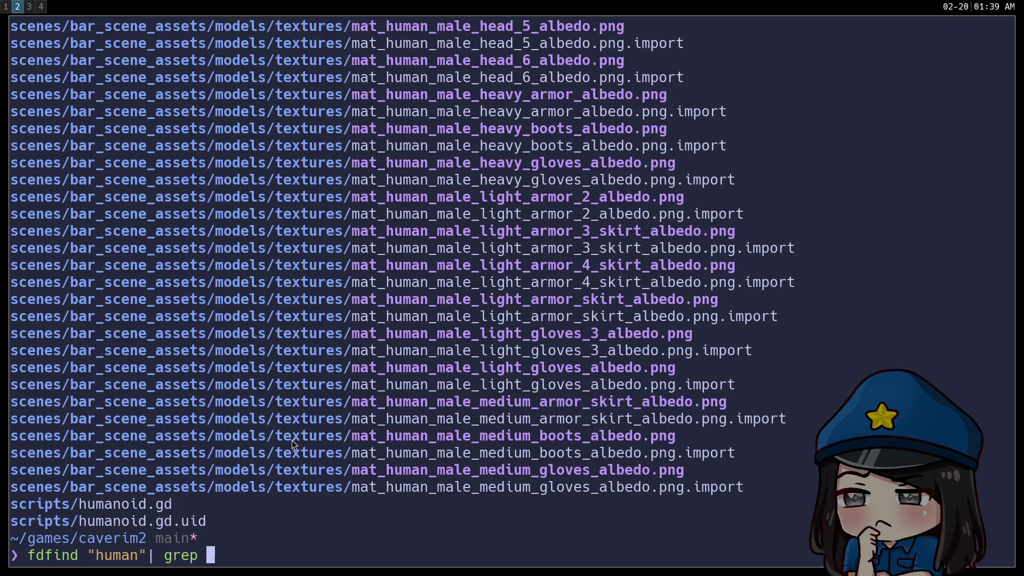
type("'glb$'")
key("Return")
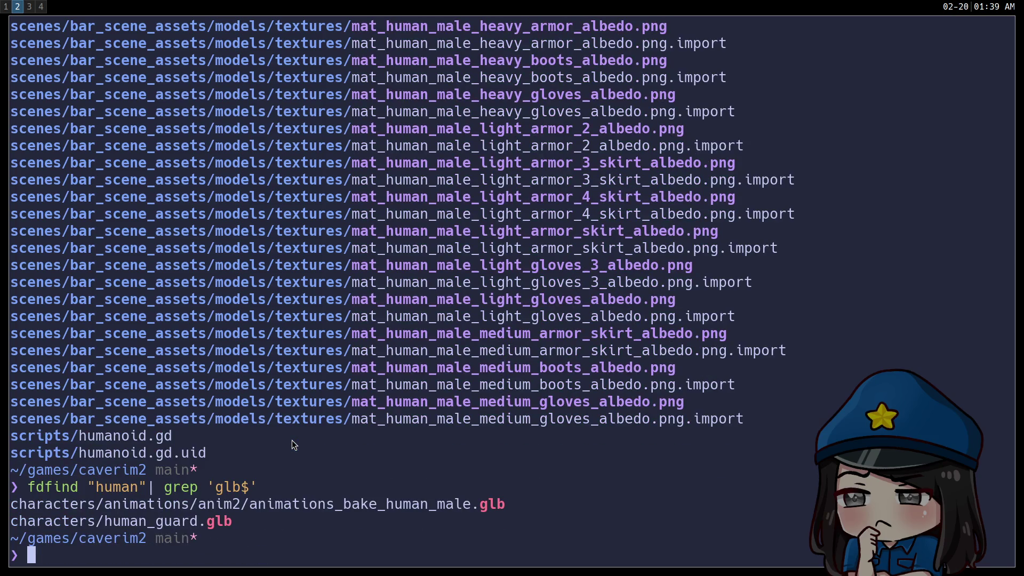
key("Up")
key("Left")
key("Left")
key("BackSpace")
type("tf")
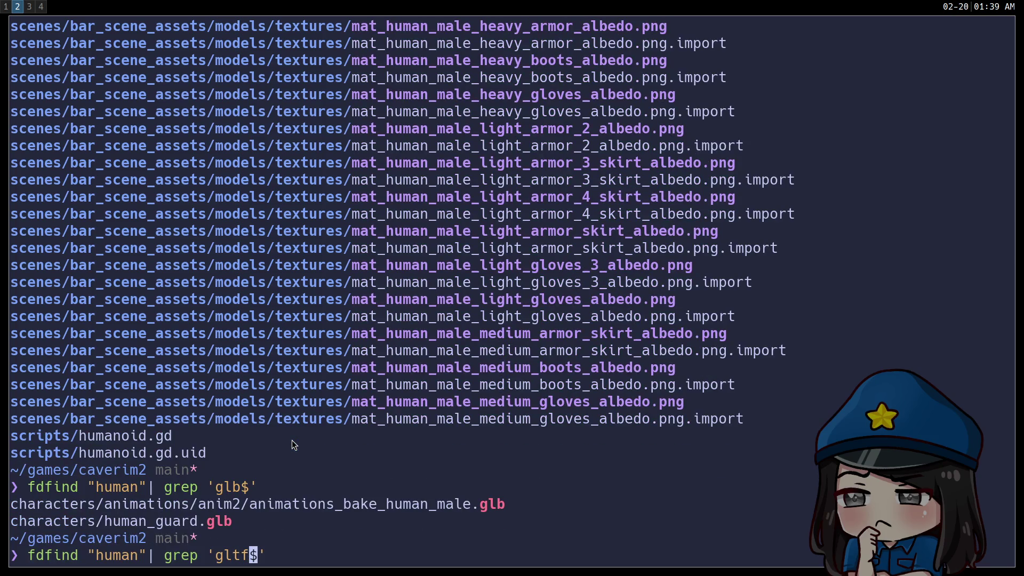
key("Return")
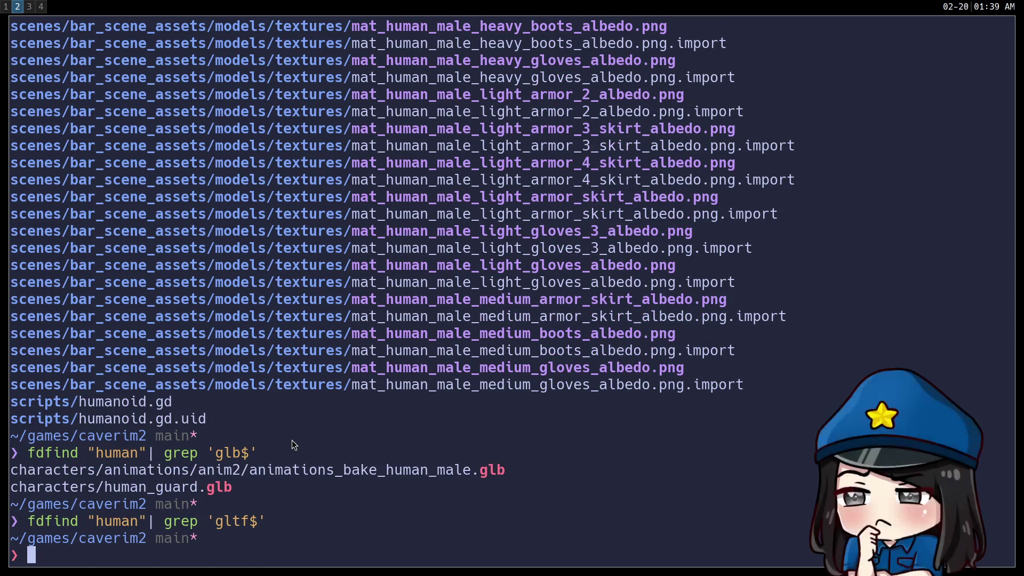
key("Up")
key("Left")
type("lend")
key("Return")
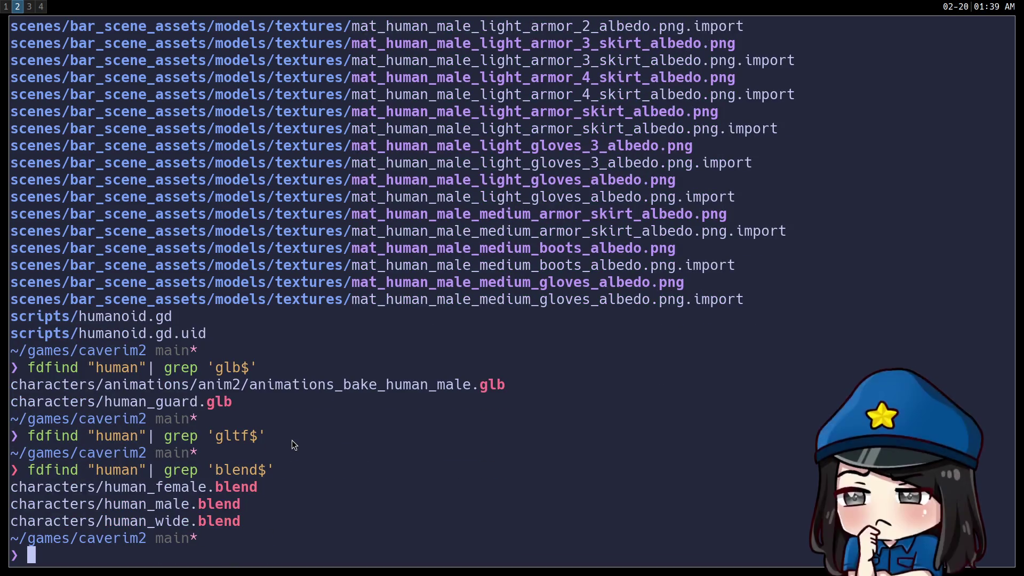
left_click(41, 7)
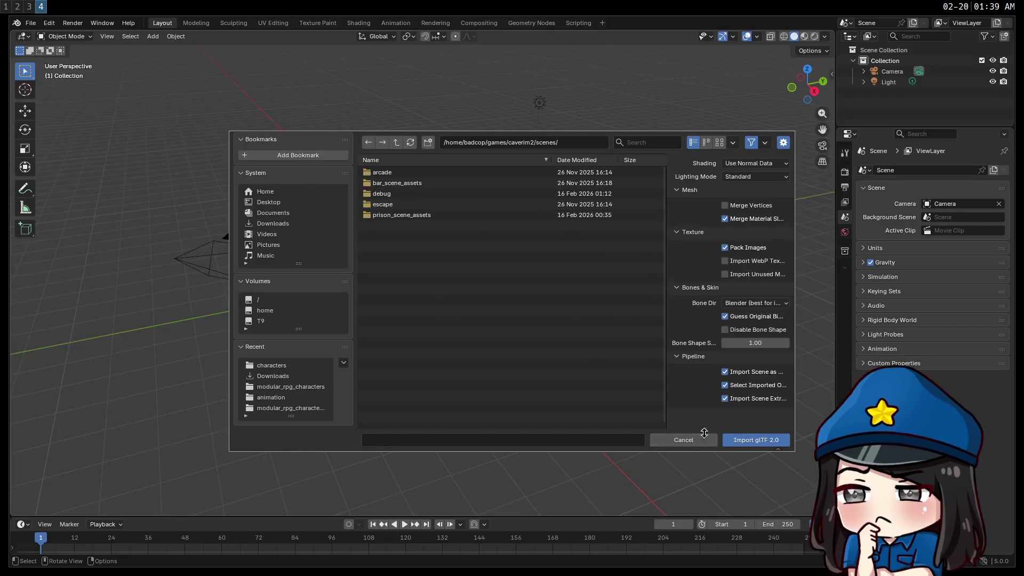
Step: Cancel the glTF import and open a file, discarding the unsaved untitled scene
left_click(684, 440)
left_click(28, 24)
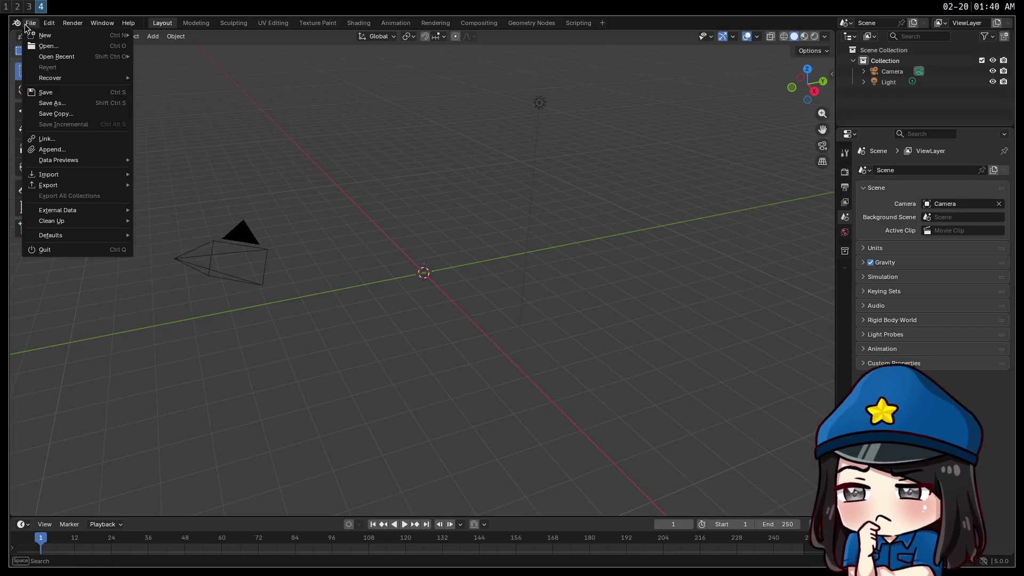
left_click(61, 47)
left_click(462, 307)
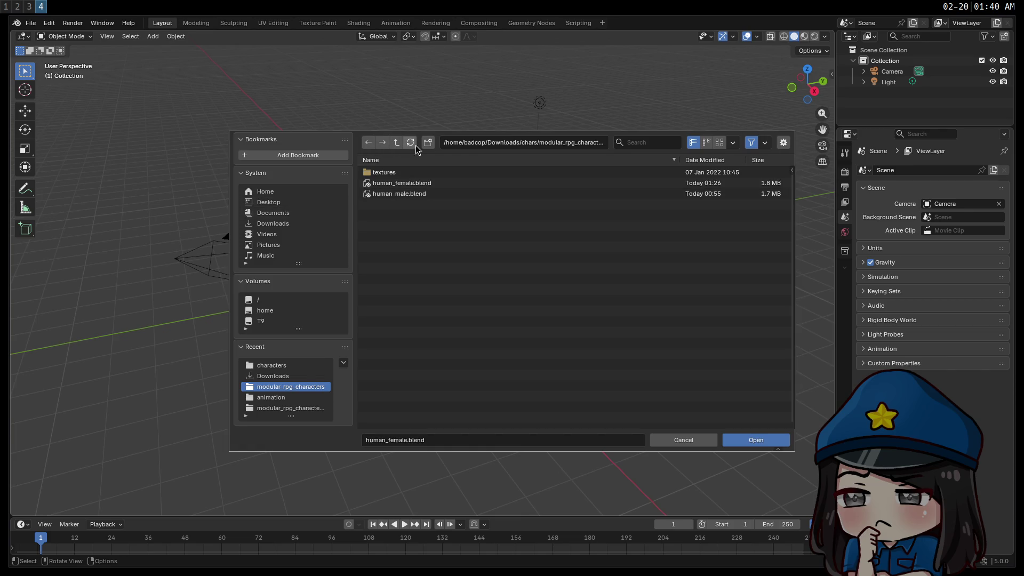
Step: Open human_male.blend from Home > games > caverim2 > characters
left_click(292, 192)
left_click(393, 290)
left_click(384, 184)
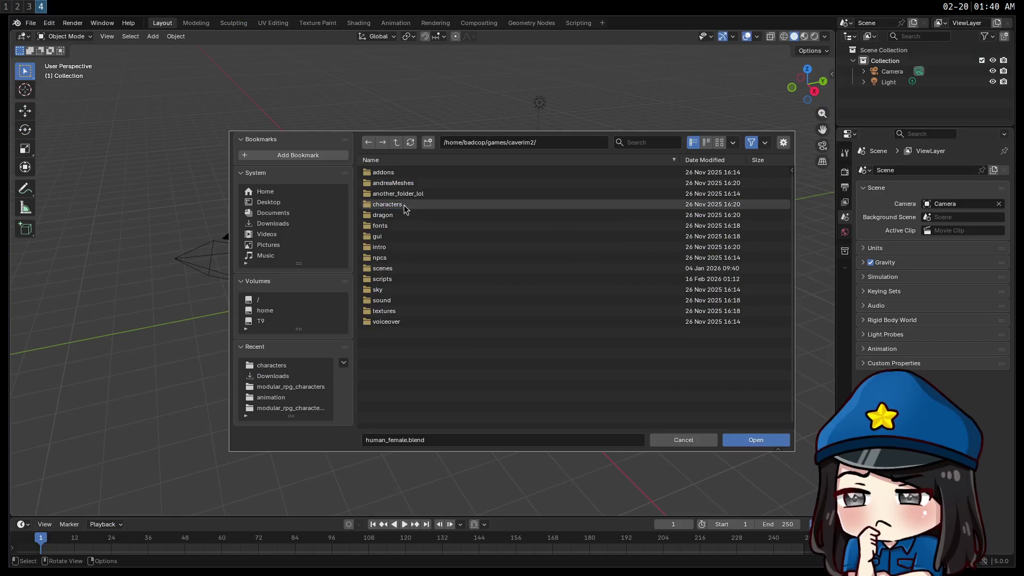
left_click(389, 204)
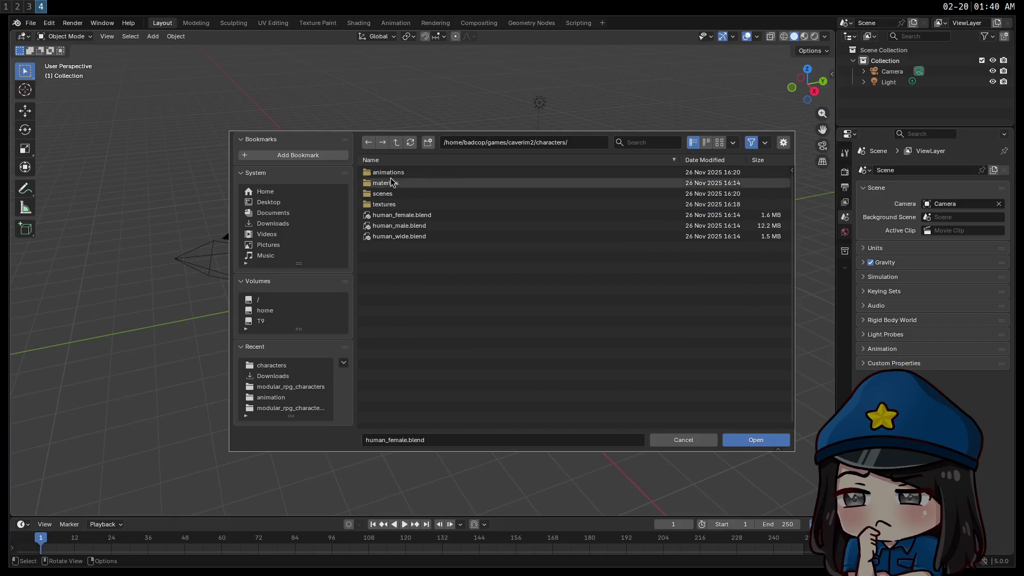
double_click(413, 226)
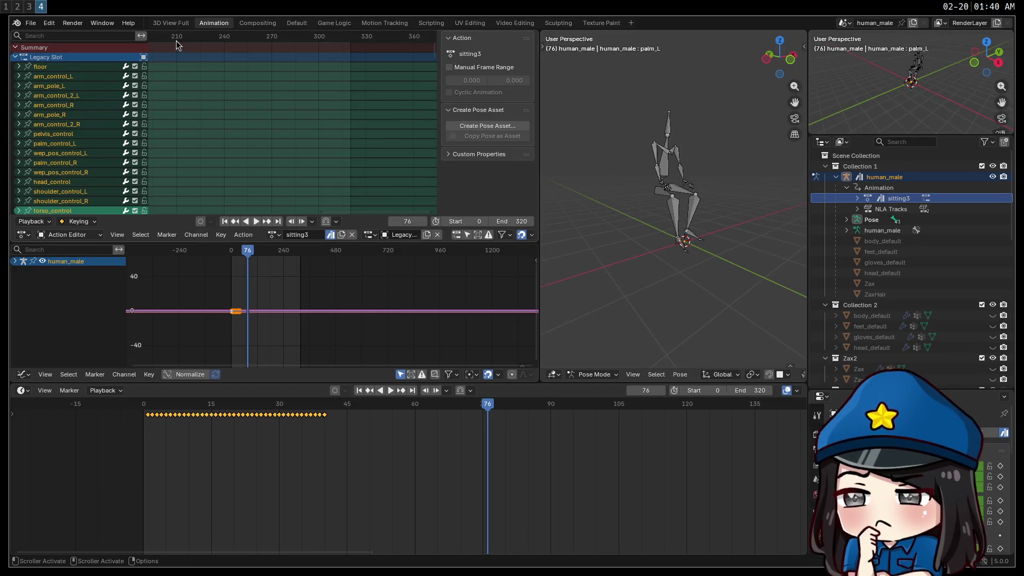
Step: Widen the 3D viewport and unhide the Zax body mesh under Zax2 in the Outliner
left_click_drag(540, 213, 360, 213)
left_click(897, 284)
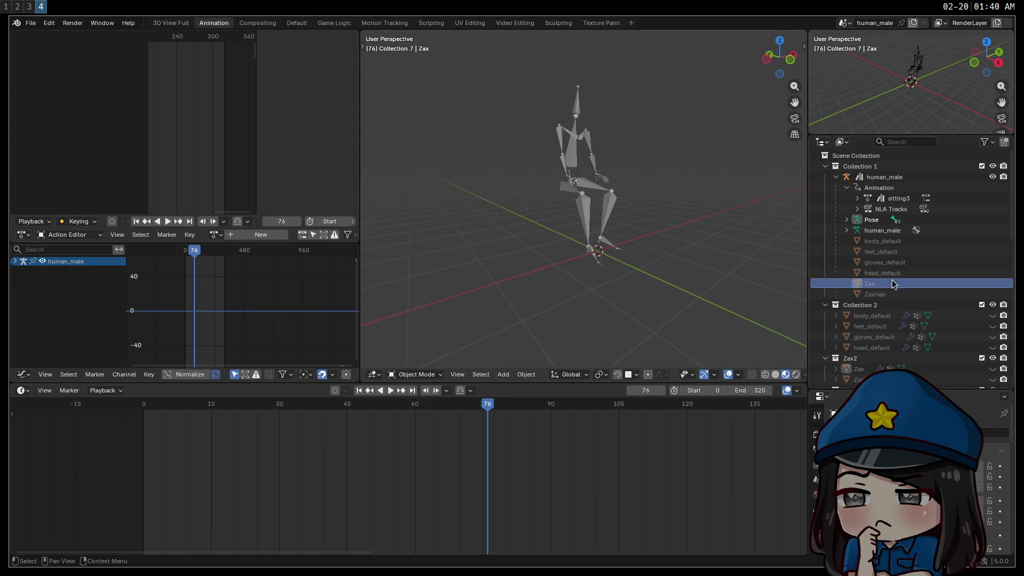
scroll(907, 299, "down", 2)
left_click(835, 326)
left_click(992, 326)
scroll(995, 339, "down", 2)
scroll(544, 219, "up", 6)
mouse_move(544, 219)
middle_mouse_down()
mouse_move(487, 222)
mouse_move(533, 229)
mouse_move(610, 265)
mouse_move(558, 250)
mouse_move(667, 237)
middle_mouse_up()
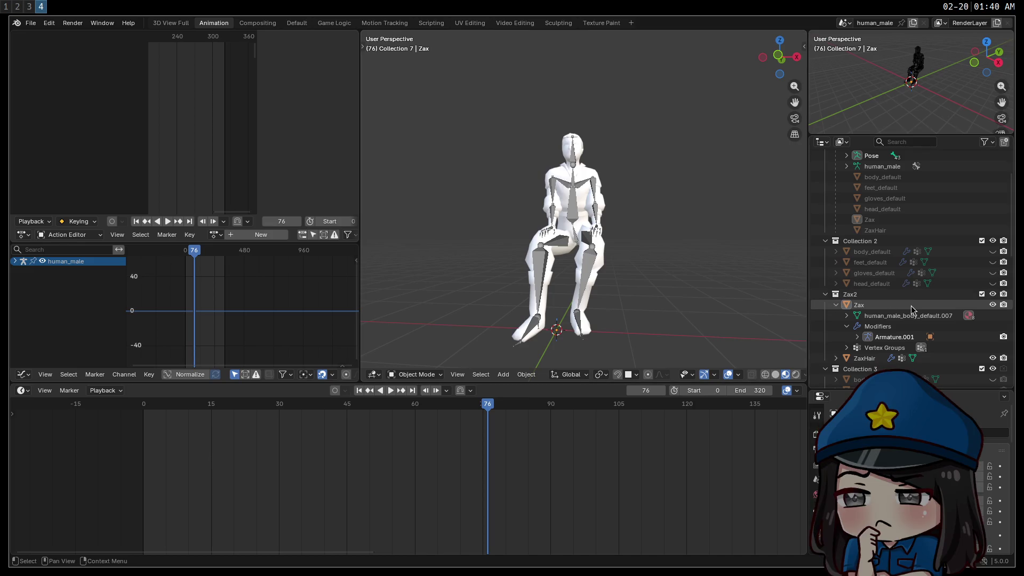
scroll(895, 281, "up", 6)
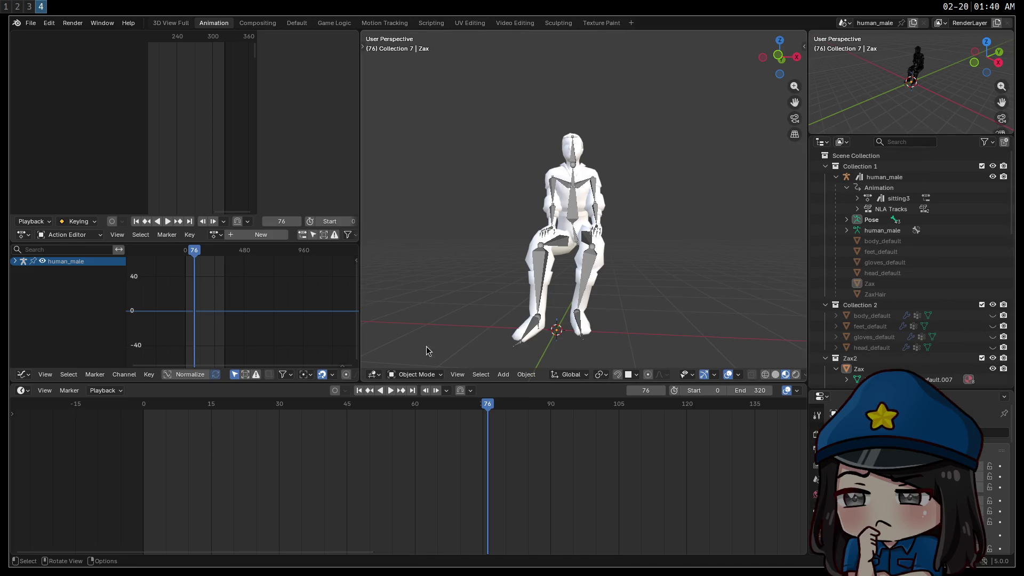
Step: Inspect the human_male armature in Pose and Edit modes, then select the Zax mesh
left_click(419, 374)
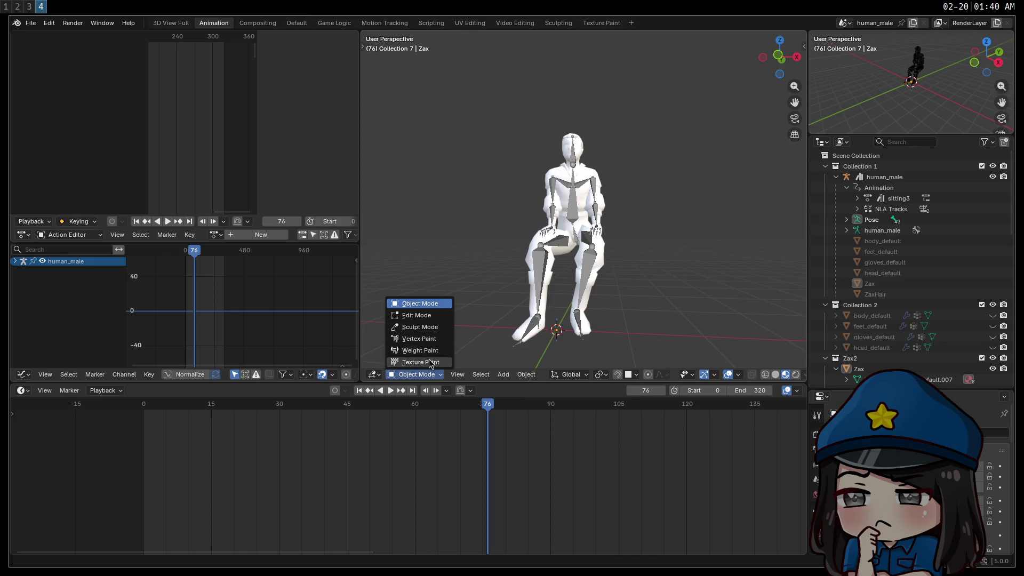
left_click(883, 178)
key("ctrl+Tab")
key("Tab")
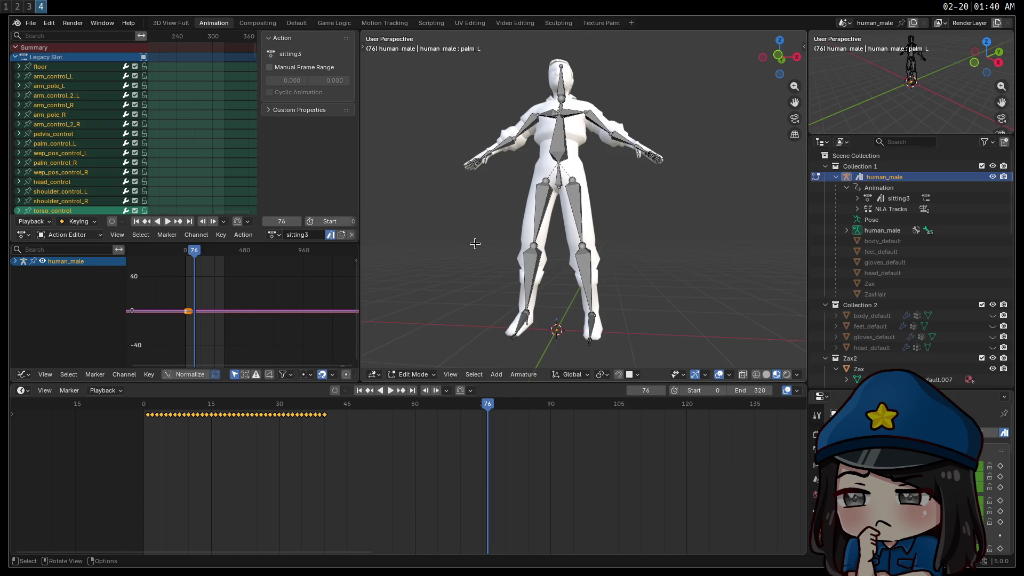
mouse_move(475, 243)
middle_mouse_down()
mouse_move(512, 255)
mouse_move(449, 264)
mouse_move(458, 266)
middle_mouse_up()
key("Tab")
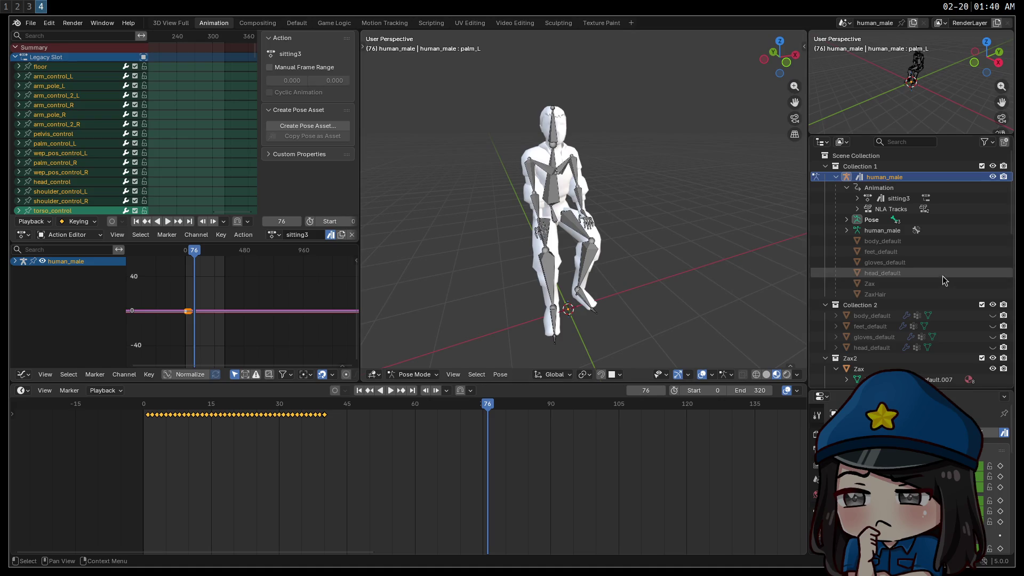
left_click(414, 374)
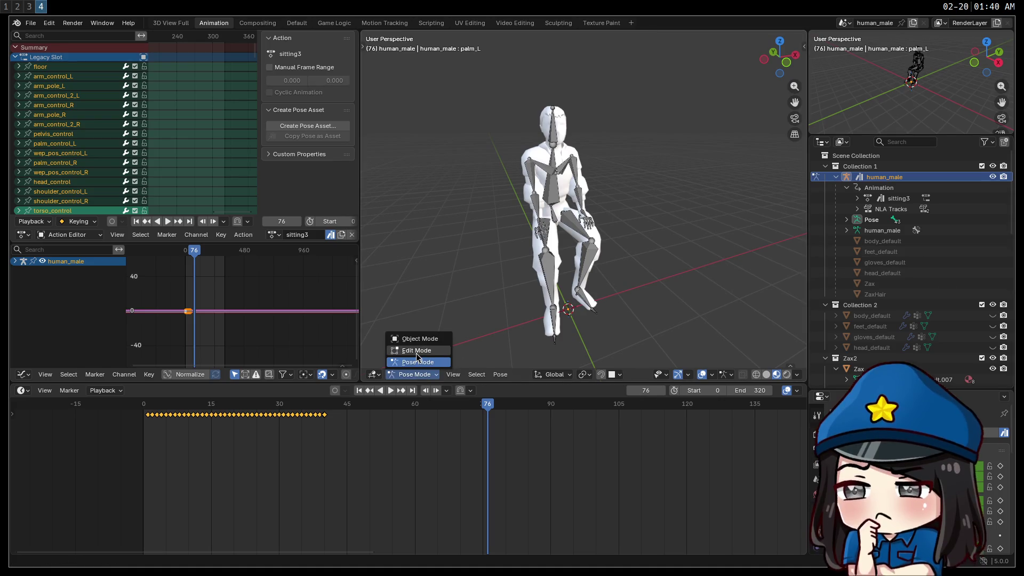
scroll(885, 320, "down", 2)
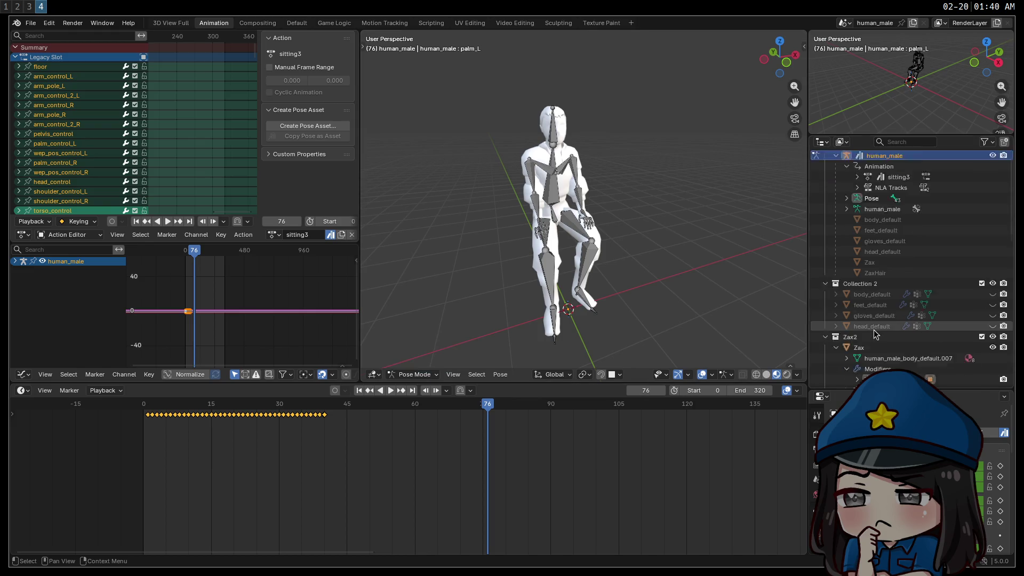
left_click(873, 328)
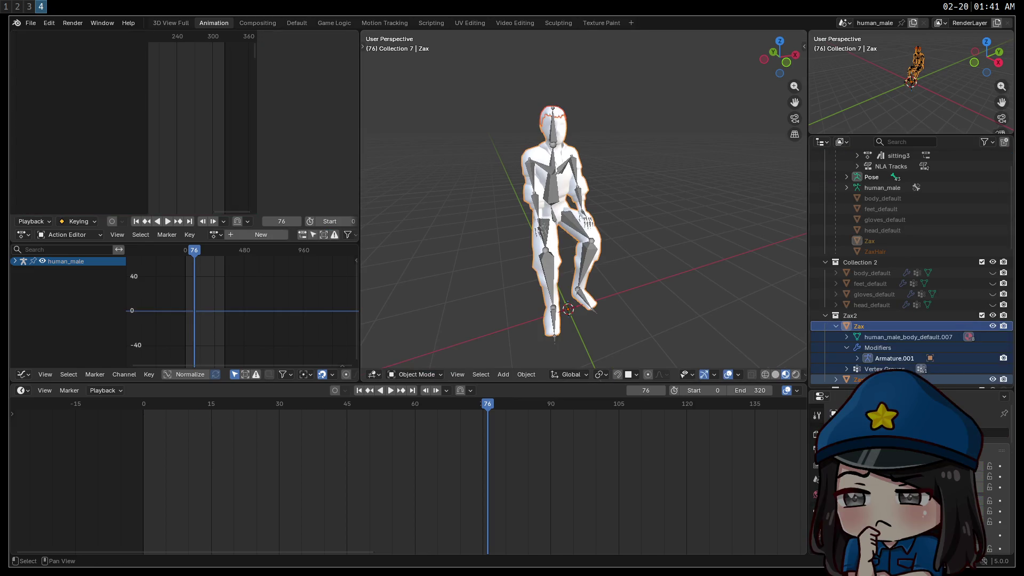
Step: Inspect the seated Zax body and hair, trying a hair deletion and undoing it
mouse_move(762, 247)
middle_mouse_down()
mouse_move(679, 273)
mouse_move(647, 255)
mouse_move(493, 247)
mouse_move(656, 274)
mouse_move(773, 250)
mouse_move(709, 248)
mouse_move(574, 130)
mouse_move(766, 254)
mouse_move(498, 256)
mouse_move(625, 274)
middle_mouse_up()
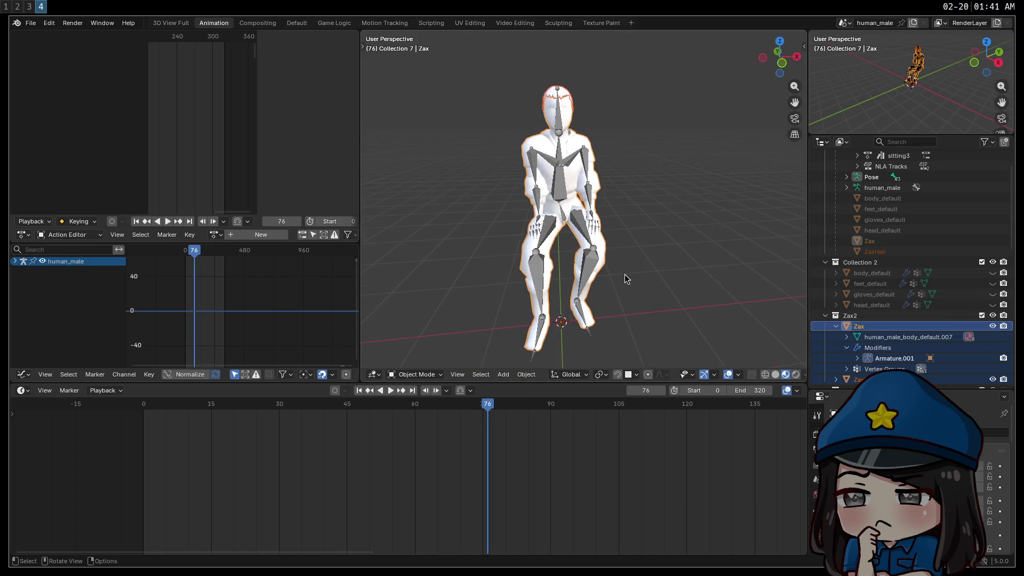
key("m")
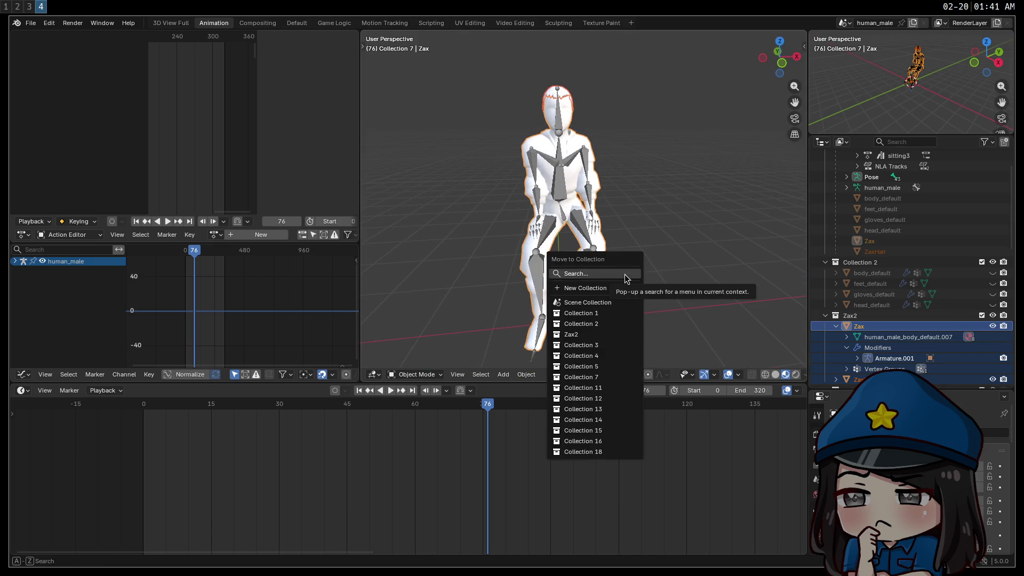
key("Escape")
key("Tab")
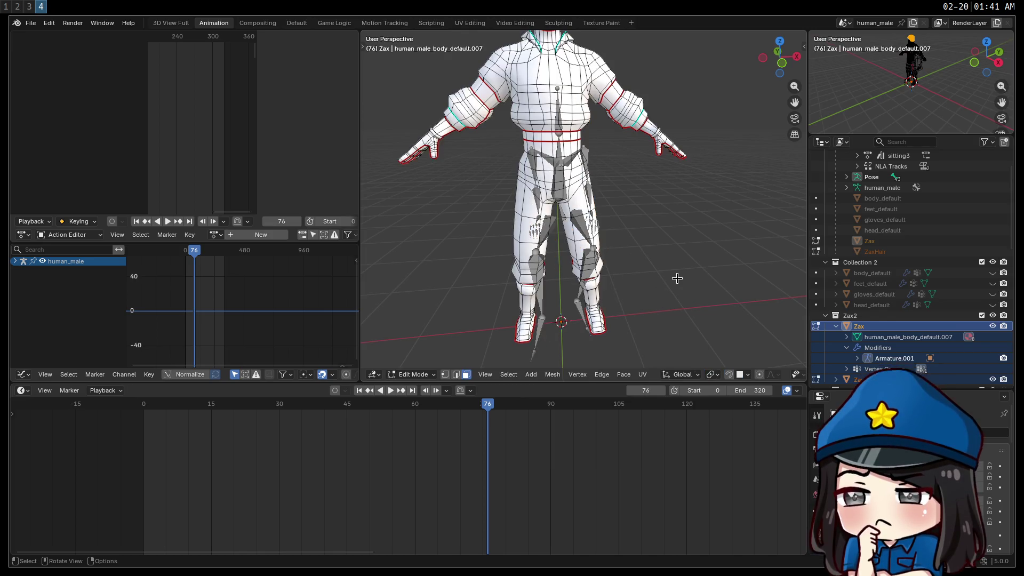
key("Tab")
key("Delete")
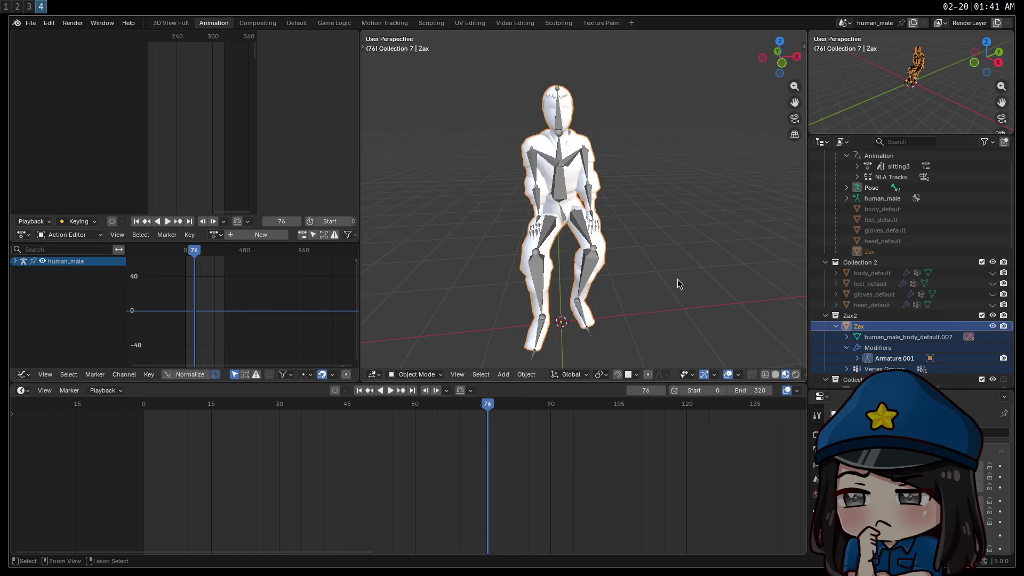
key("ctrl+z")
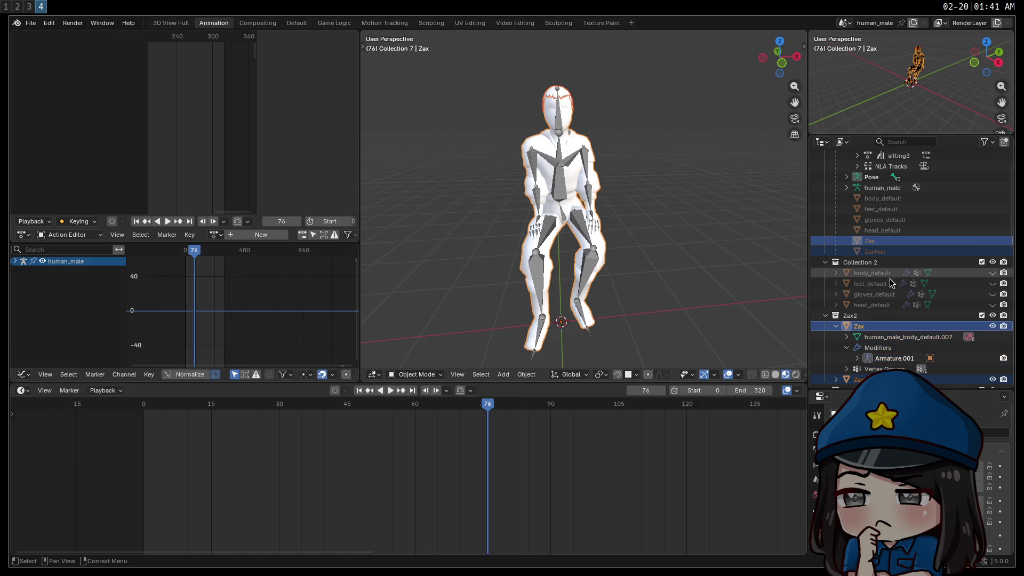
scroll(889, 309, "down", 2)
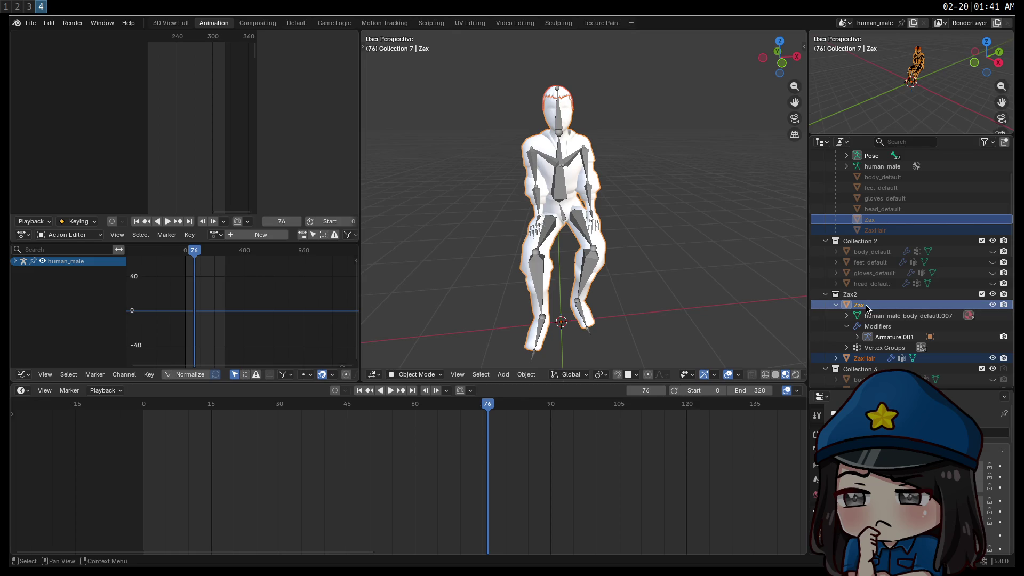
Step: Duplicate Zax and ZaxHair, join the copies, and rename the result ZaxCombined
key("shift+d")
key("Escape")
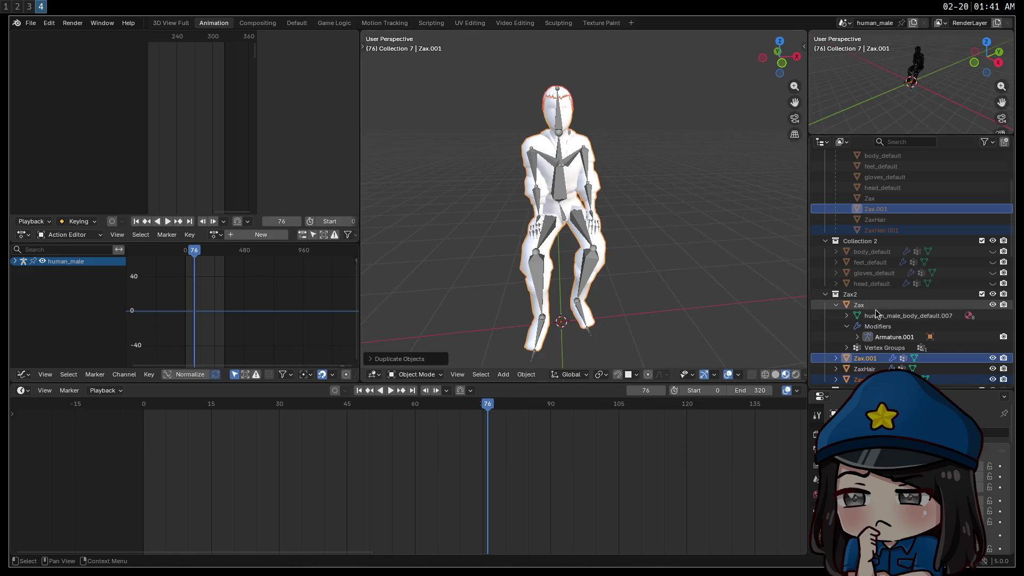
scroll(869, 312, "down", 4)
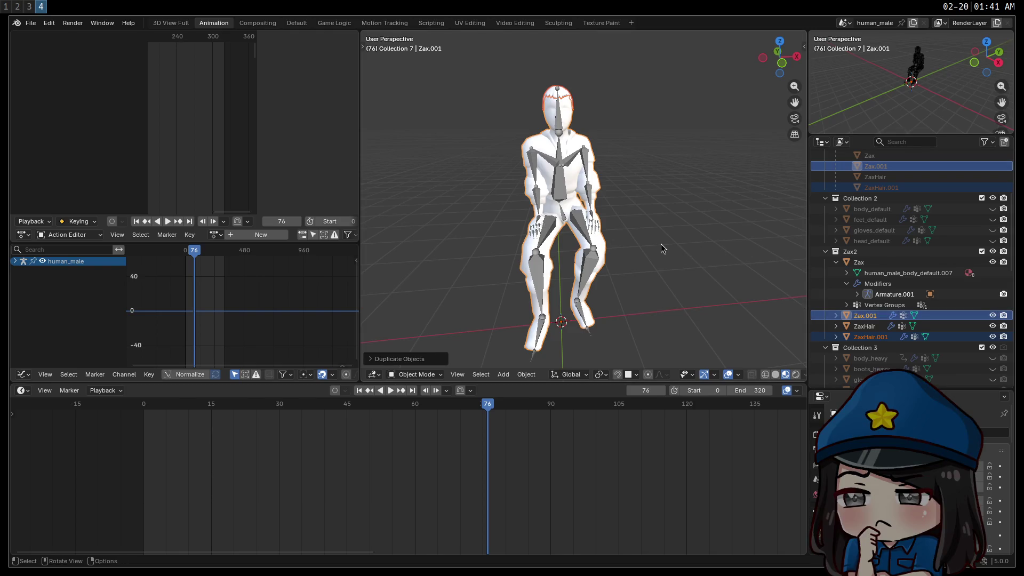
key("ctrl+z")
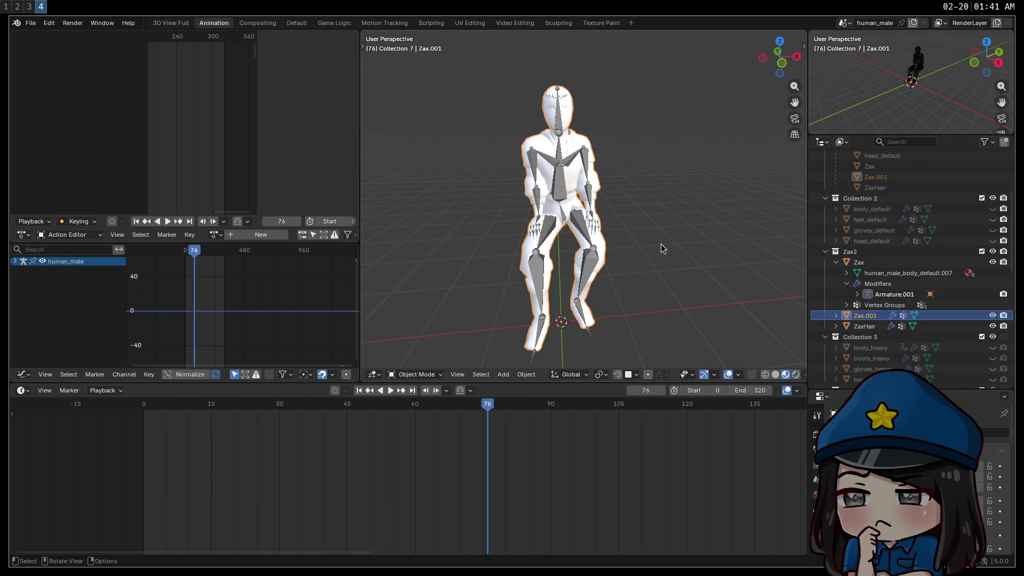
double_click(874, 315)
type("Zac")
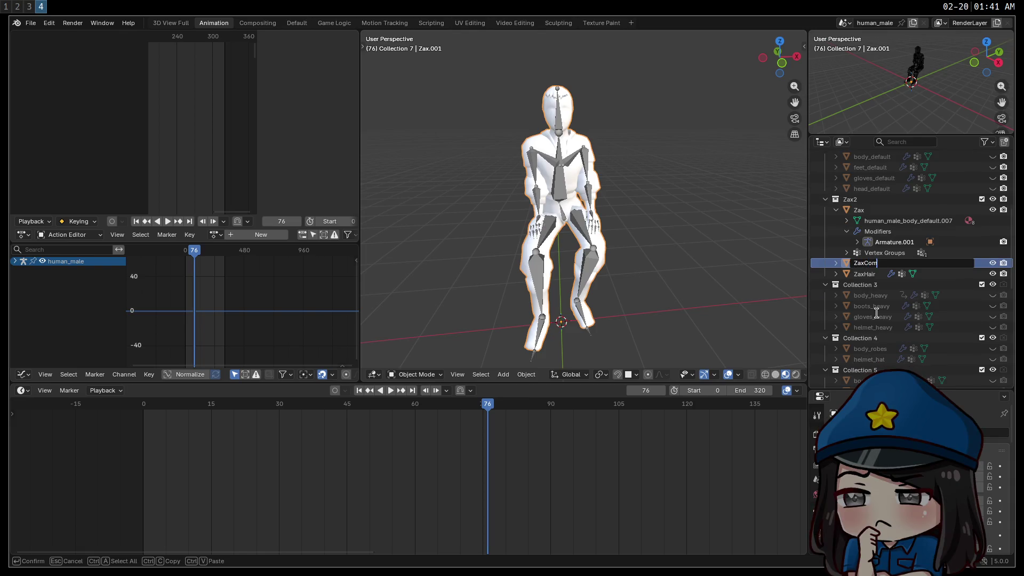
key("Return")
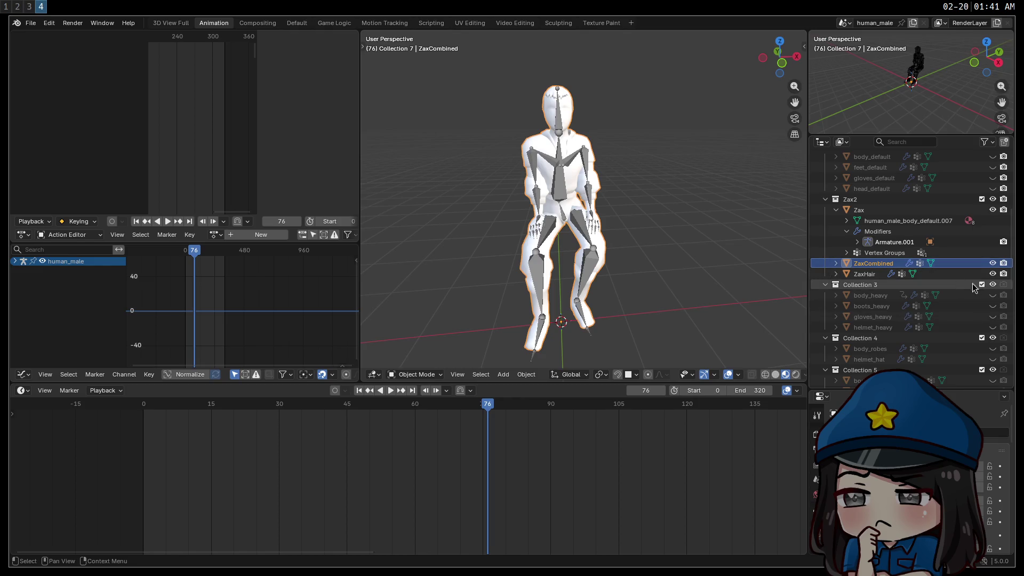
Step: Hide the original ZaxHair object and the human_male armature
left_click(992, 274)
scroll(990, 212, "up", 8)
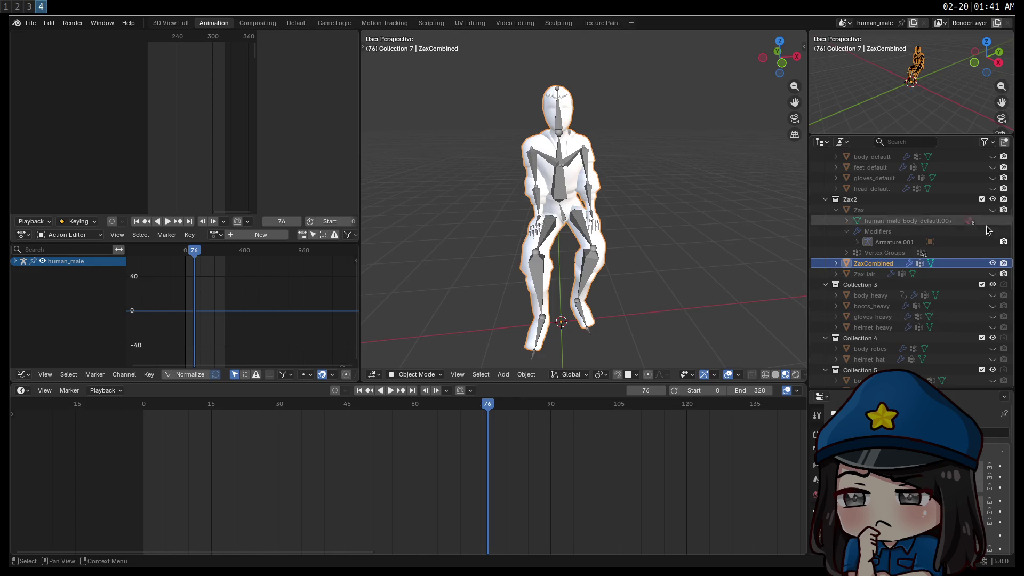
left_click(992, 177)
scroll(977, 215, "down", 5)
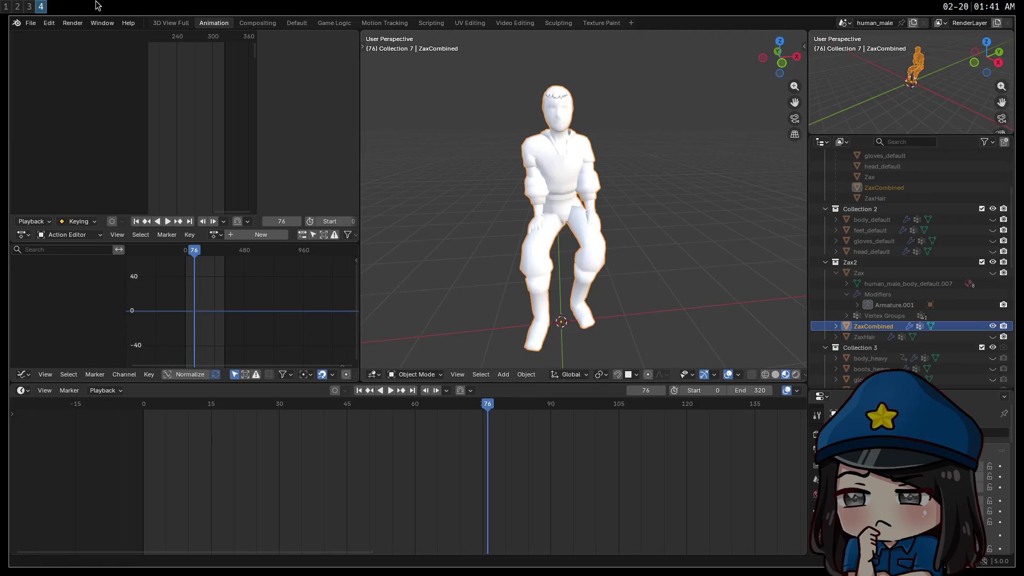
left_click(31, 23)
mouse_move(69, 178)
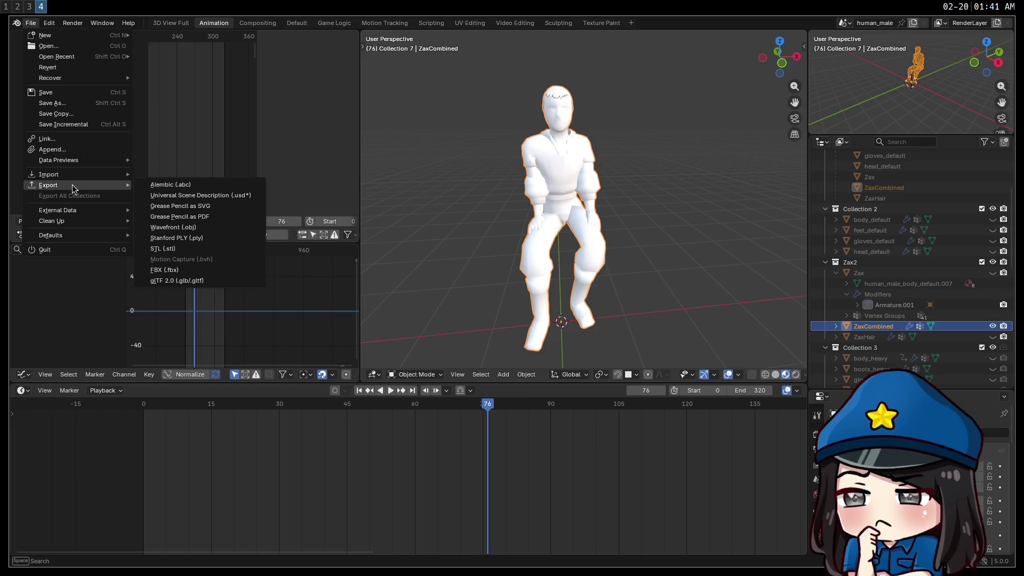
Step: Export visible objects only as FBX to Downloads, named zax_mesh_unrigged.fbx
left_click(199, 270)
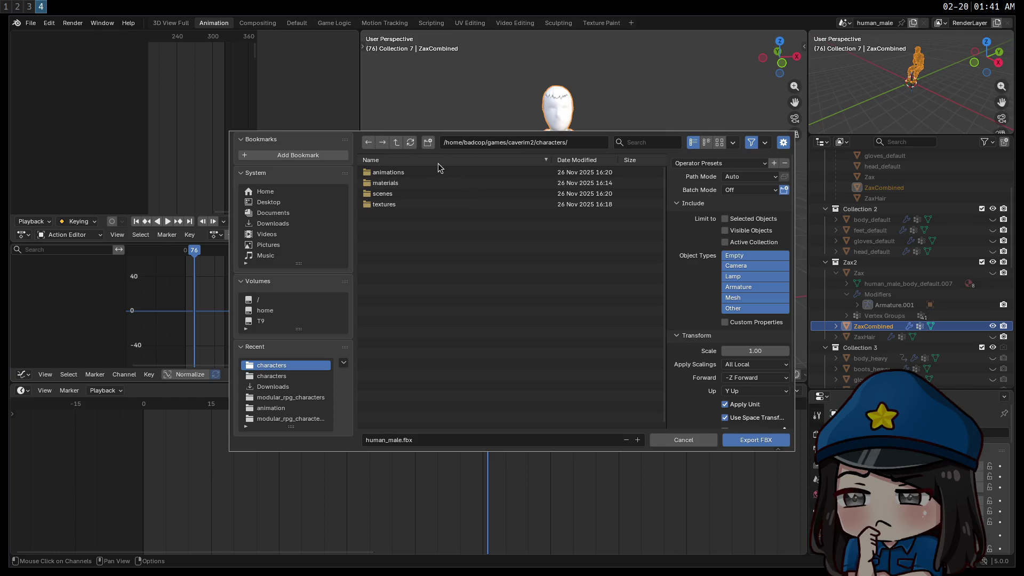
left_click(279, 224)
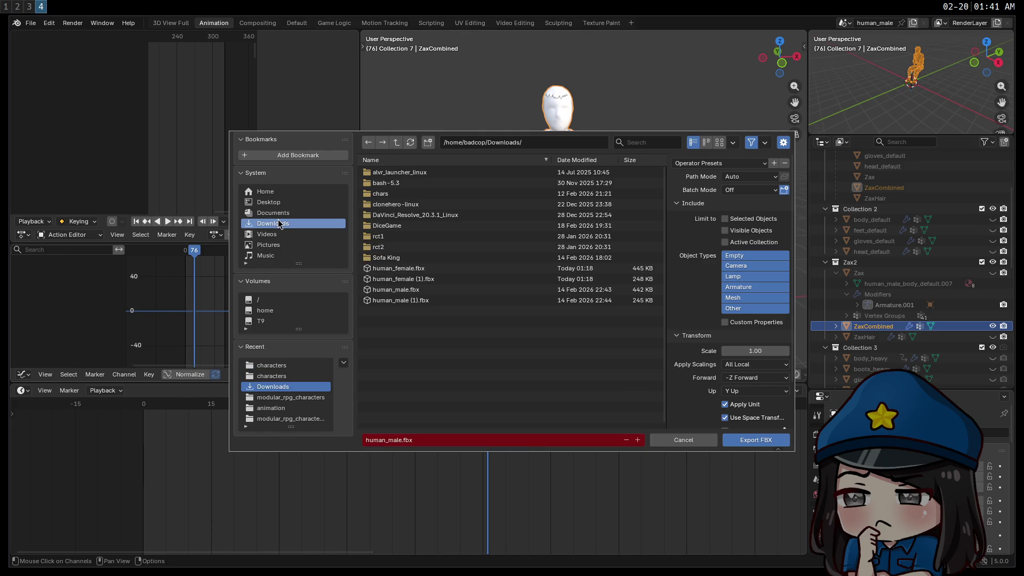
left_click(398, 439)
type("zac")
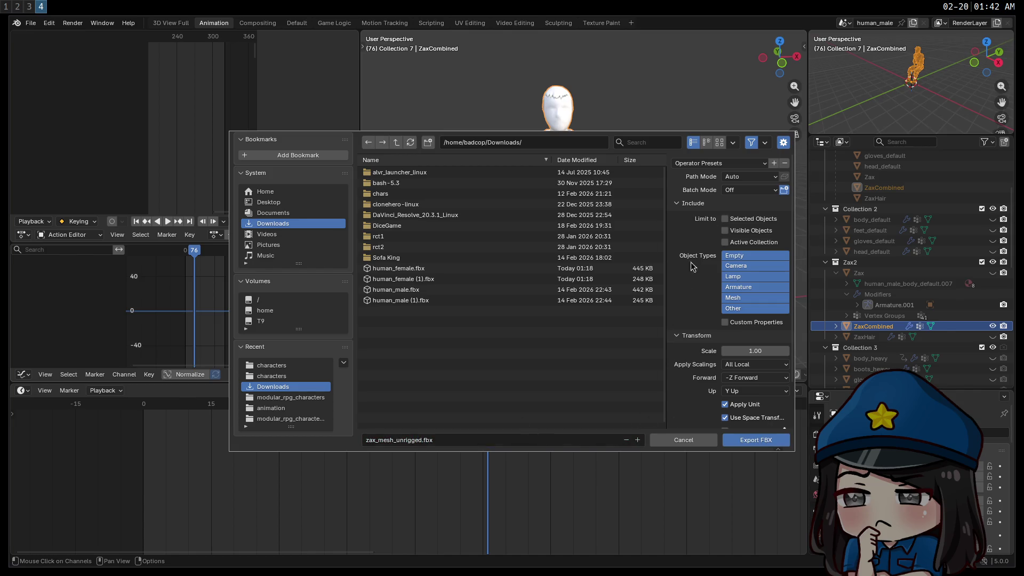
left_click(725, 230)
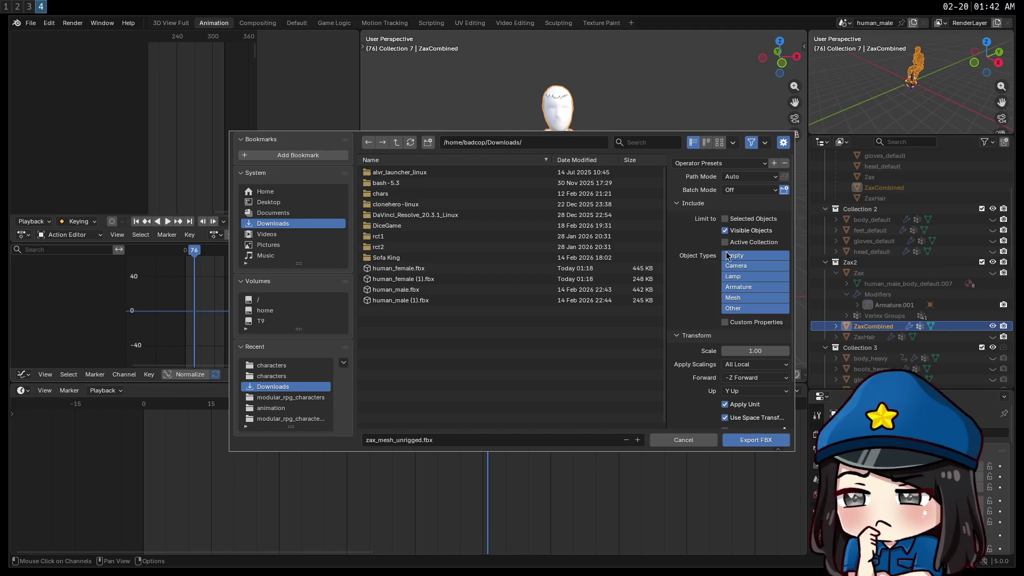
left_click(740, 448)
key("super+3")
key("super+1")
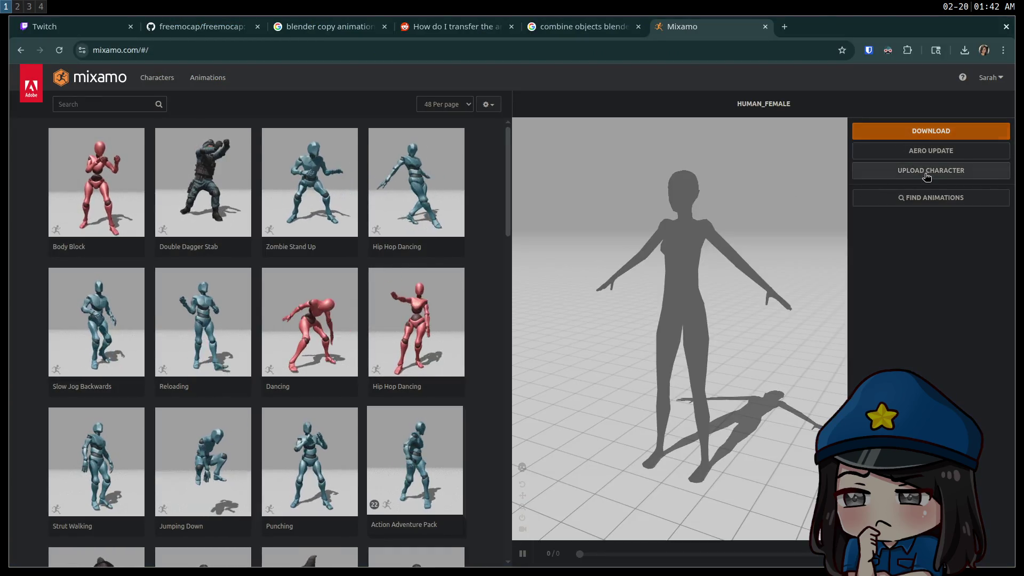
Step: Upload zax_mesh_unrigged.fbx from Downloads to Mixamo and place the chin and wrist markers
left_click(860, 170)
left_click(457, 324)
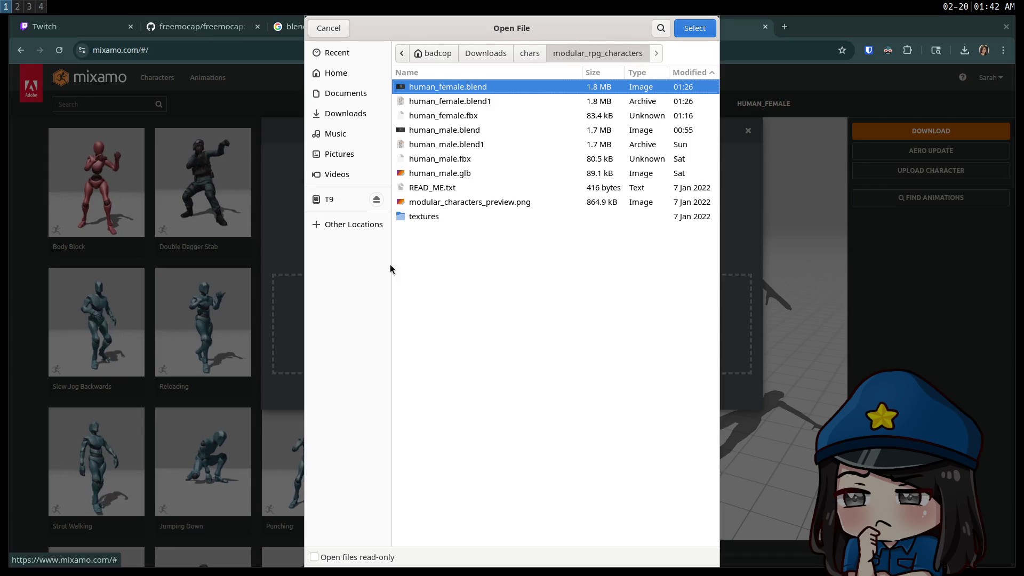
left_click(336, 114)
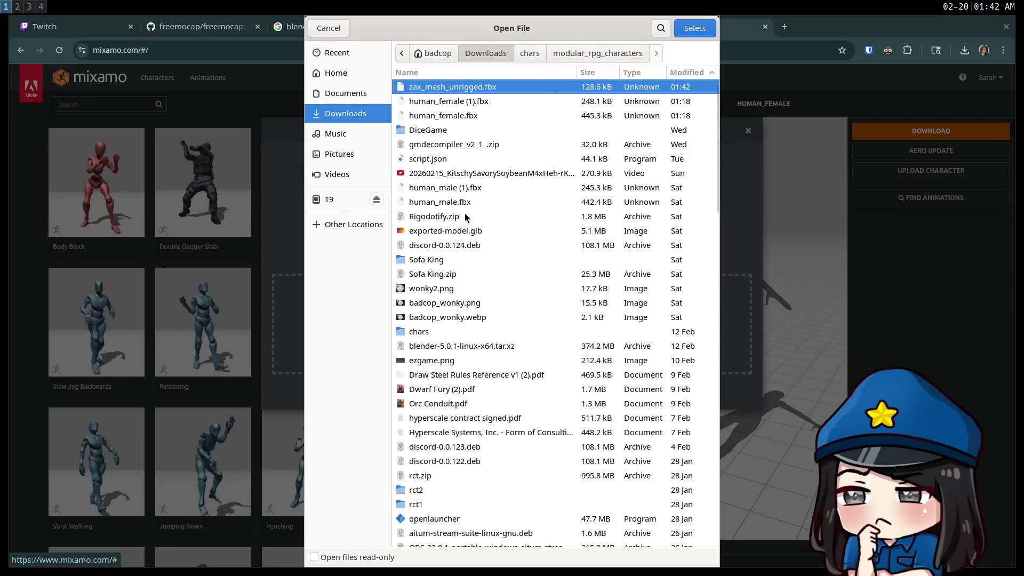
double_click(432, 88)
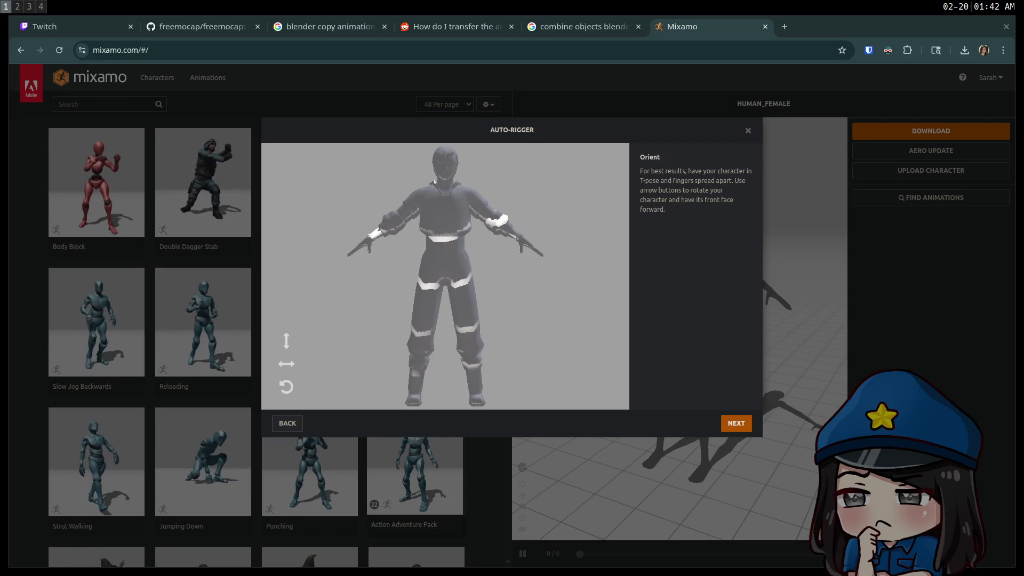
left_click(740, 427)
mouse_move(326, 282)
left_mouse_down()
mouse_move(414, 225)
mouse_move(442, 170)
mouse_move(449, 177)
left_mouse_up()
mouse_move(323, 306)
left_mouse_down()
mouse_move(393, 283)
mouse_move(373, 240)
left_mouse_up()
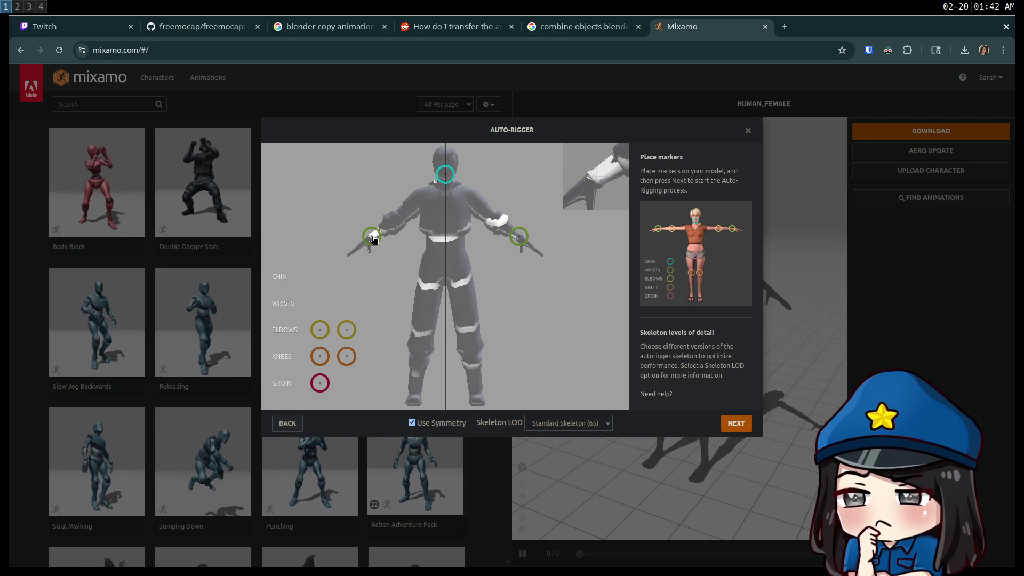
Step: Position the elbow, knee and groin markers on Zax and launch the auto-rigging
left_click_drag(374, 240, 374, 240)
mouse_move(318, 329)
left_mouse_down()
mouse_move(419, 262)
mouse_move(436, 208)
mouse_move(406, 214)
left_mouse_up()
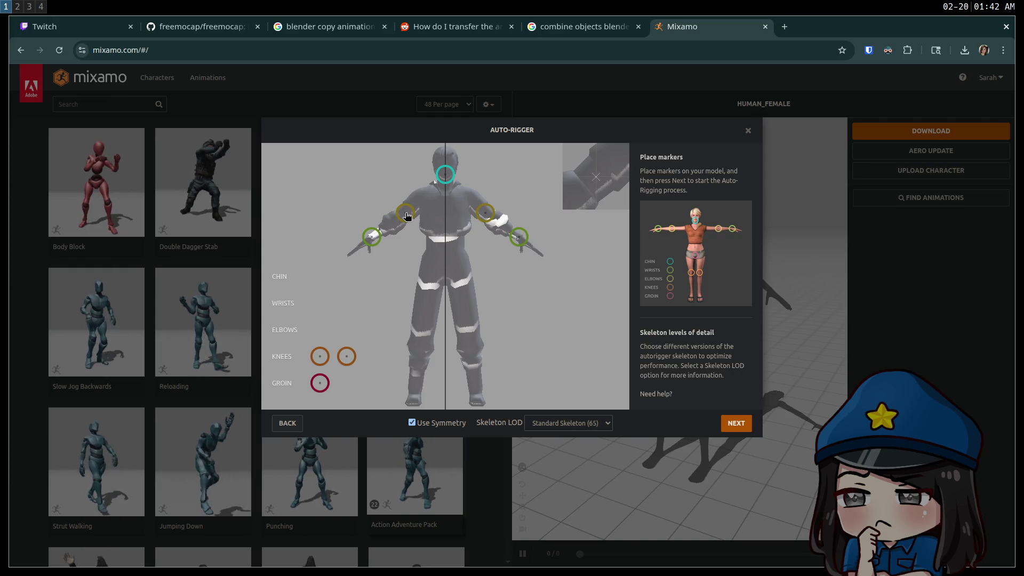
left_click_drag(407, 216, 407, 216)
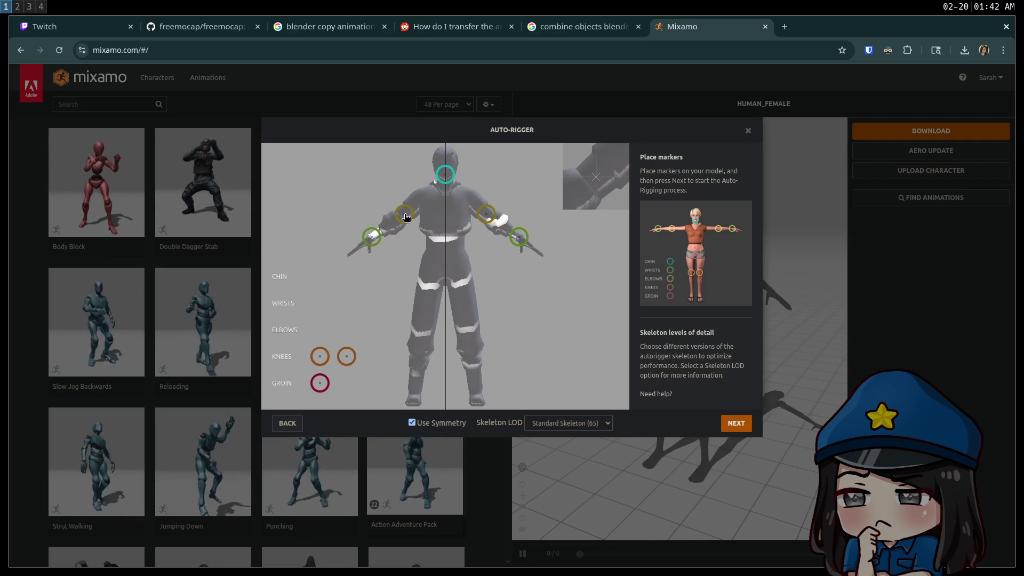
left_click_drag(405, 216, 405, 216)
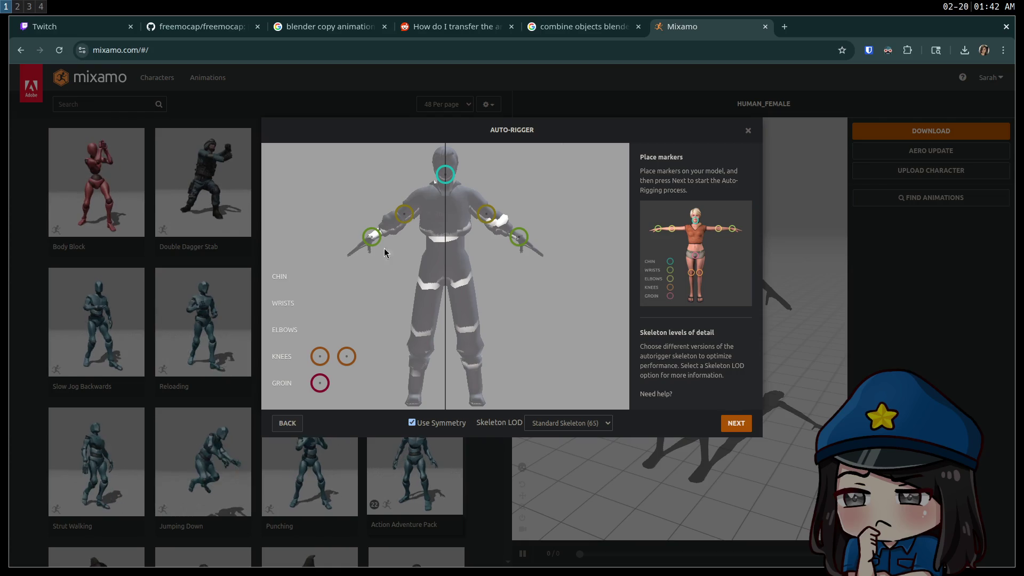
mouse_move(327, 361)
left_mouse_down()
mouse_move(432, 326)
mouse_move(423, 335)
left_mouse_up()
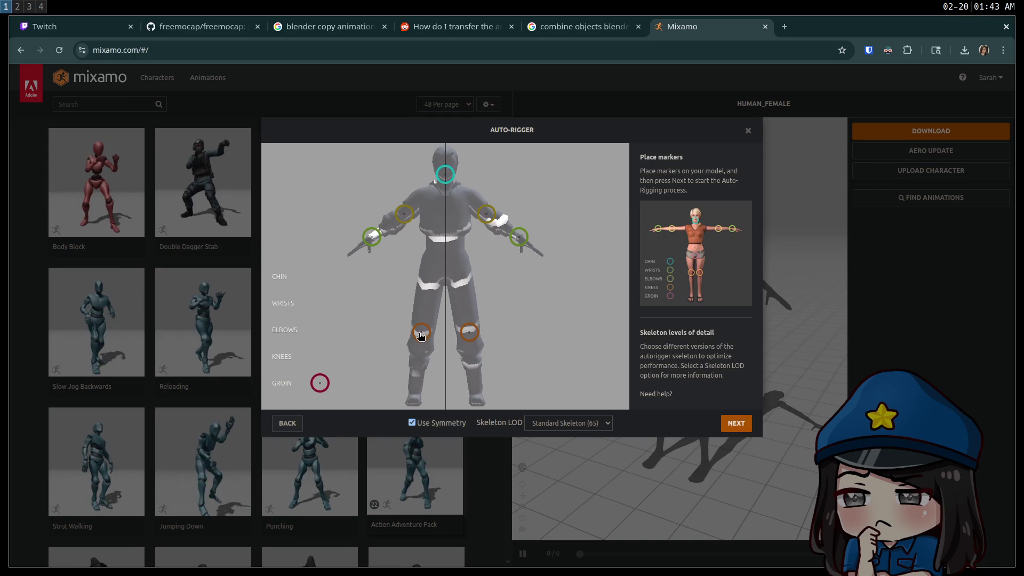
mouse_move(316, 390)
left_mouse_down()
mouse_move(478, 261)
mouse_move(446, 281)
left_mouse_up()
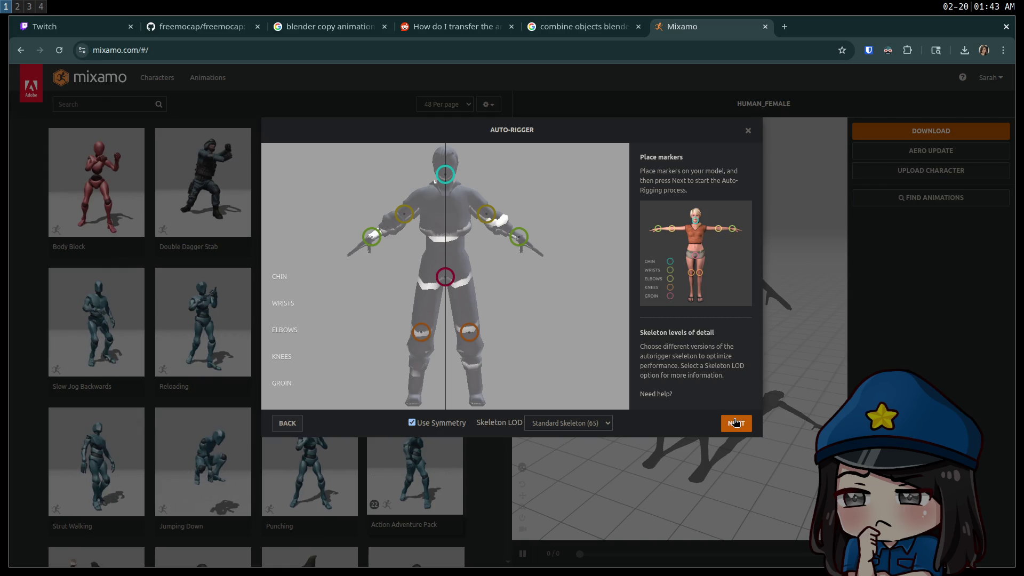
left_click(735, 422)
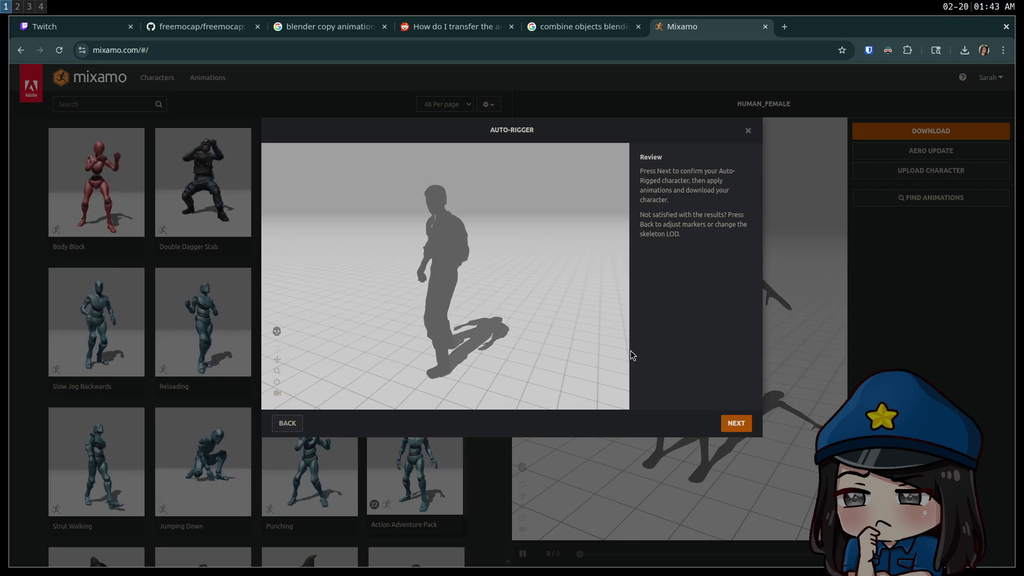
Step: Accept the auto-rig, confirm ZAX_MESH_UNRIGGED as the new character, and orbit to check it
left_click(742, 423)
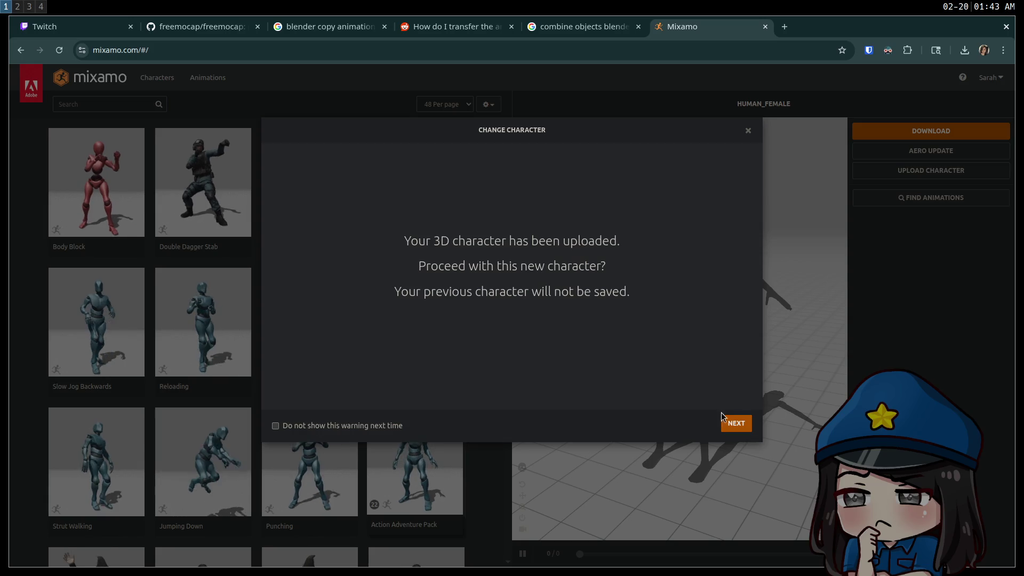
left_click(743, 427)
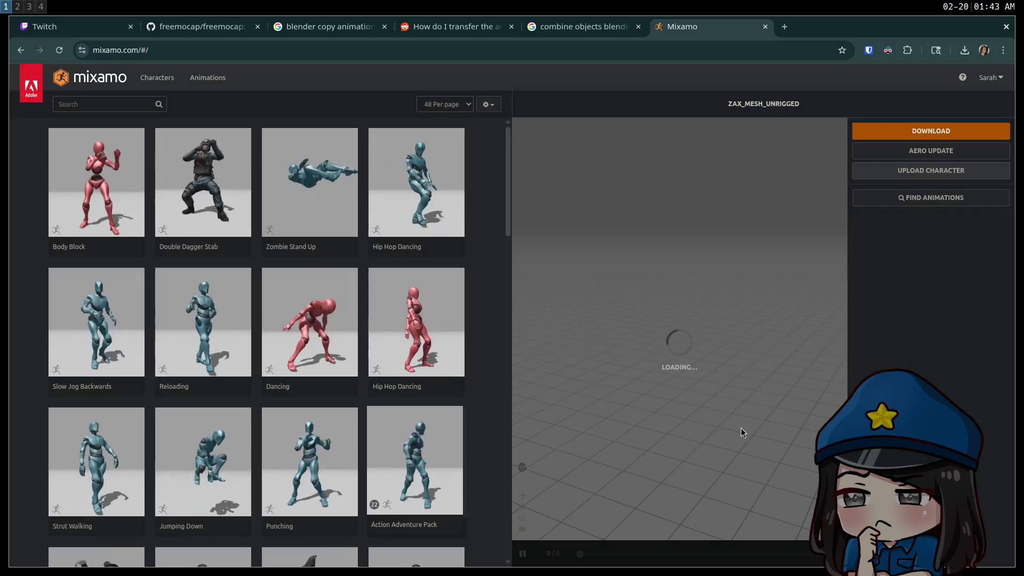
mouse_move(682, 277)
left_mouse_down()
mouse_move(716, 310)
mouse_move(884, 325)
mouse_move(715, 281)
mouse_move(619, 298)
mouse_move(663, 309)
mouse_move(625, 335)
mouse_move(603, 305)
mouse_move(709, 321)
left_mouse_up()
left_click(915, 134)
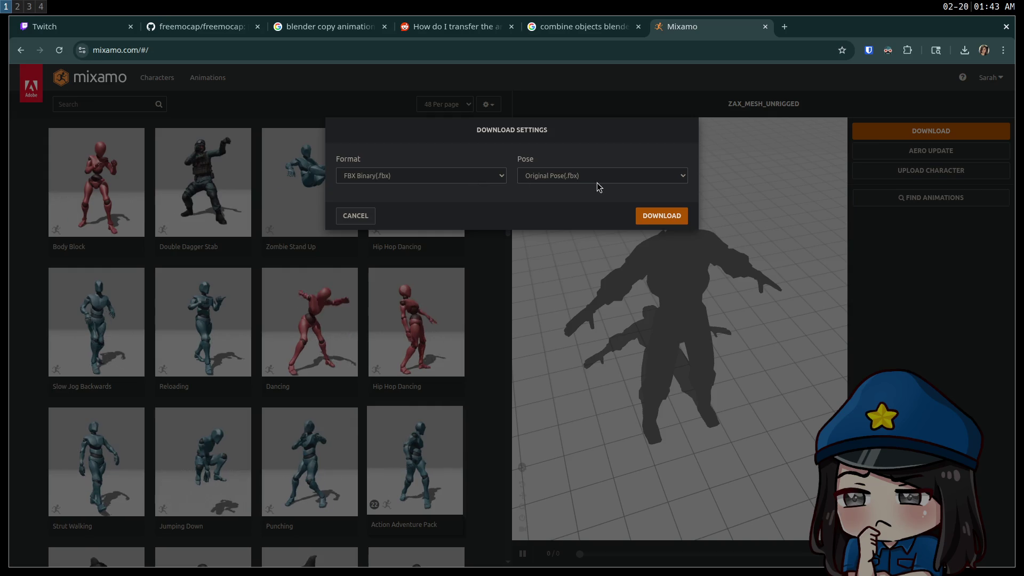
Step: Download the rigged character as FBX Binary (.fbx)
left_click(500, 176)
left_click(450, 190)
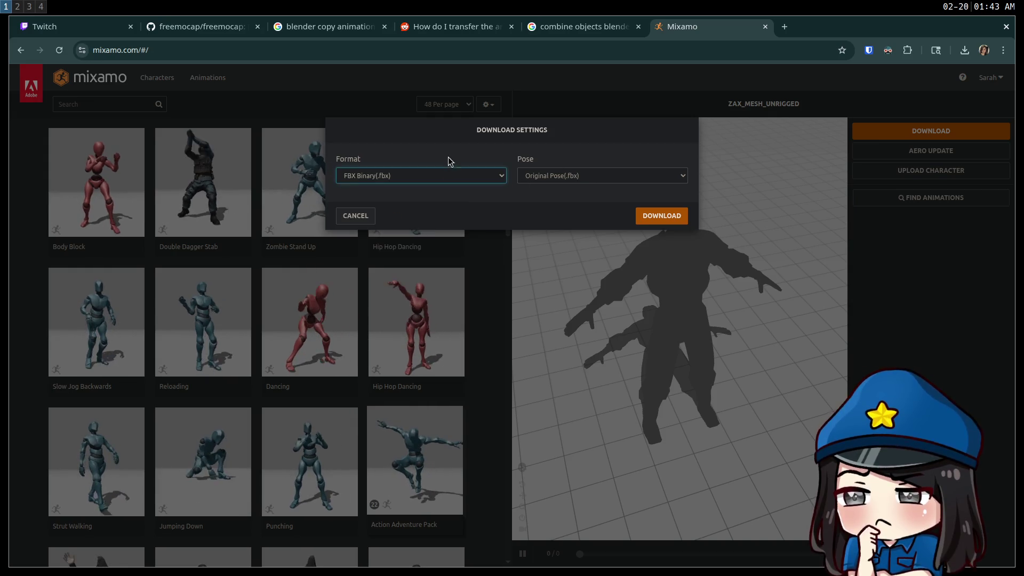
left_click(657, 215)
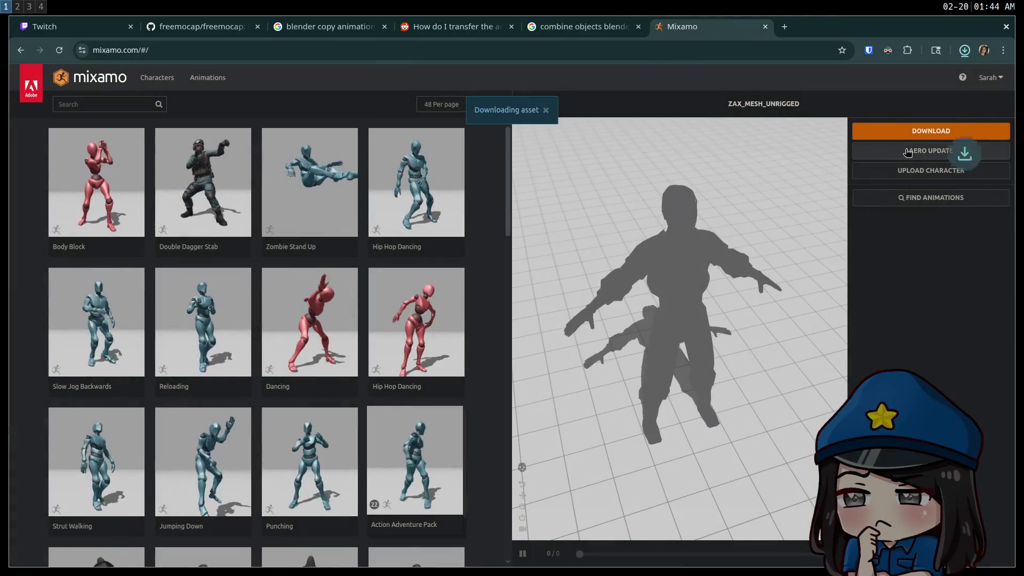
Step: Download the character again in T-pose, then switch to the Blender desktop
left_click(988, 134)
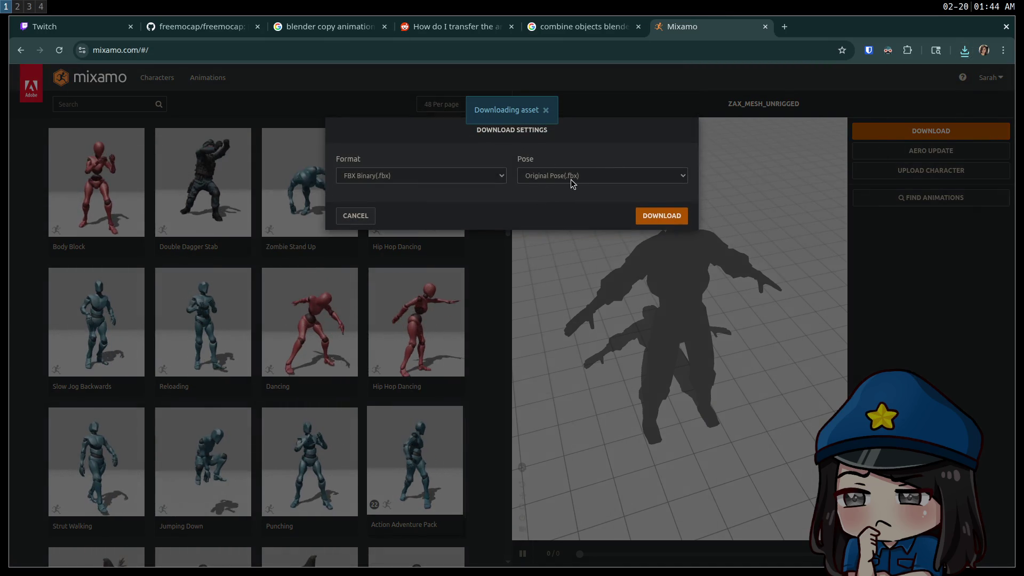
left_click(602, 176)
left_click(589, 188)
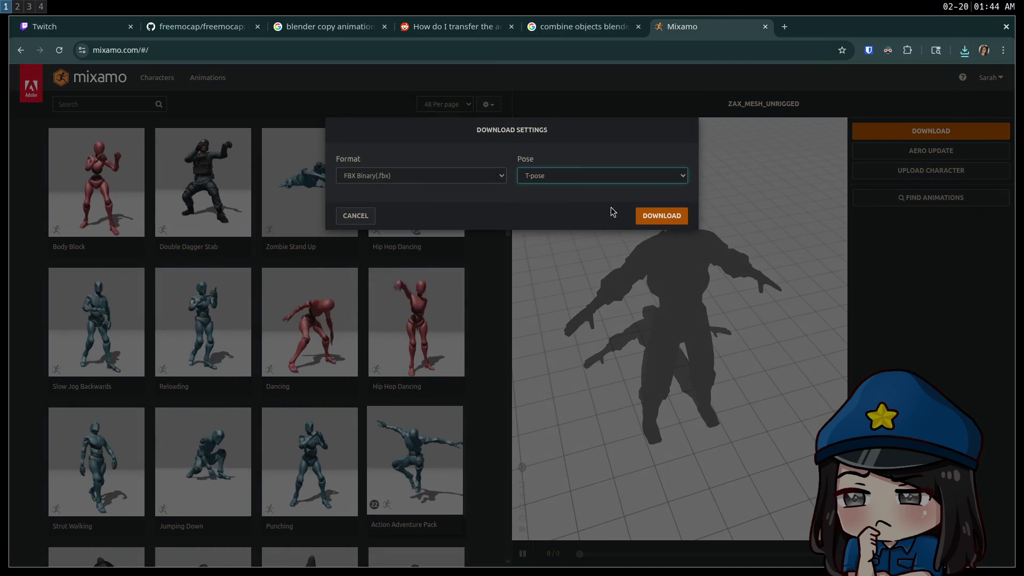
left_click(657, 217)
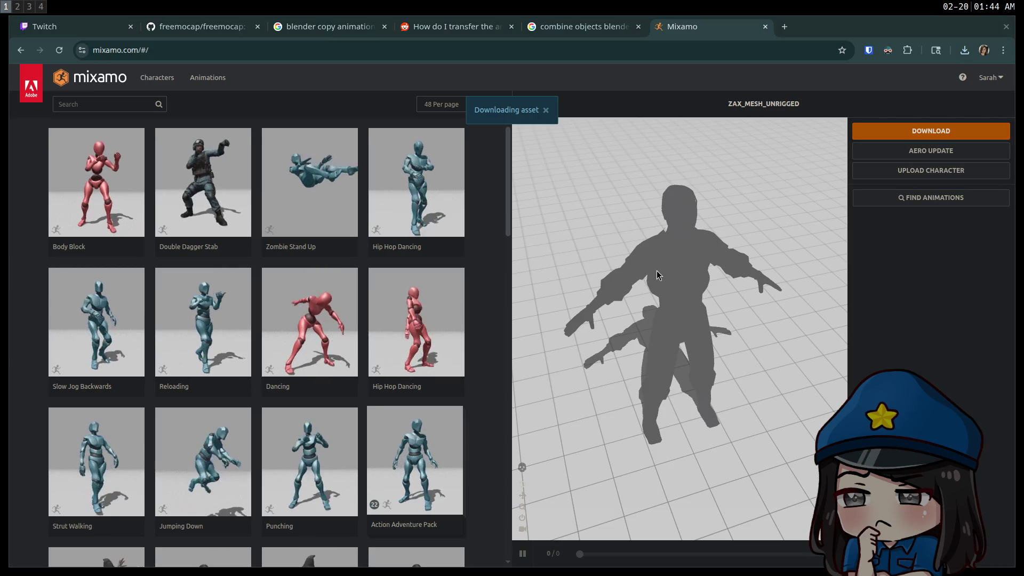
key("super+3")
key("super+4")
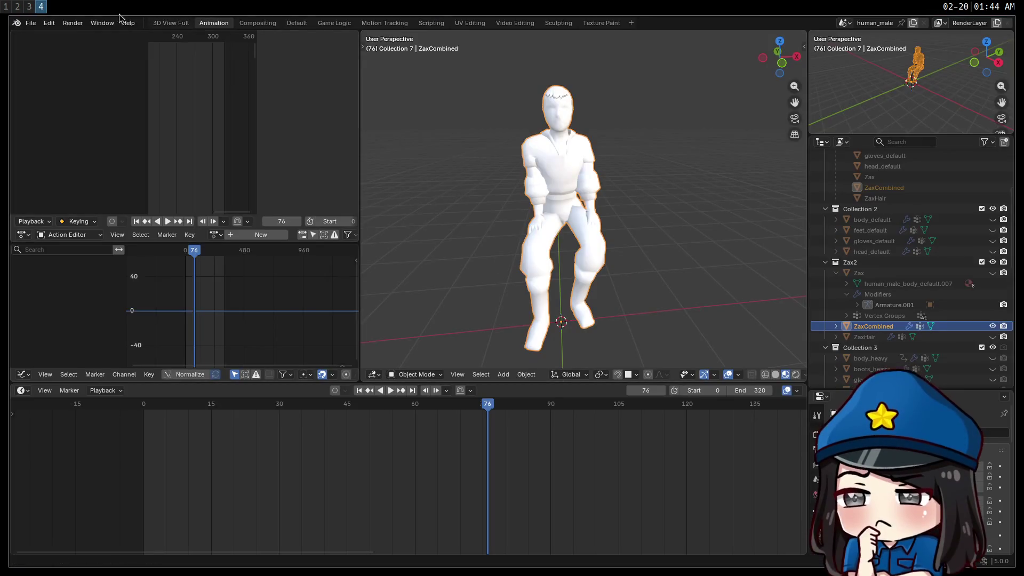
Step: Start a new General scene without saving, and delete the default cube, camera and light
left_click(30, 23)
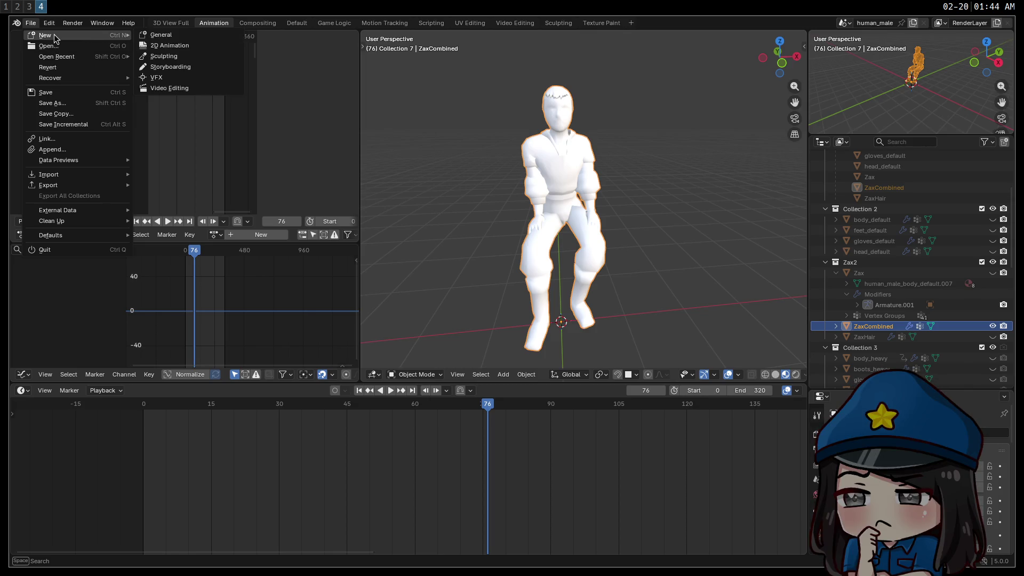
mouse_move(70, 44)
left_click(170, 34)
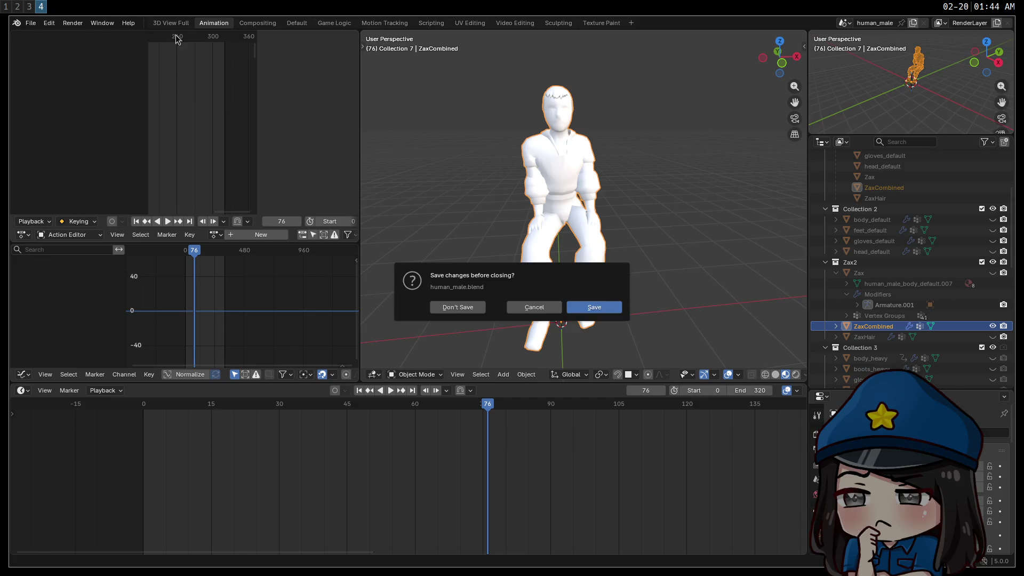
left_click(462, 309)
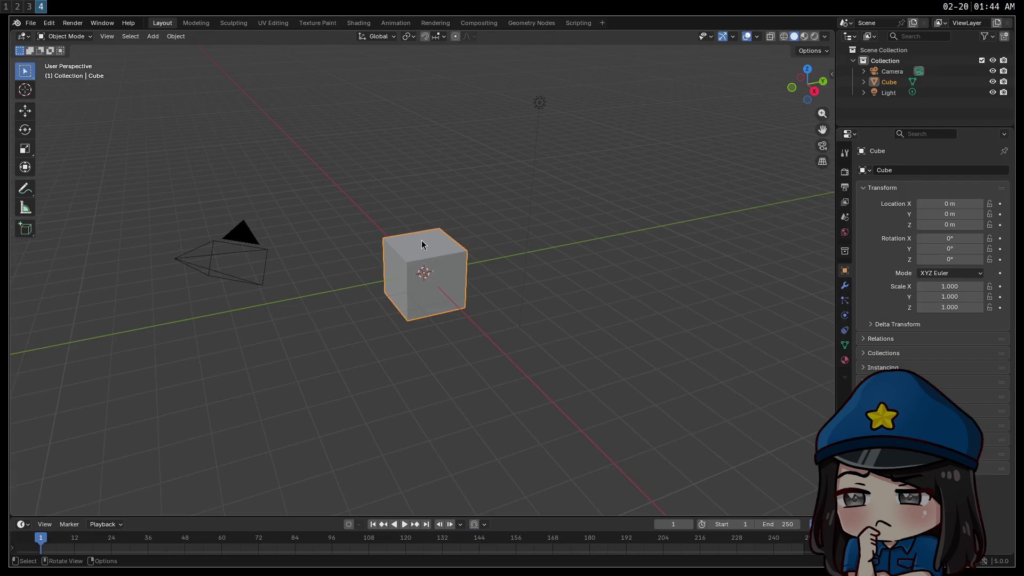
key("Delete")
left_click(892, 80)
left_click(890, 71, "shift")
key("Delete")
Step: Import both zax_mesh_unrigged FBX files from the Downloads folder
left_click(30, 23)
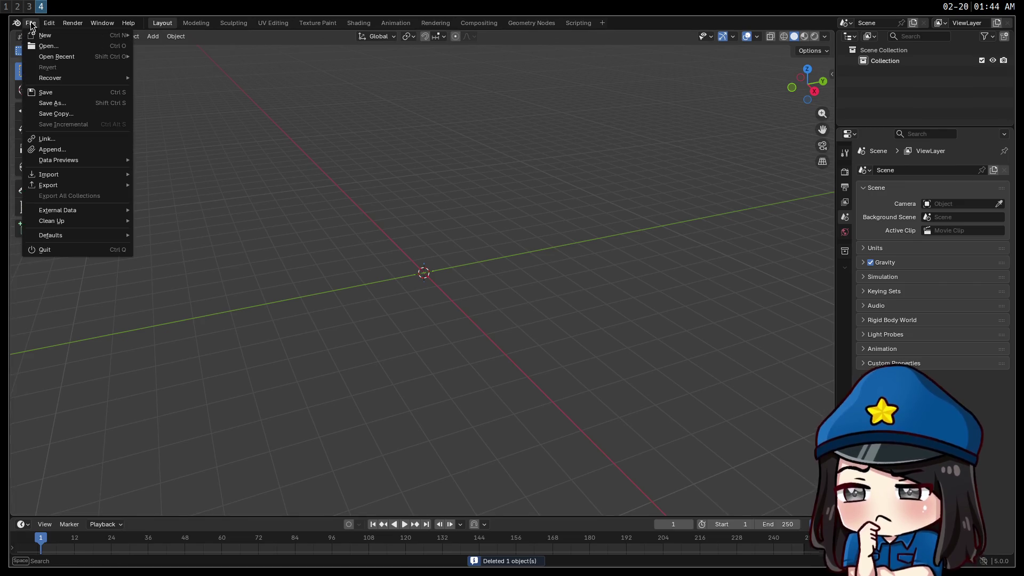
mouse_move(75, 174)
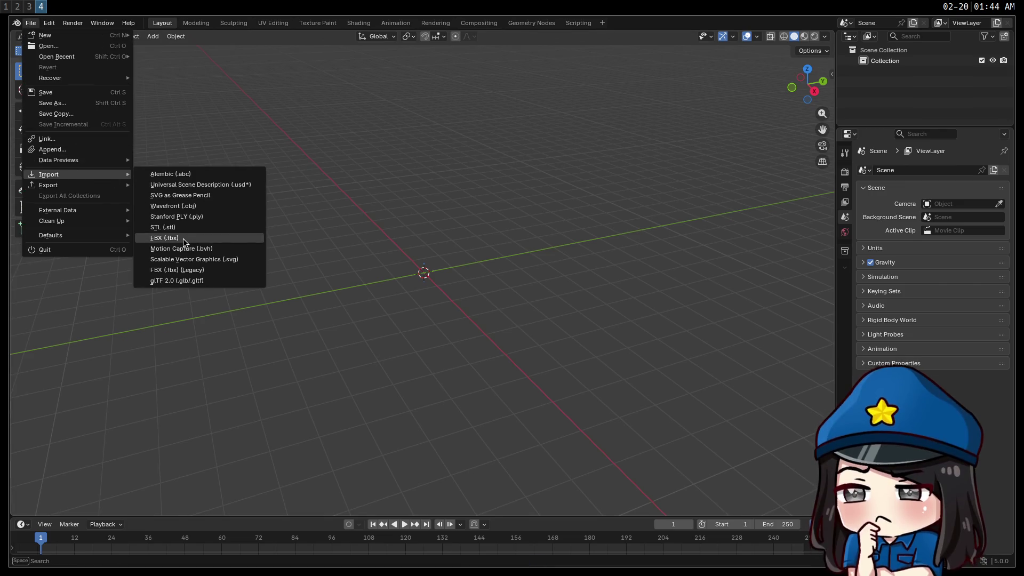
left_click(183, 238)
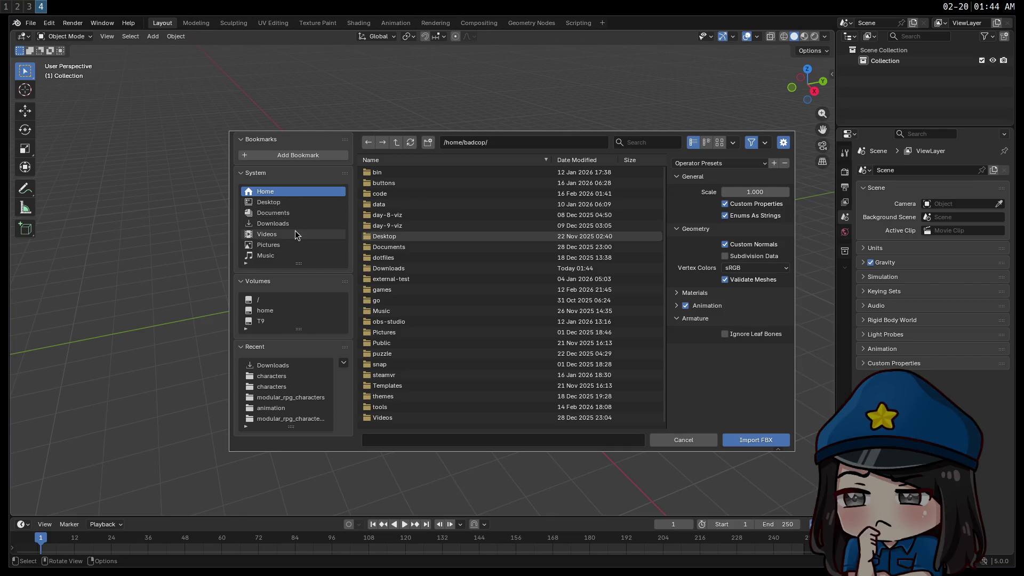
left_click(289, 224)
left_click(430, 322)
left_click(430, 333, "shift")
left_click(755, 442)
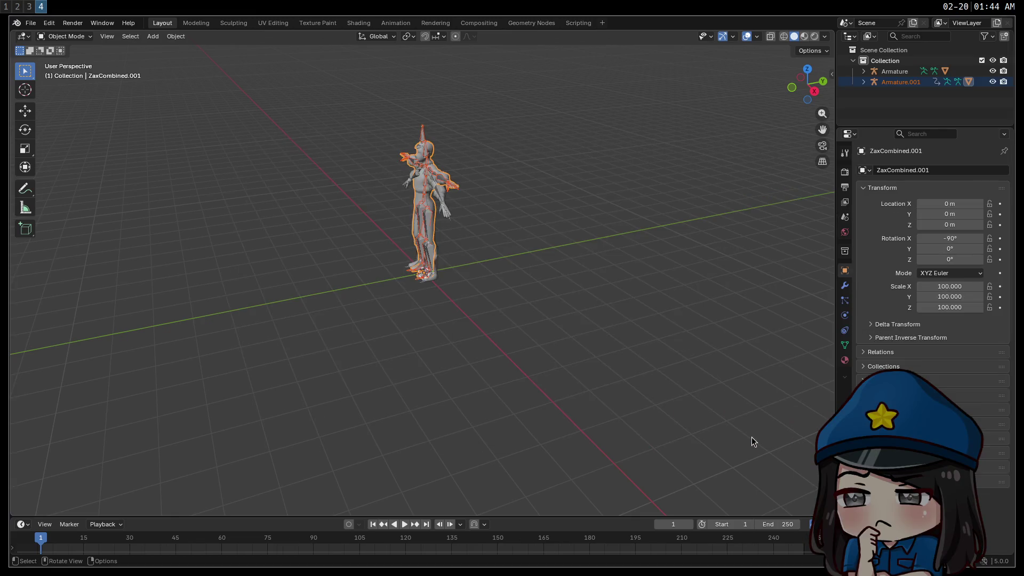
Step: Compare the two imported rigs and hide the first Armature in the outliner
mouse_move(445, 264)
middle_mouse_down()
mouse_move(450, 191)
mouse_move(462, 180)
mouse_move(526, 313)
mouse_move(510, 311)
middle_mouse_up()
scroll(510, 306, "up", 2)
mouse_move(603, 367)
middle_mouse_down()
mouse_move(478, 358)
mouse_move(766, 354)
mouse_move(642, 343)
mouse_move(733, 368)
mouse_move(557, 350)
mouse_move(576, 359)
mouse_move(657, 315)
mouse_move(599, 322)
mouse_move(590, 343)
mouse_move(624, 348)
mouse_move(601, 331)
mouse_move(611, 329)
middle_mouse_up()
left_click(993, 82)
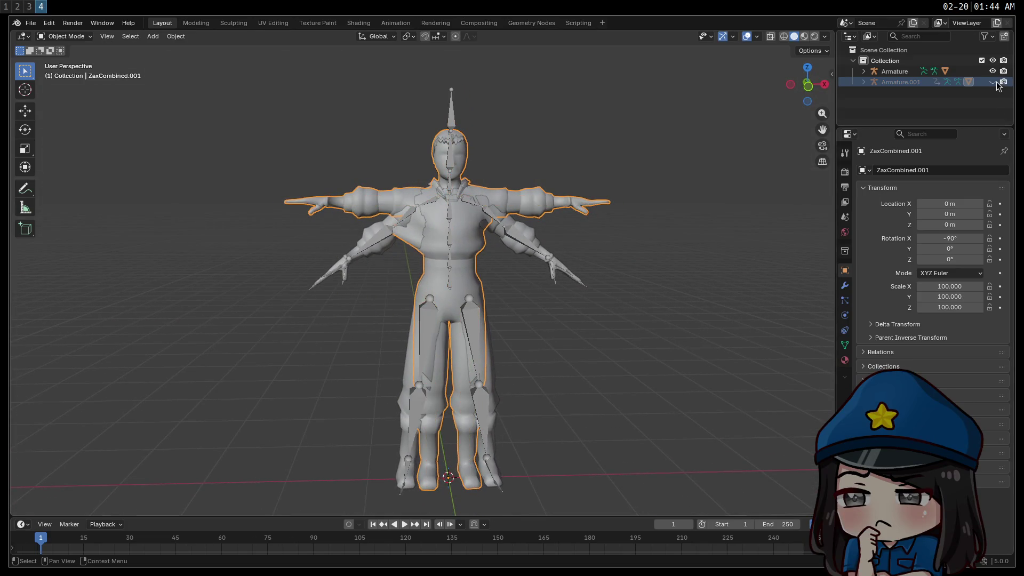
left_click(993, 82)
left_click(993, 72)
left_click(993, 72)
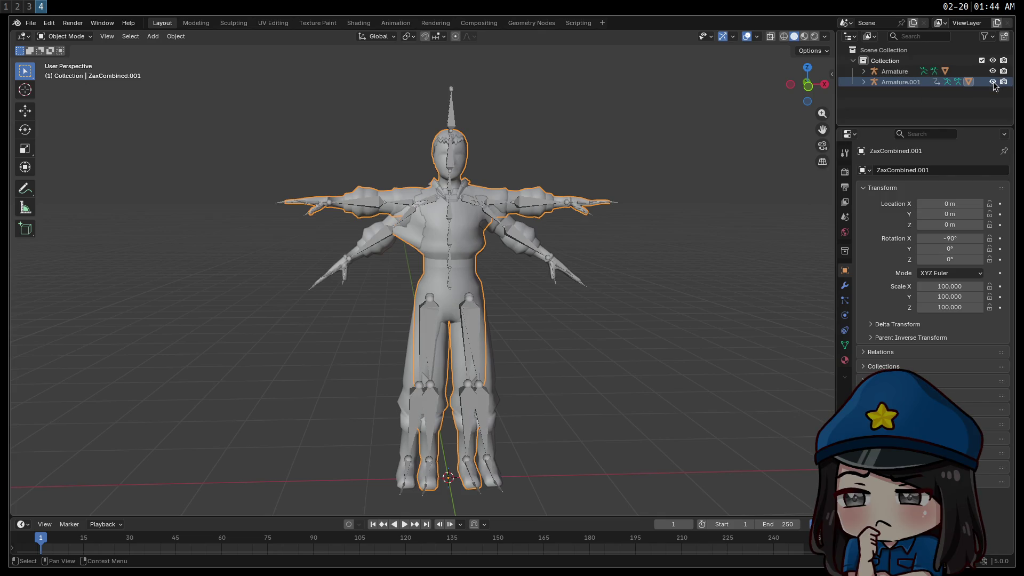
left_click(993, 81)
left_click(865, 71)
left_click(992, 71)
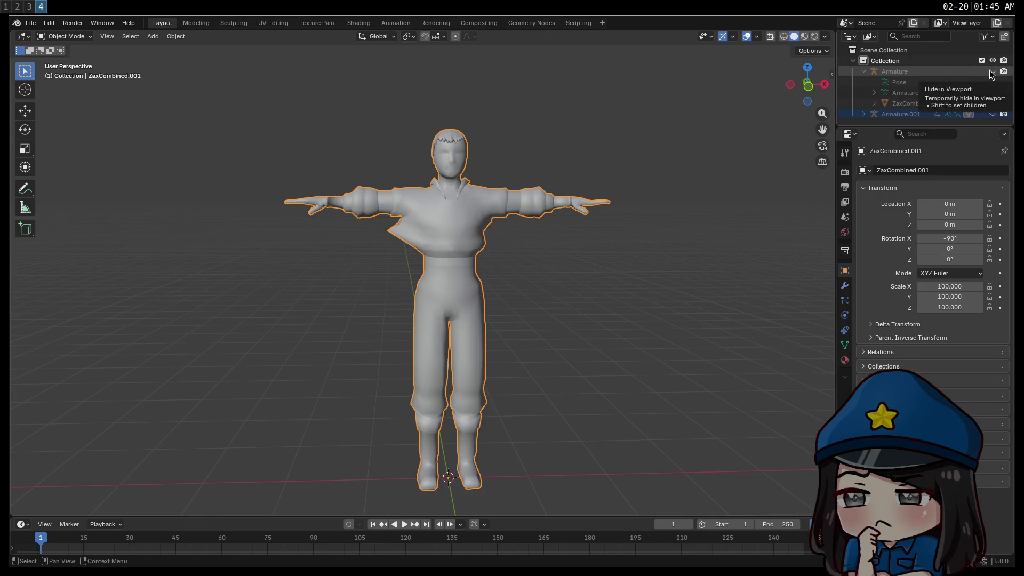
mouse_move(525, 279)
middle_mouse_down()
mouse_move(622, 240)
mouse_move(546, 277)
mouse_move(403, 233)
mouse_move(341, 235)
mouse_move(434, 240)
mouse_move(385, 249)
mouse_move(653, 253)
mouse_move(381, 226)
mouse_move(449, 258)
middle_mouse_up()
scroll(434, 241, "up", 4)
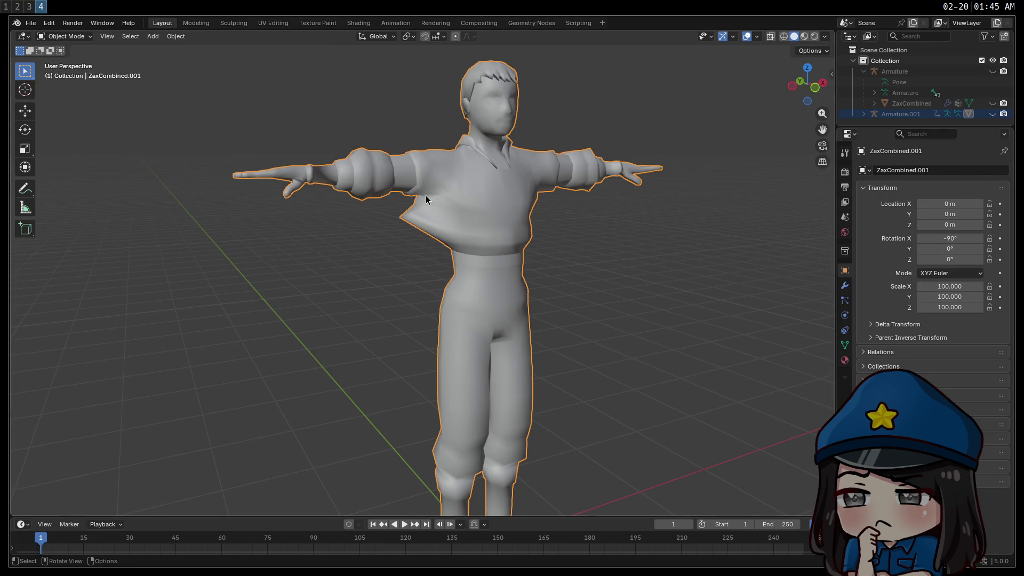
mouse_move(401, 148)
middle_mouse_down()
mouse_move(342, 158)
mouse_move(617, 160)
mouse_move(373, 157)
mouse_move(405, 149)
middle_mouse_up()
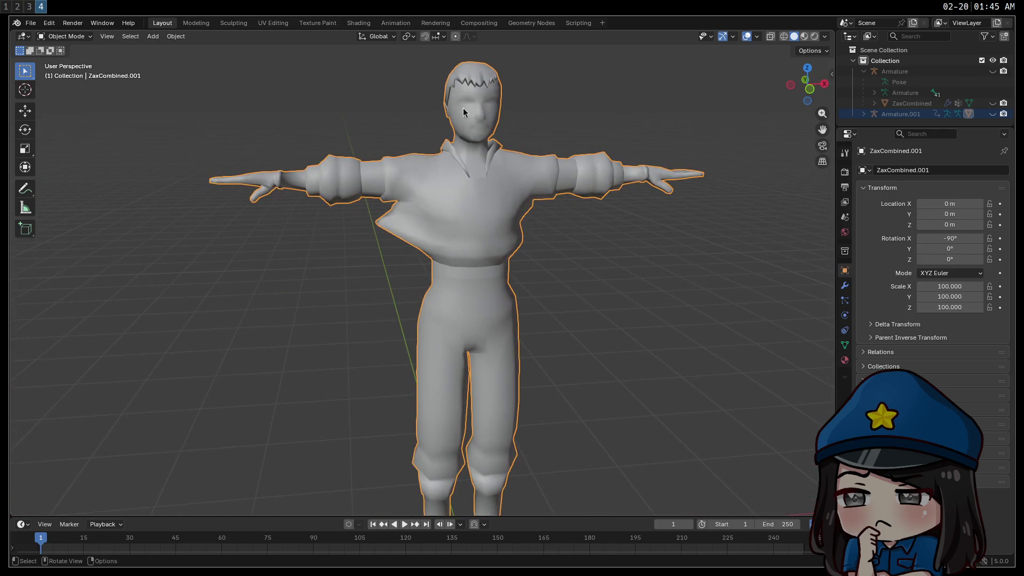
Step: Show and select Armature.001, briefly toggling edit mode, and move to the Animation workspace
left_click(992, 114)
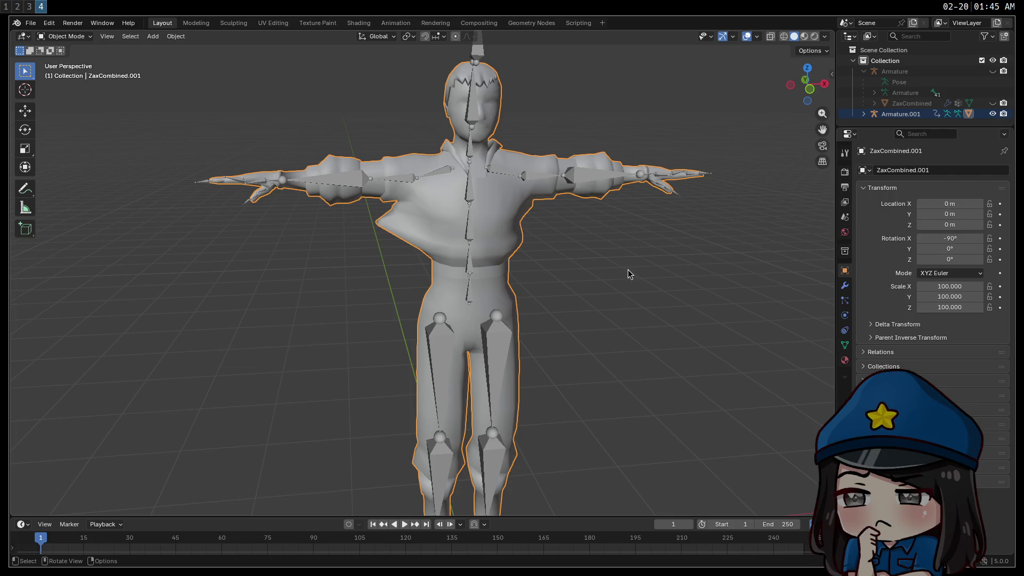
key("Tab")
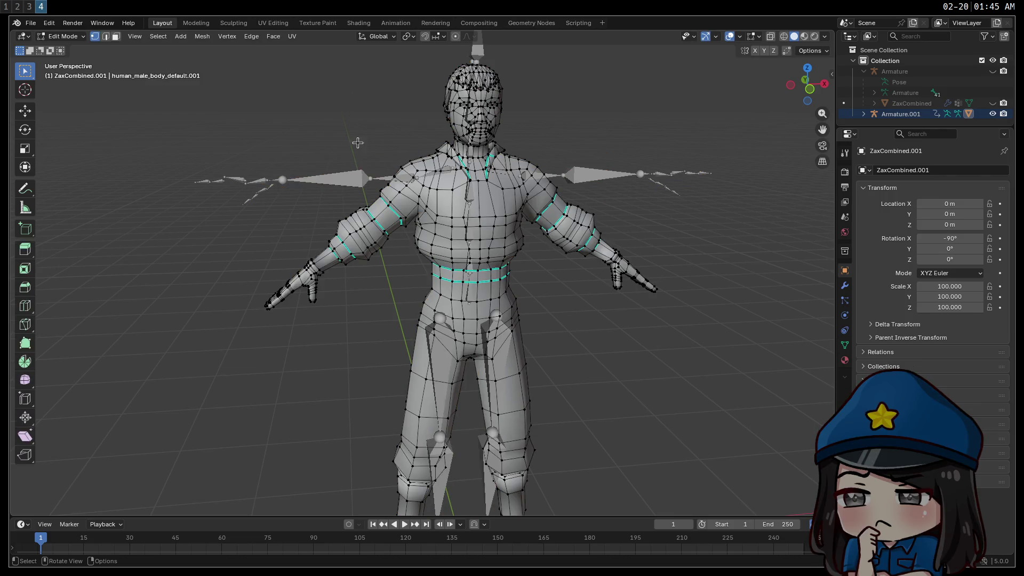
key("Tab")
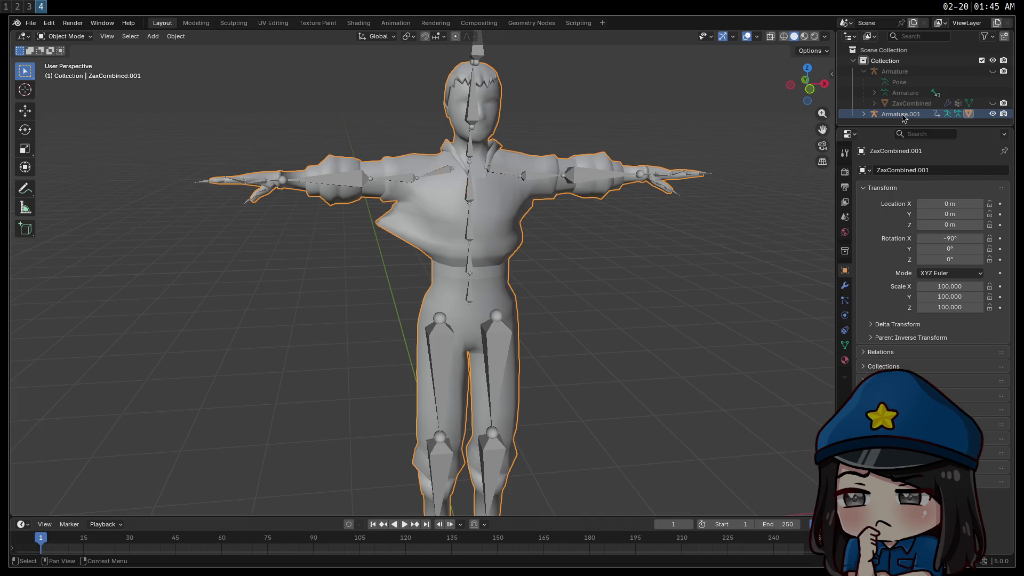
left_click(904, 114)
key("Tab")
key("Tab")
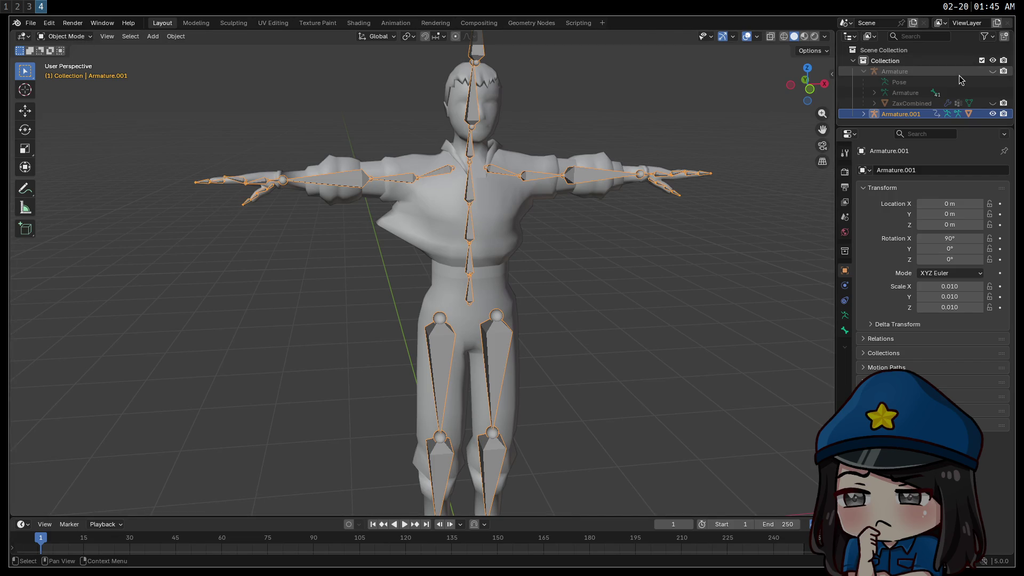
left_click(395, 22)
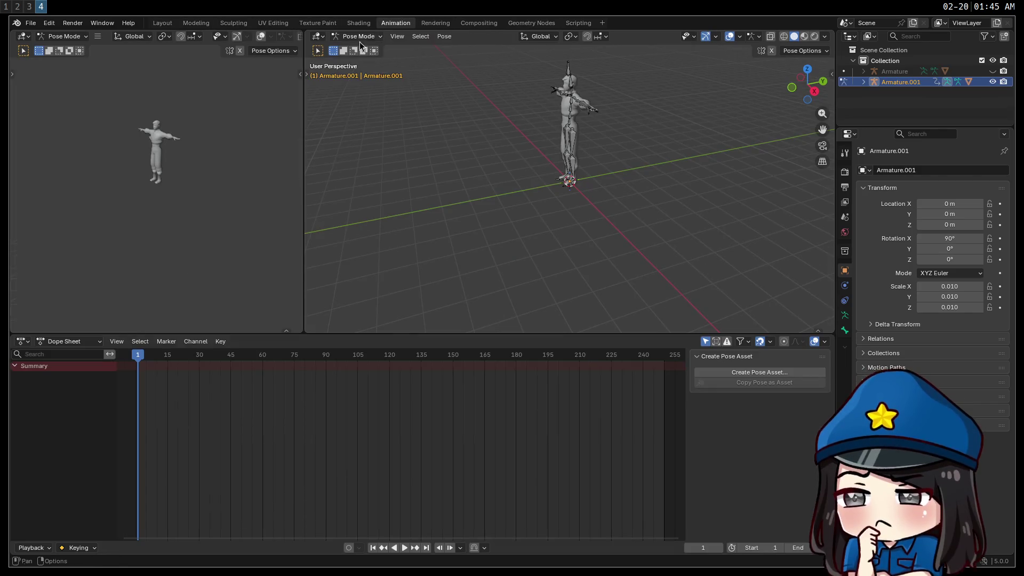
Step: Keep Pose Mode and turn the left editor into a widened Dope Sheet Action Editor
left_click(76, 42)
left_click(75, 39)
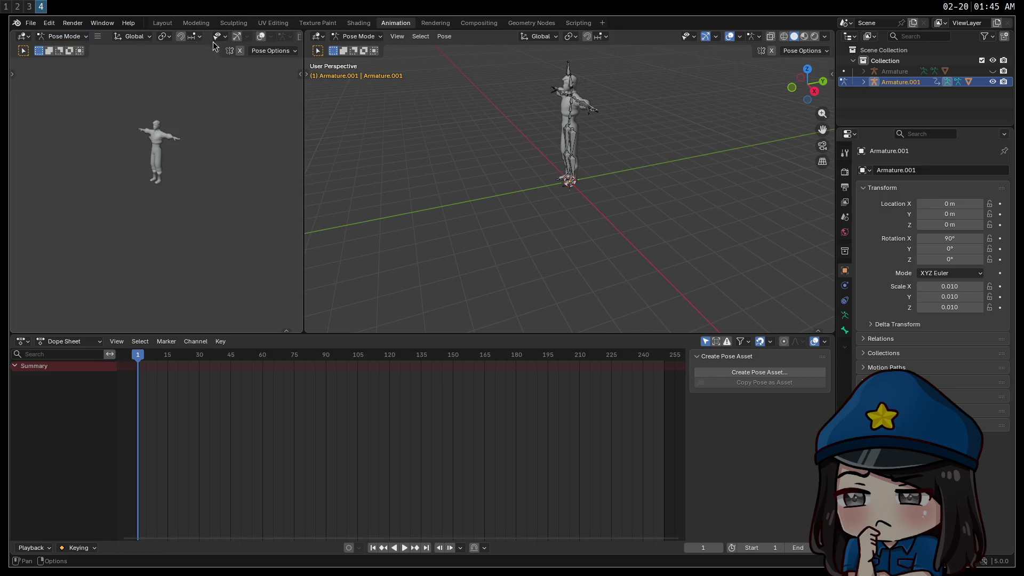
left_click(23, 36)
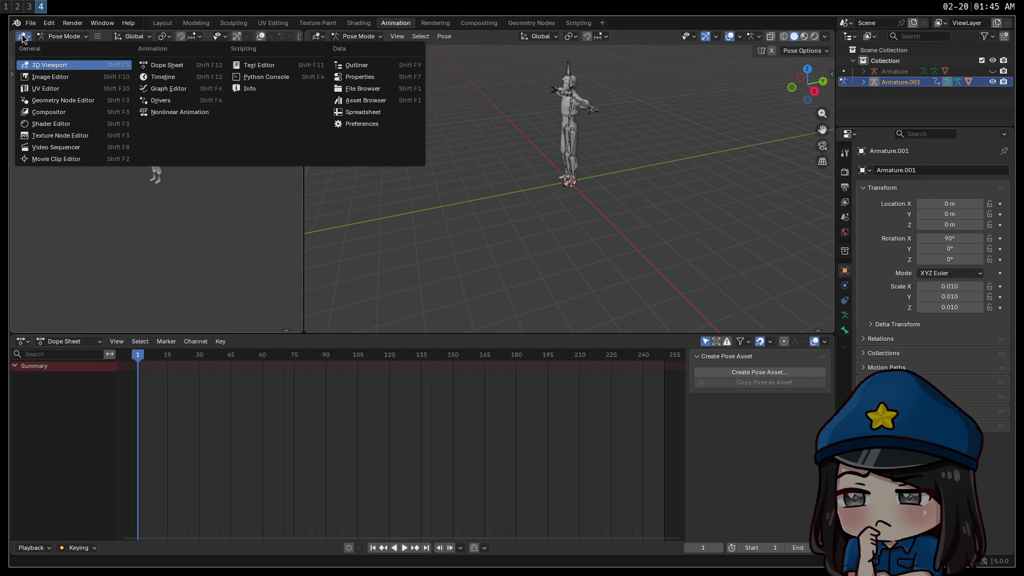
left_click(181, 67)
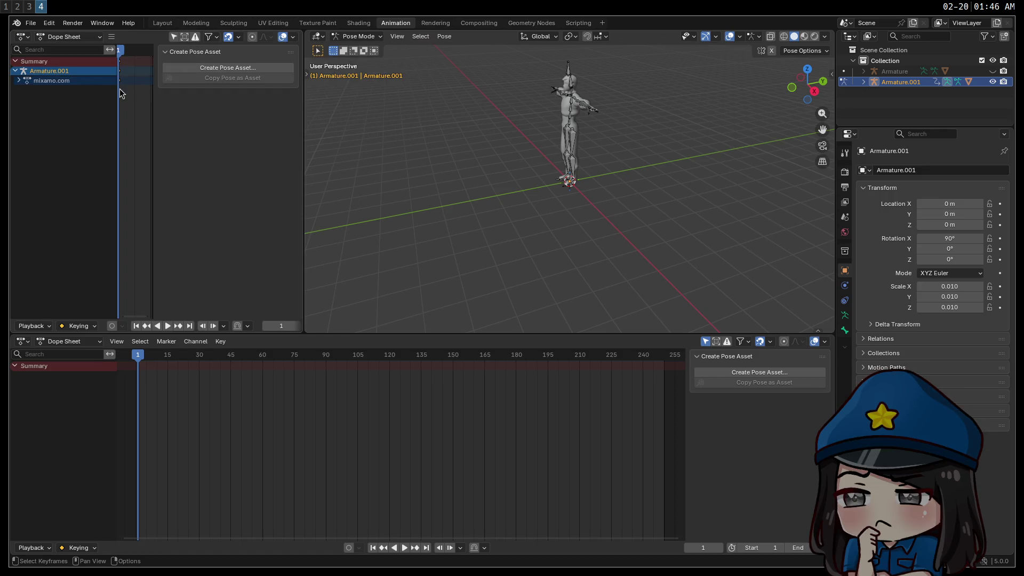
left_click(47, 38)
left_click(69, 75)
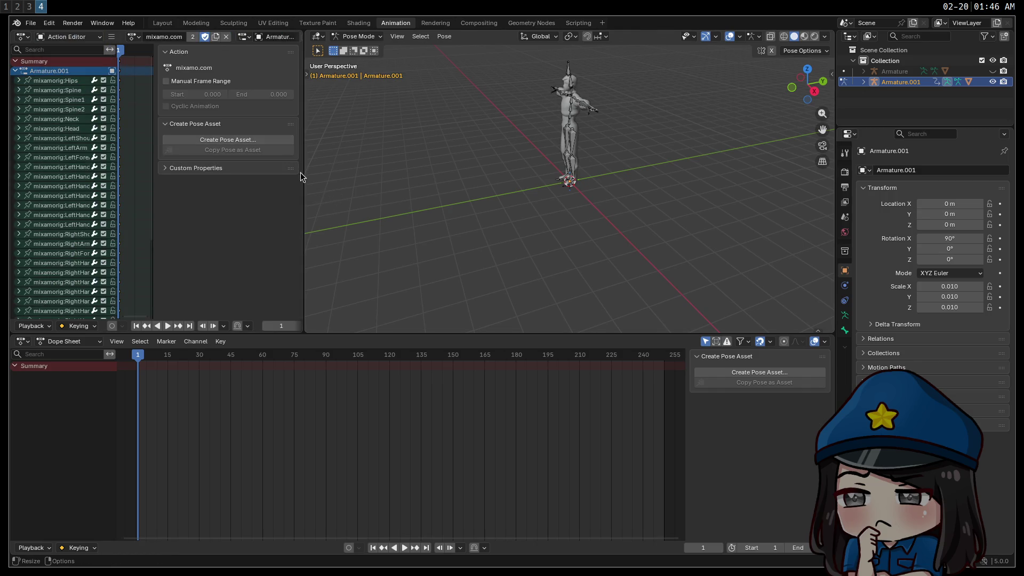
mouse_move(304, 172)
left_mouse_down()
mouse_move(468, 175)
mouse_move(448, 179)
left_mouse_up()
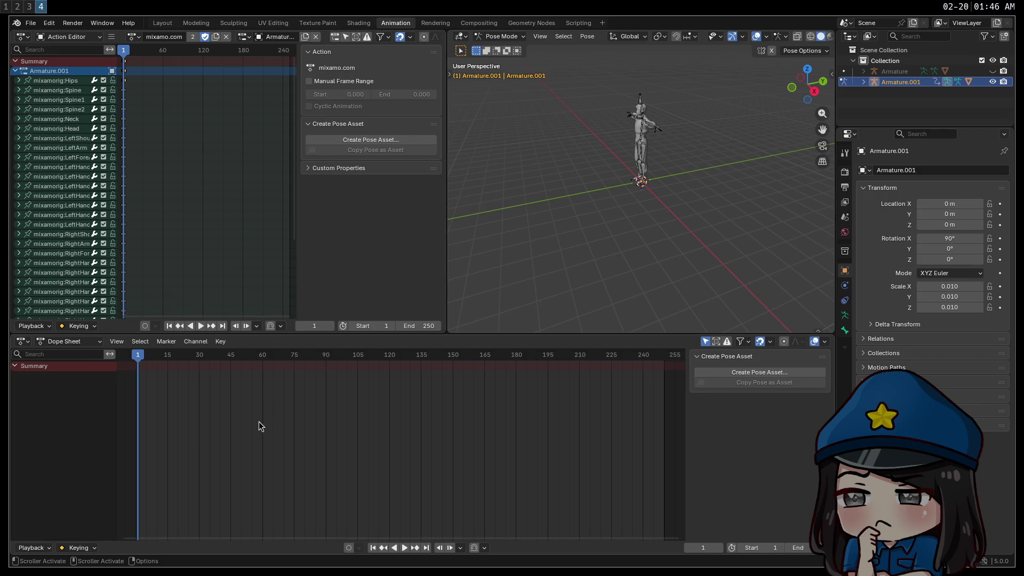
Step: Orbit to a front view and select all of Armature.001's bones
scroll(655, 171, "up", 5)
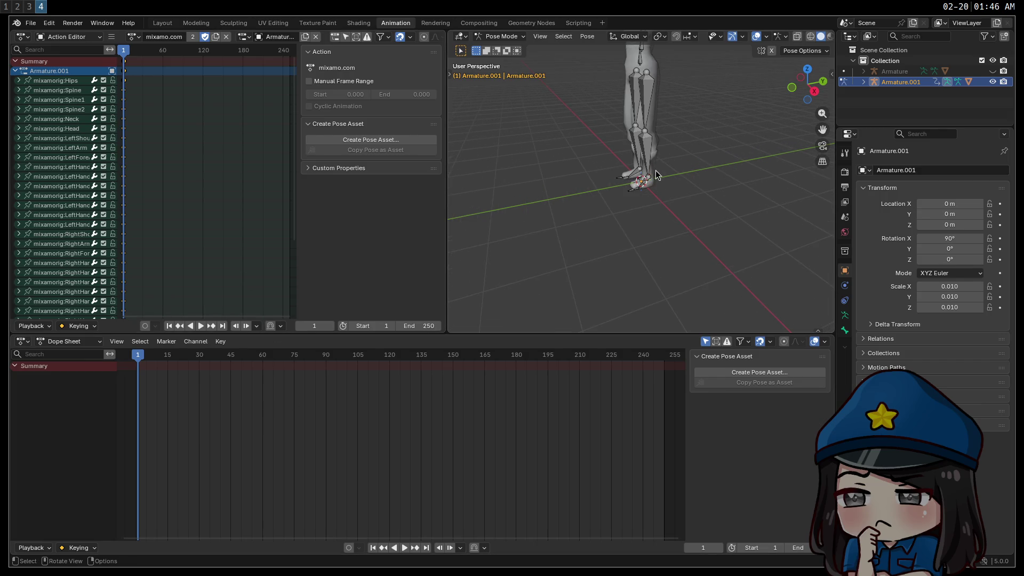
scroll(660, 160, "down", 5)
mouse_move(660, 160)
middle_mouse_down()
mouse_move(649, 311)
mouse_move(681, 291)
mouse_move(671, 297)
middle_mouse_up()
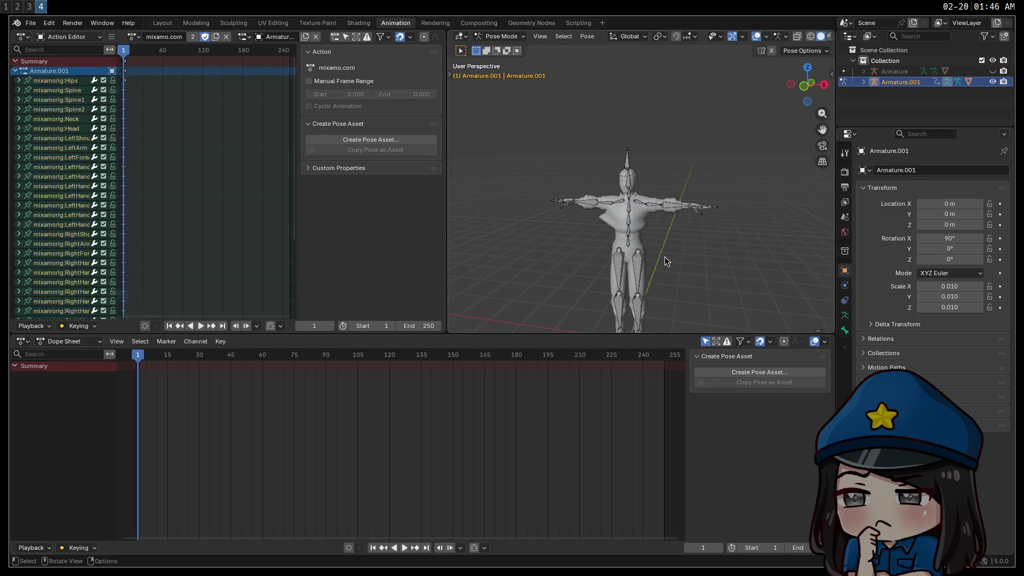
key("a")
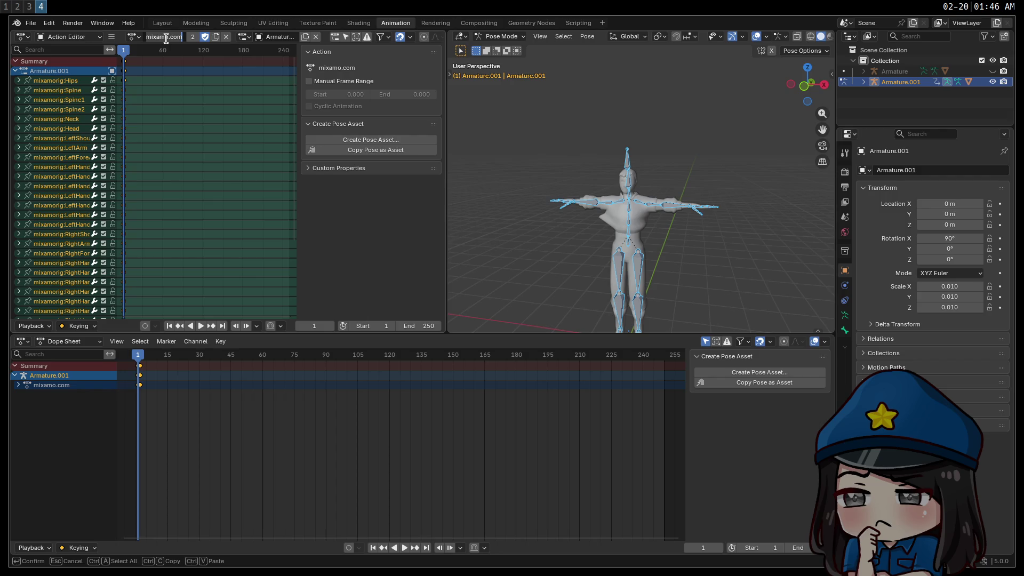
left_click(136, 37)
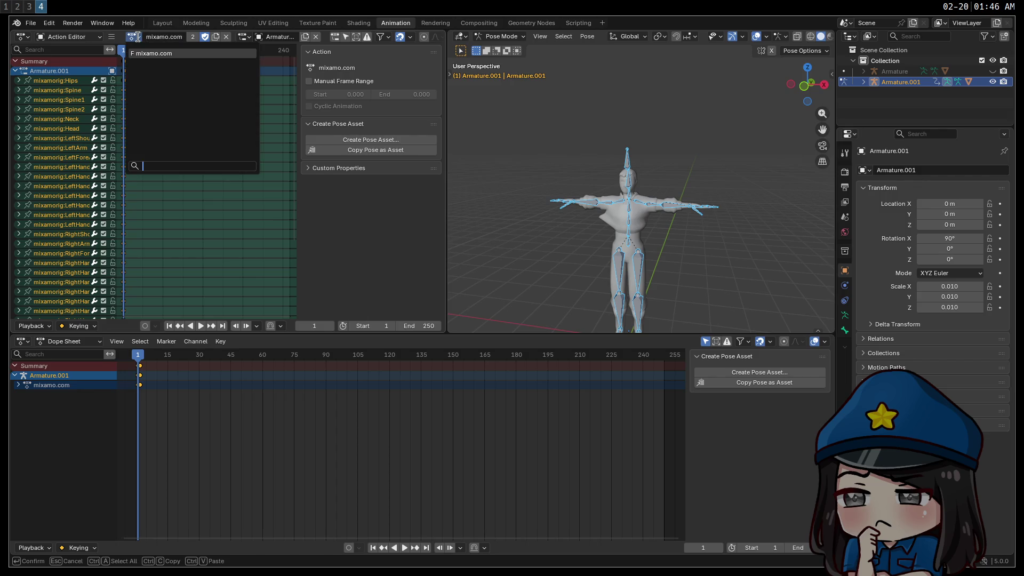
Step: Rename the mixamo.com action to TPose
left_click(166, 38)
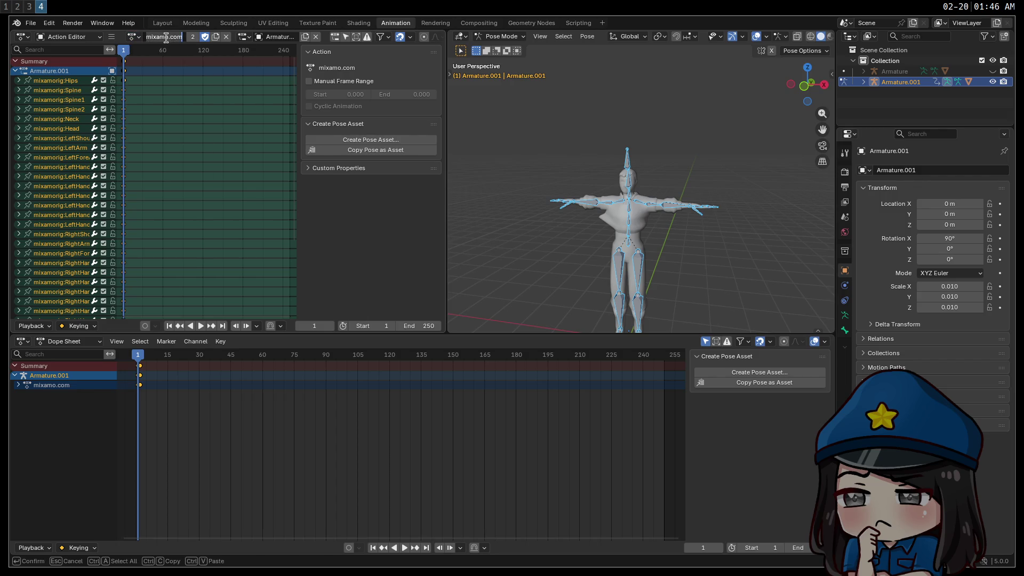
type("TPose")
key("Return")
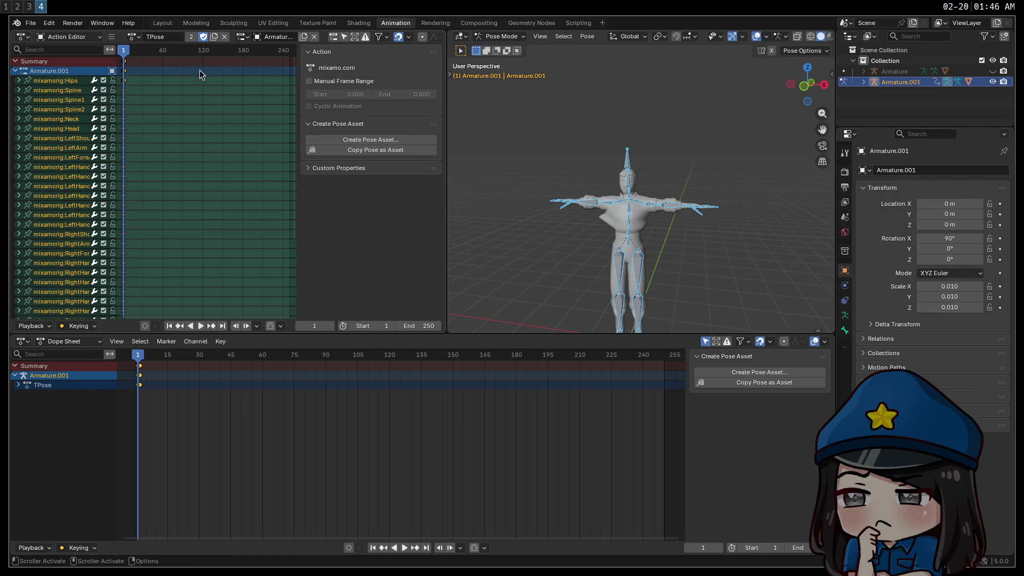
Step: Reselect all TPose keyframes at frame 1 and unhide the original Armature
right_click(149, 38)
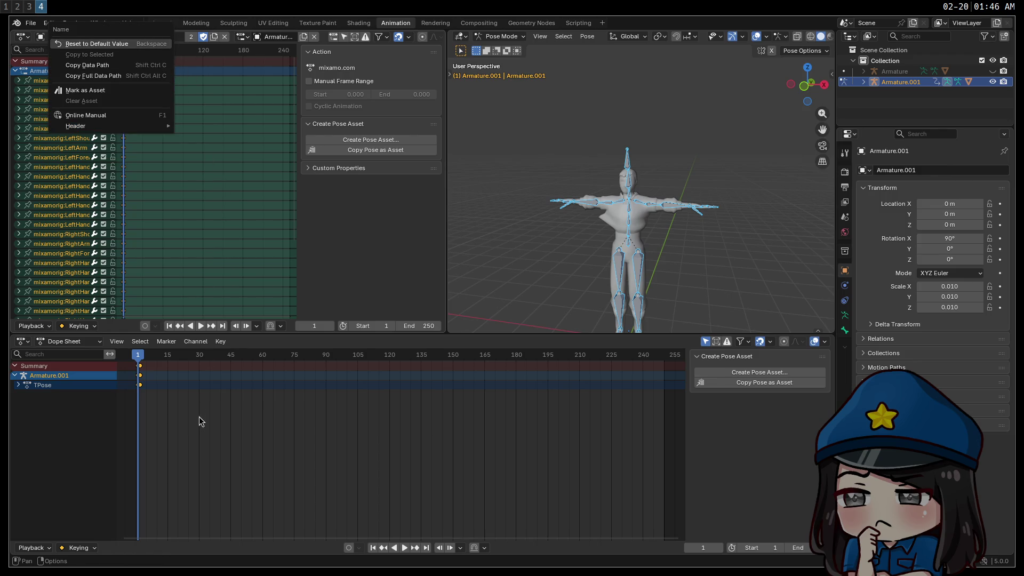
left_click(161, 385)
key("a")
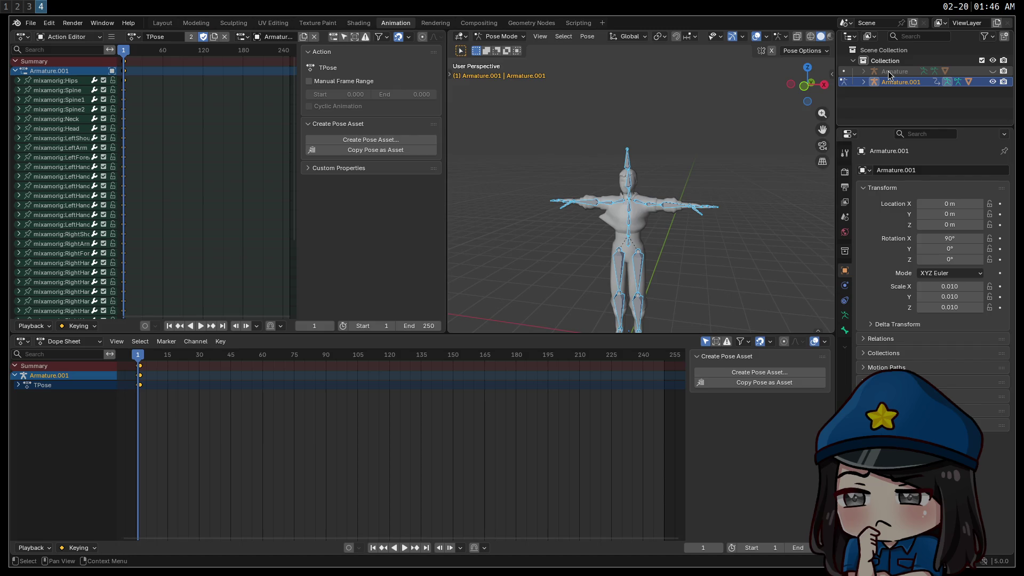
left_click(888, 71)
Step: Select the original Armature's bones in Pose Mode and paste the TPose keyframes at frame 1
left_click(992, 71)
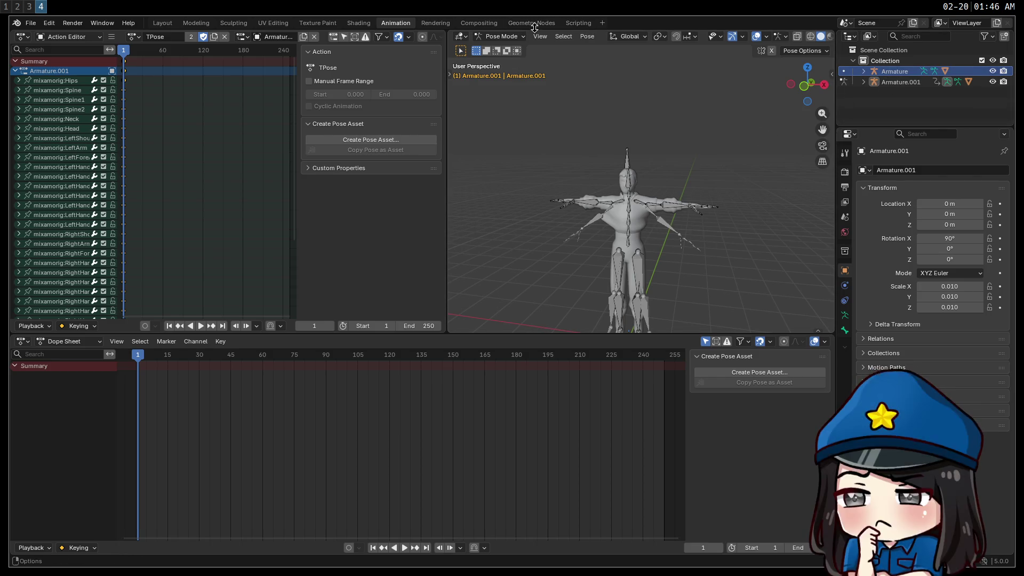
left_click(899, 68)
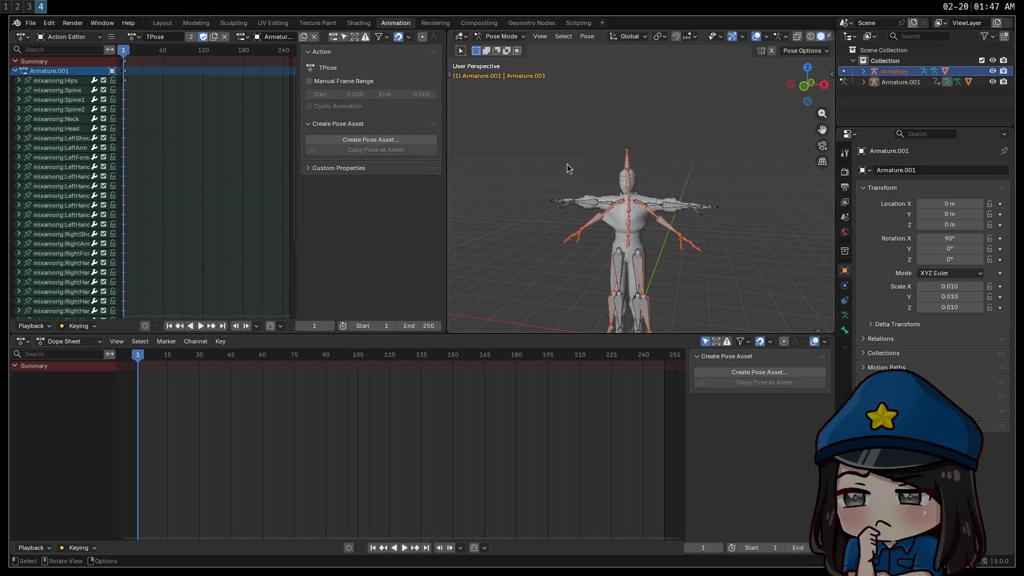
key("a")
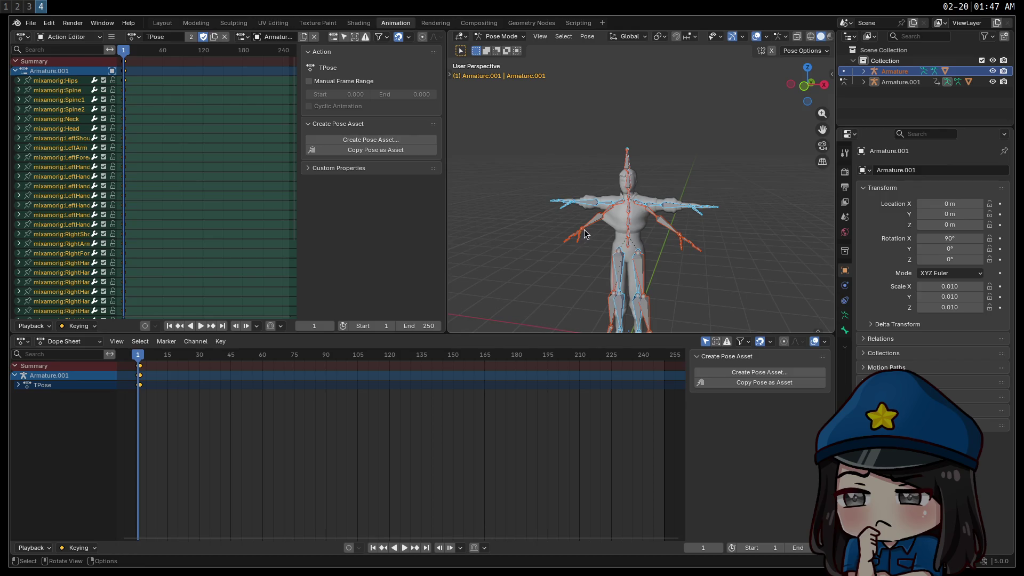
key("Tab")
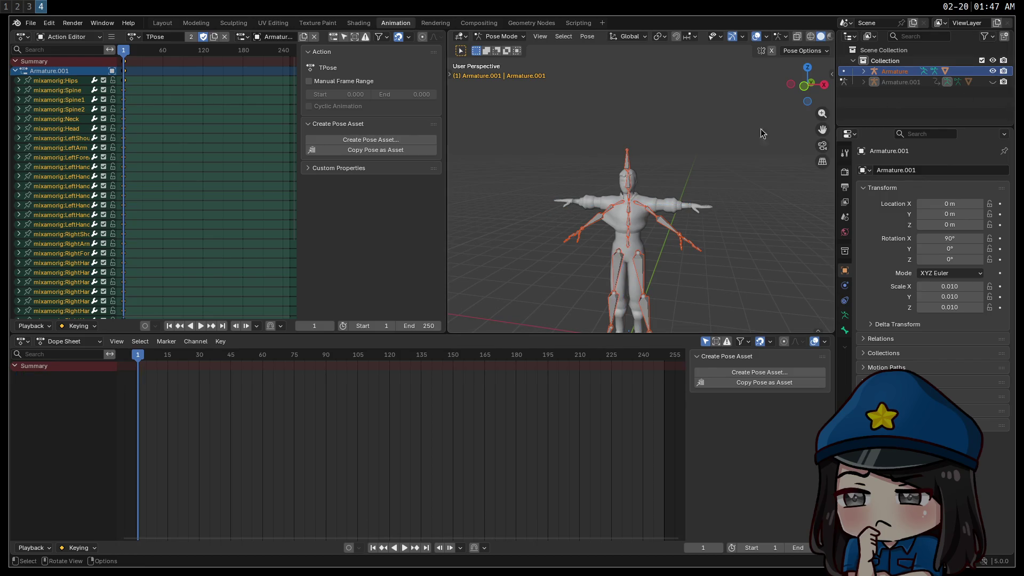
key("a")
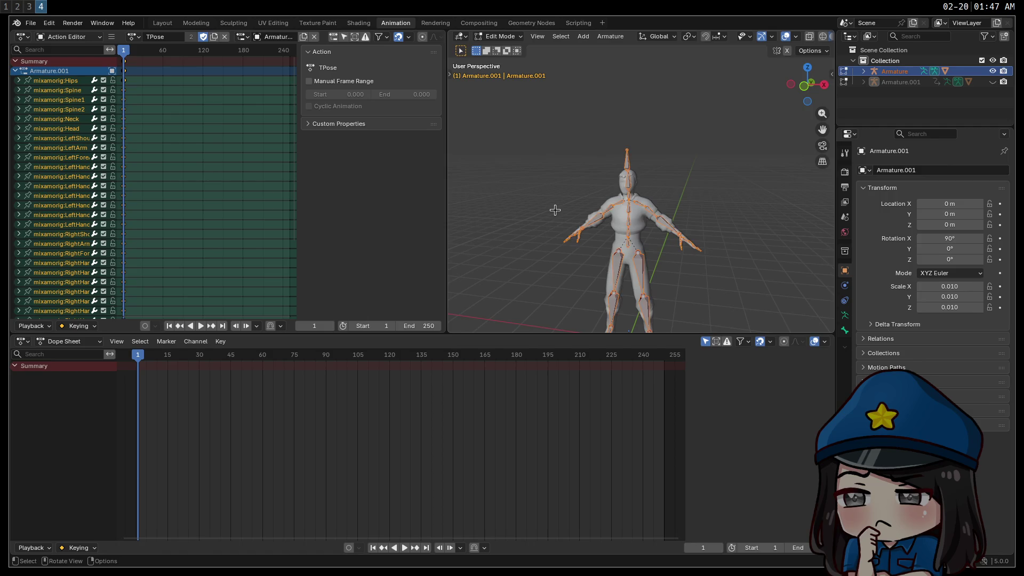
left_click(512, 37)
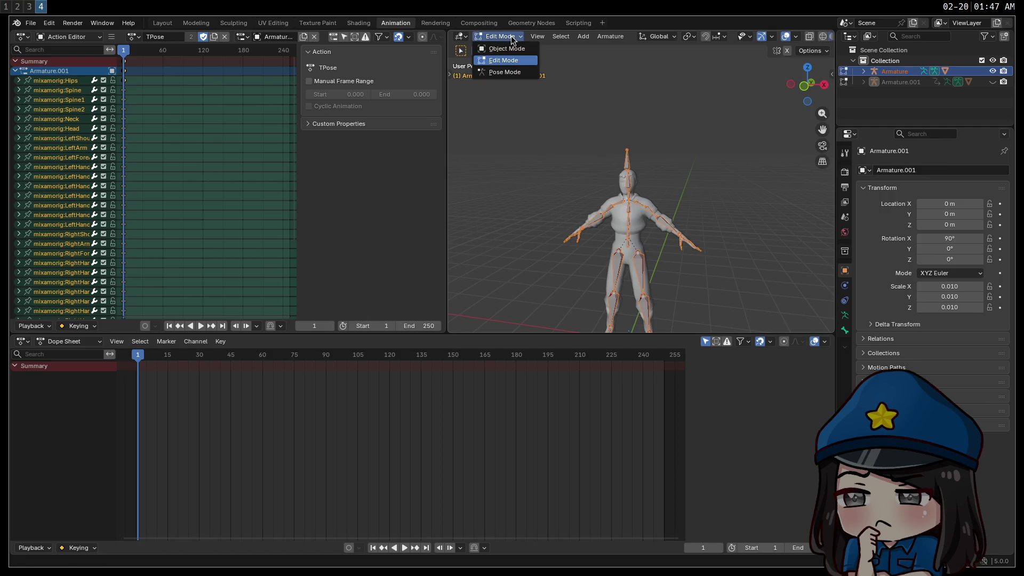
left_click(505, 72)
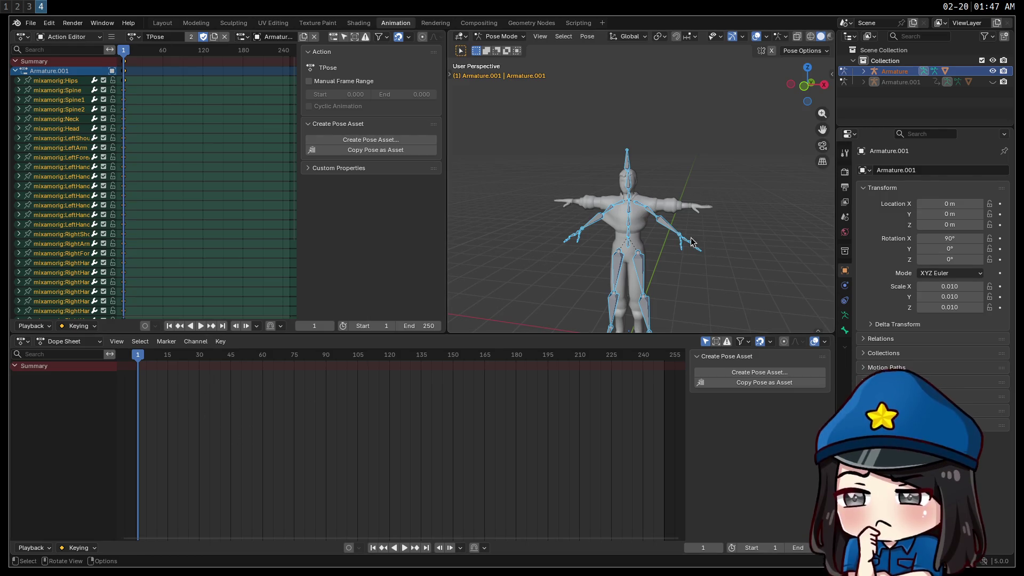
left_click(640, 269)
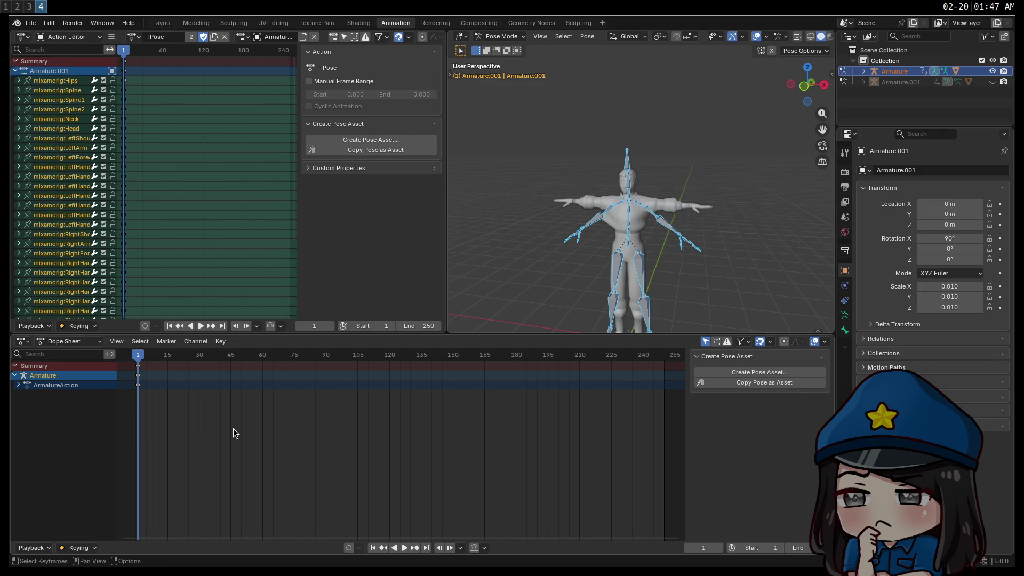
key("ctrl+v")
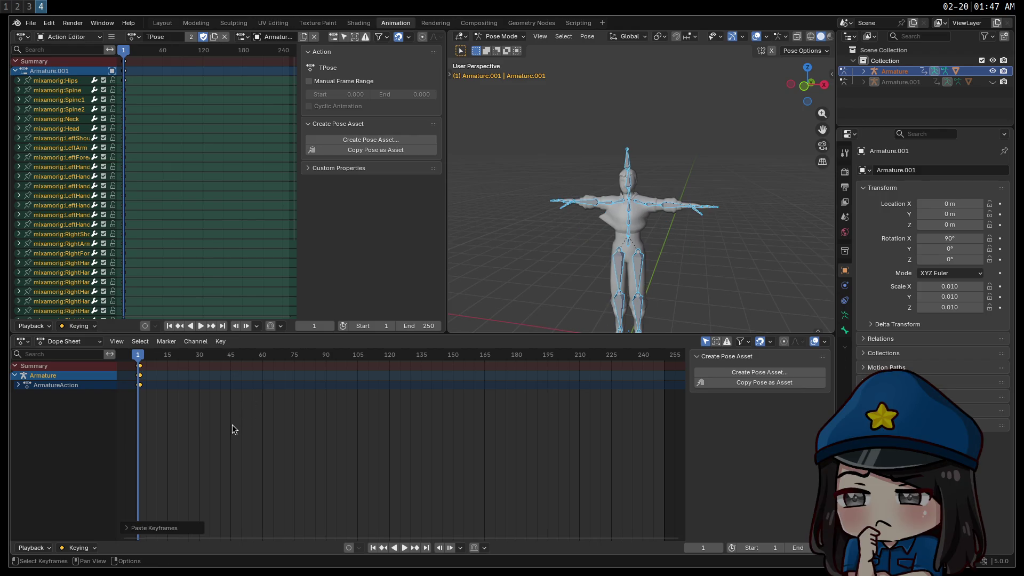
Step: Play the timeline to check the pose, then delete Armature.001 and ZaxCombined.001
left_click(404, 548)
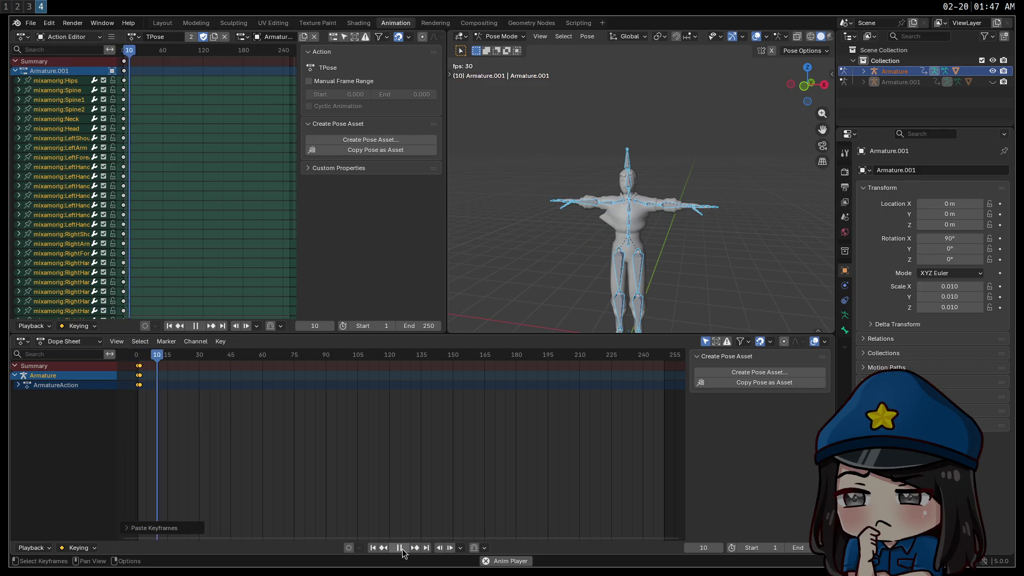
mouse_move(165, 361)
left_mouse_down()
mouse_move(137, 364)
mouse_move(674, 367)
left_mouse_up()
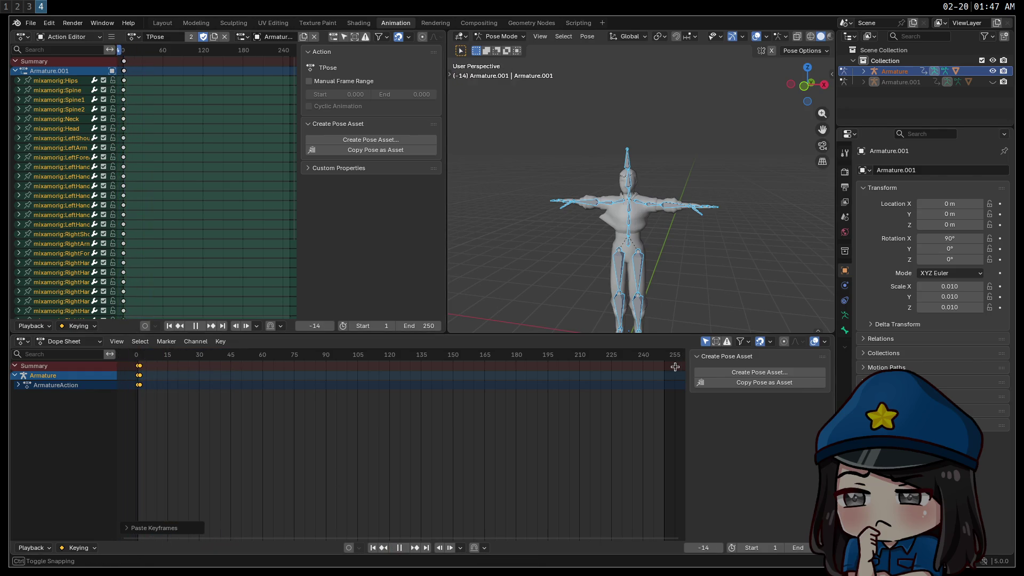
key("space")
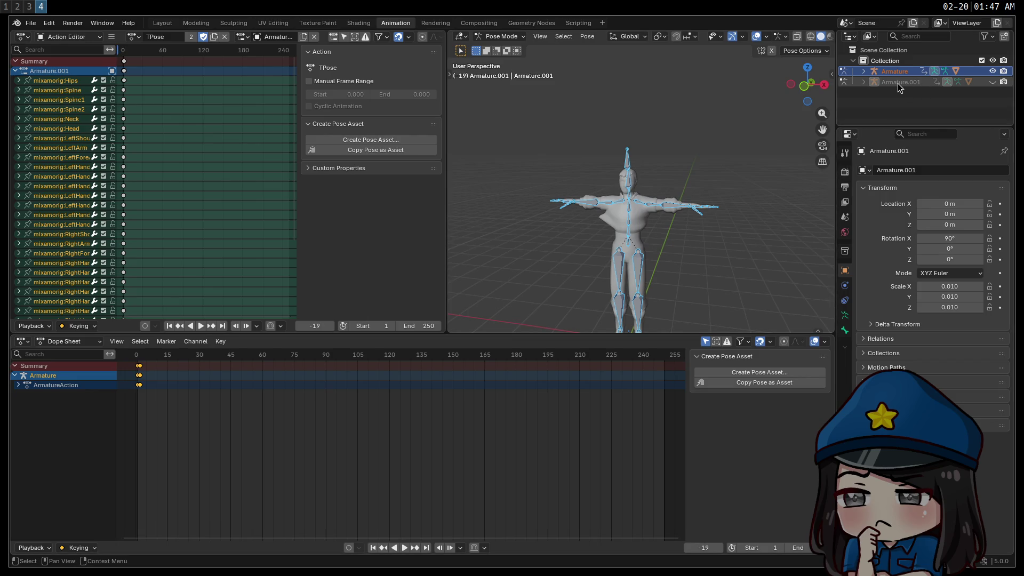
key("Delete")
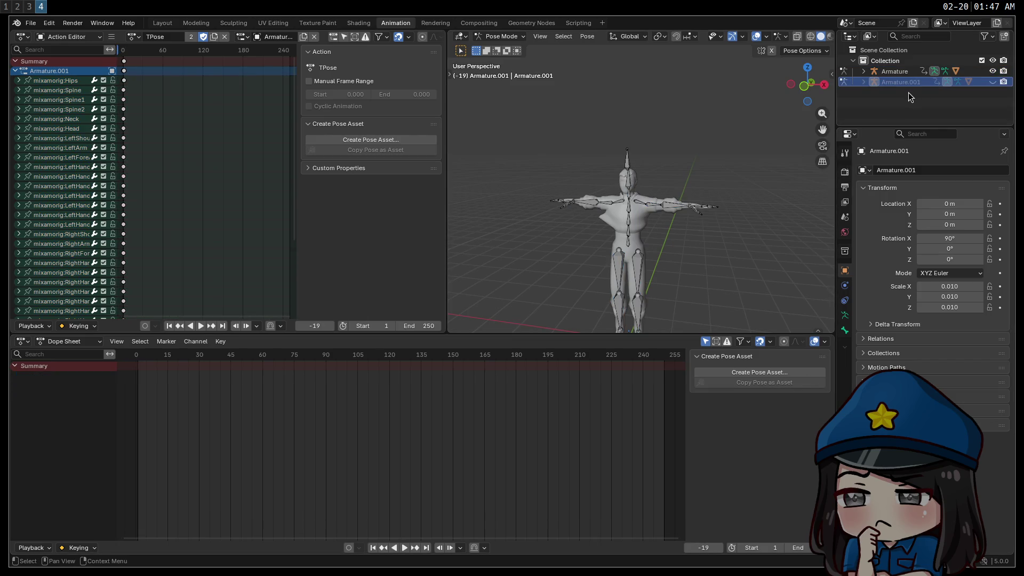
key("Delete")
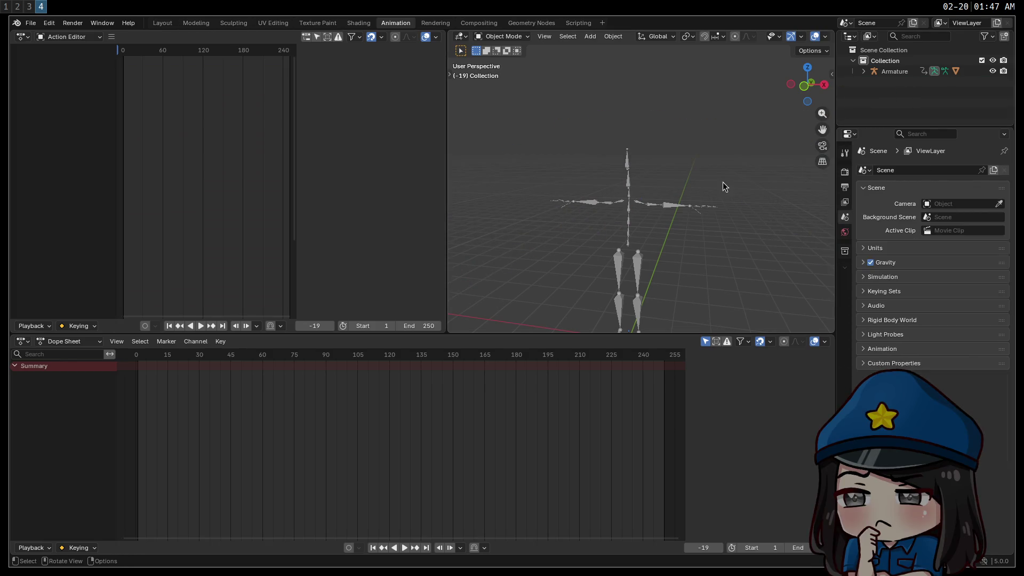
Step: Return to the Layout workspace and select the ZaxCombined mesh under Armature
left_click(863, 72)
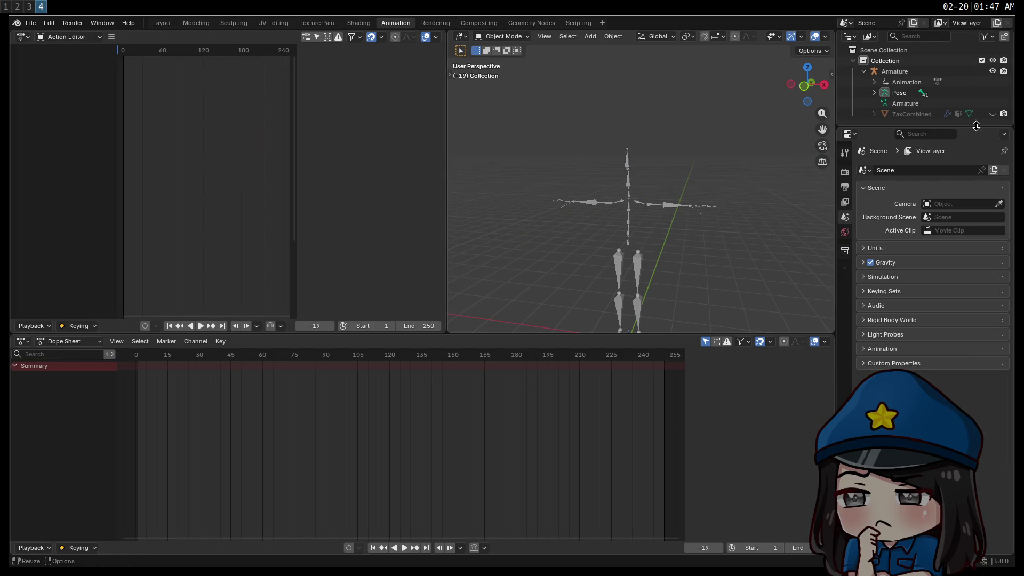
scroll(611, 240, "up", 3)
mouse_move(682, 281)
middle_mouse_down()
mouse_move(728, 263)
mouse_move(670, 283)
mouse_move(739, 144)
mouse_move(703, 166)
middle_mouse_up()
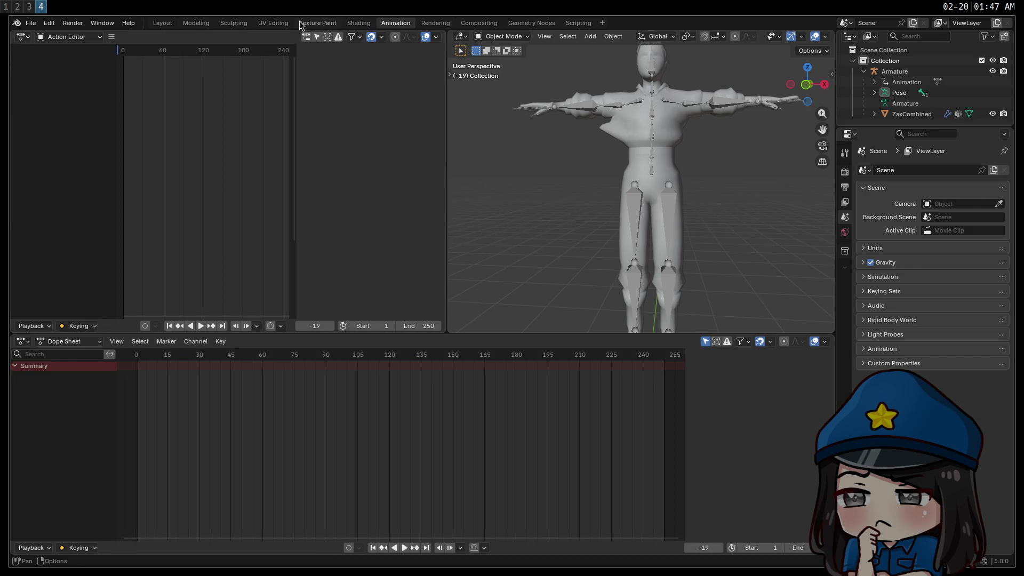
left_click(322, 25)
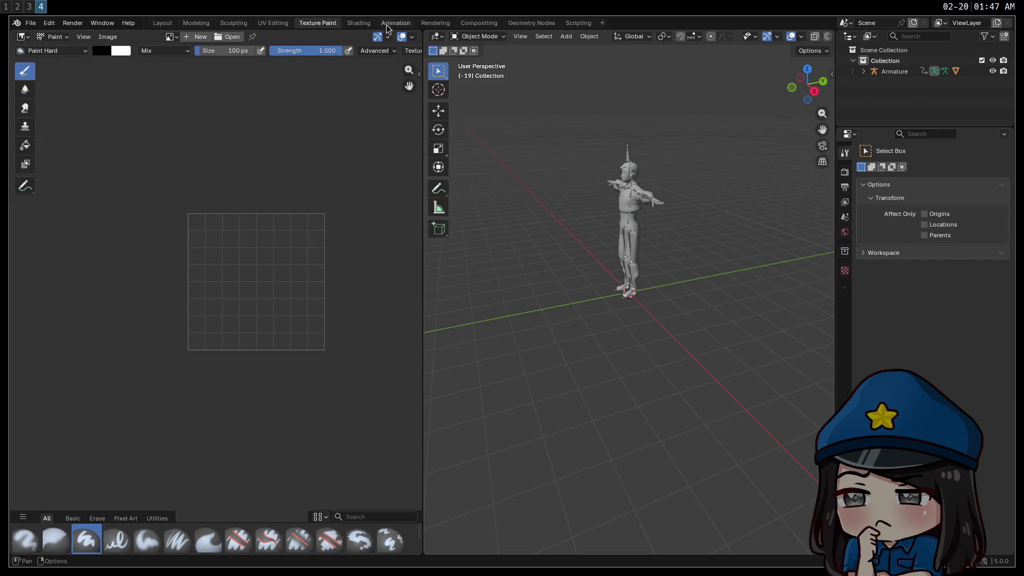
left_click(171, 24)
mouse_move(449, 225)
middle_mouse_down()
mouse_move(533, 225)
mouse_move(453, 223)
mouse_move(462, 219)
middle_mouse_up()
left_click(513, 188)
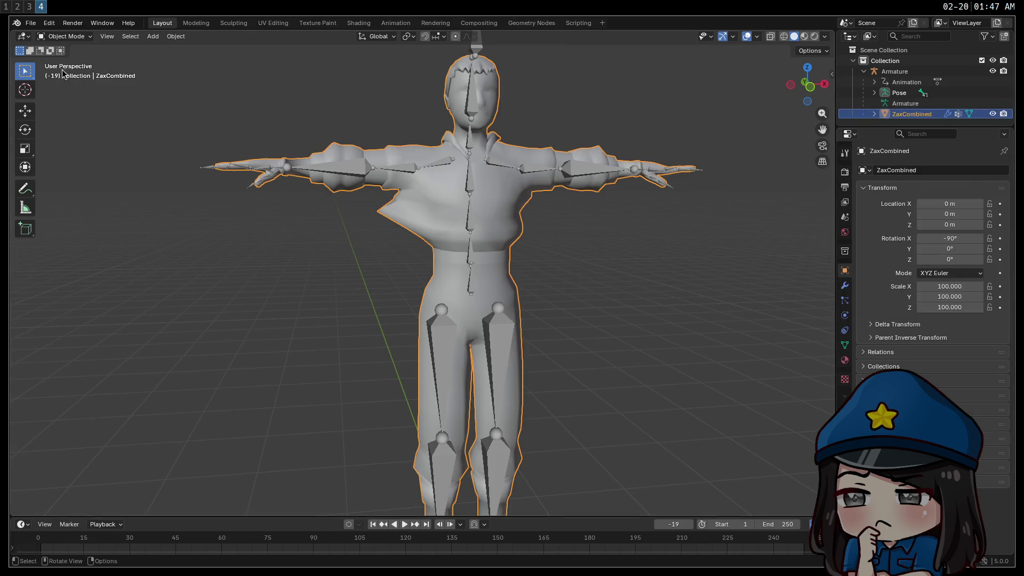
Step: Put ZaxCombined into Weight Paint mode and step back a couple of frames
left_click(64, 36)
left_click(67, 93)
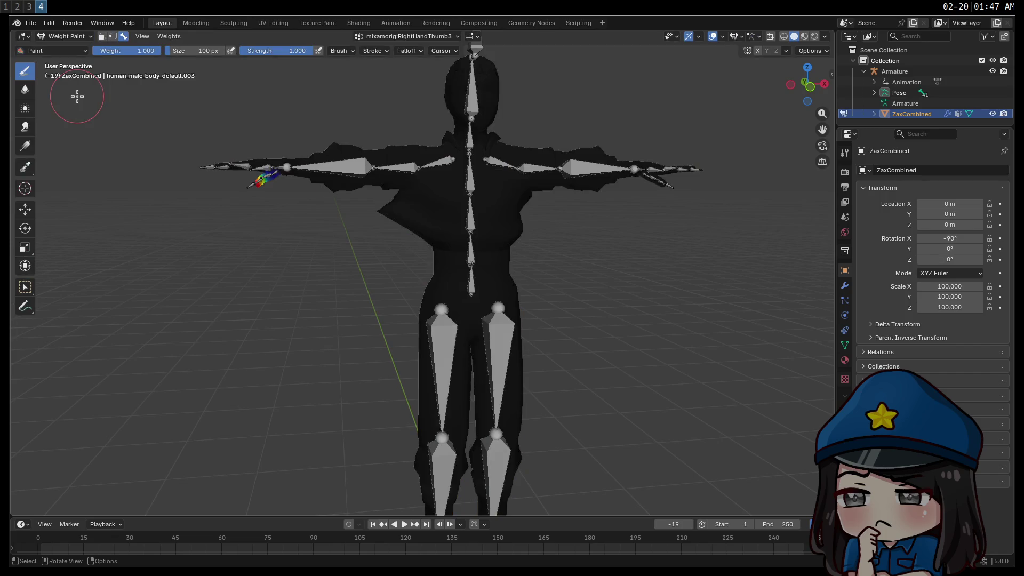
mouse_move(409, 237)
middle_mouse_down()
mouse_move(443, 236)
mouse_move(387, 244)
mouse_move(398, 235)
middle_mouse_up()
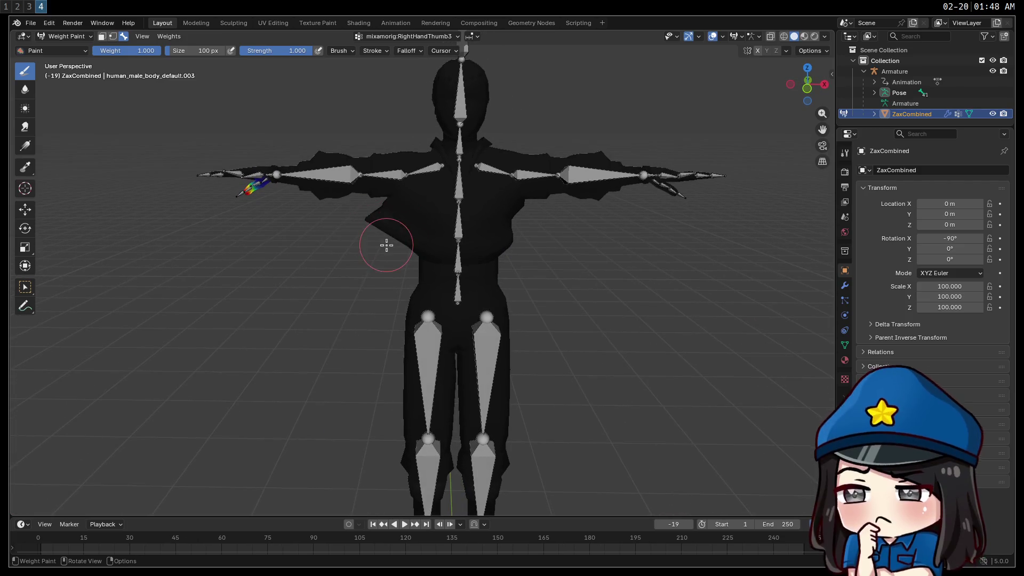
key("ctrl+z")
key("Left")
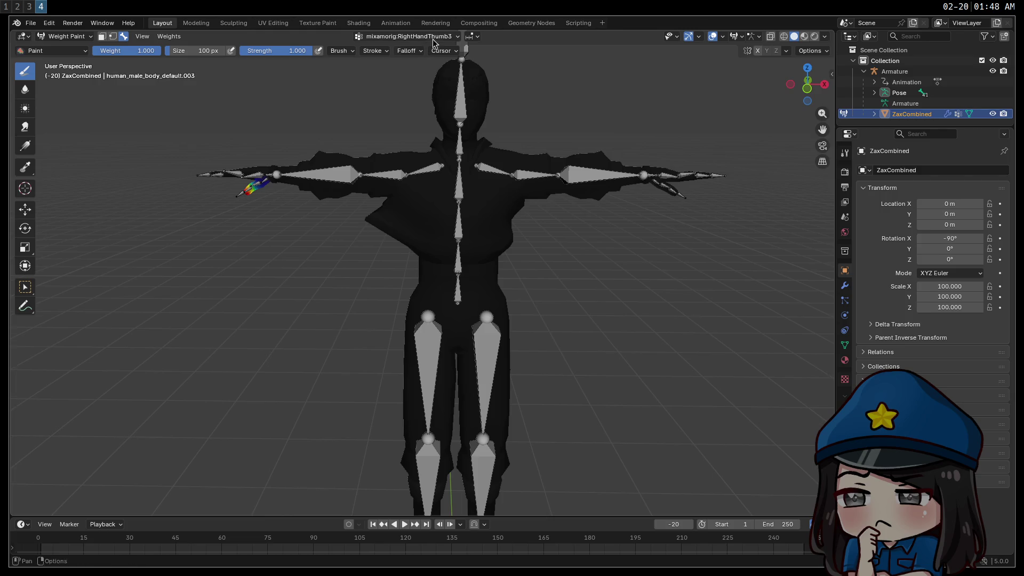
key("Left")
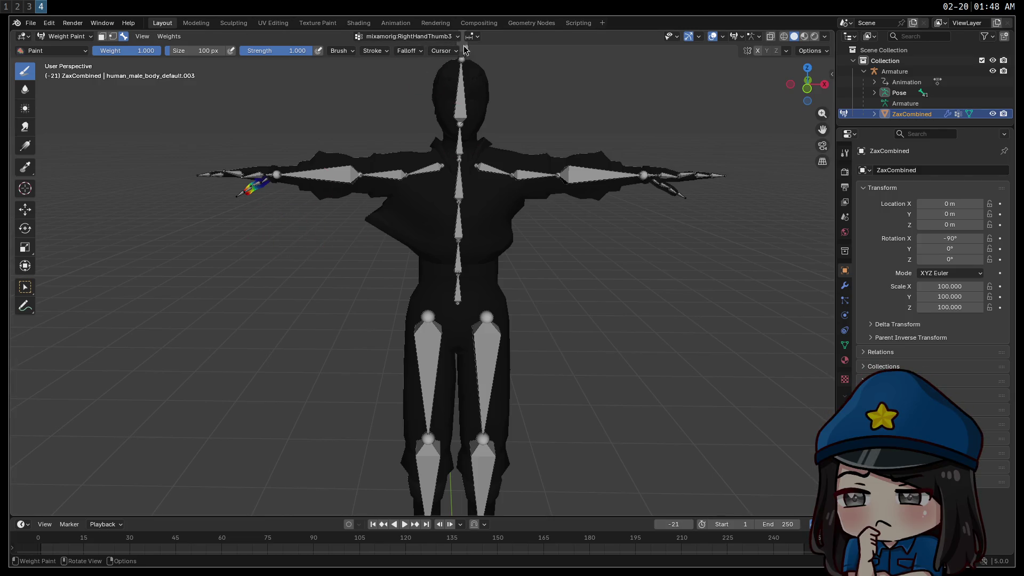
Step: Make mixamorig:LeftHandIndex3 the active vertex group
left_click(443, 37)
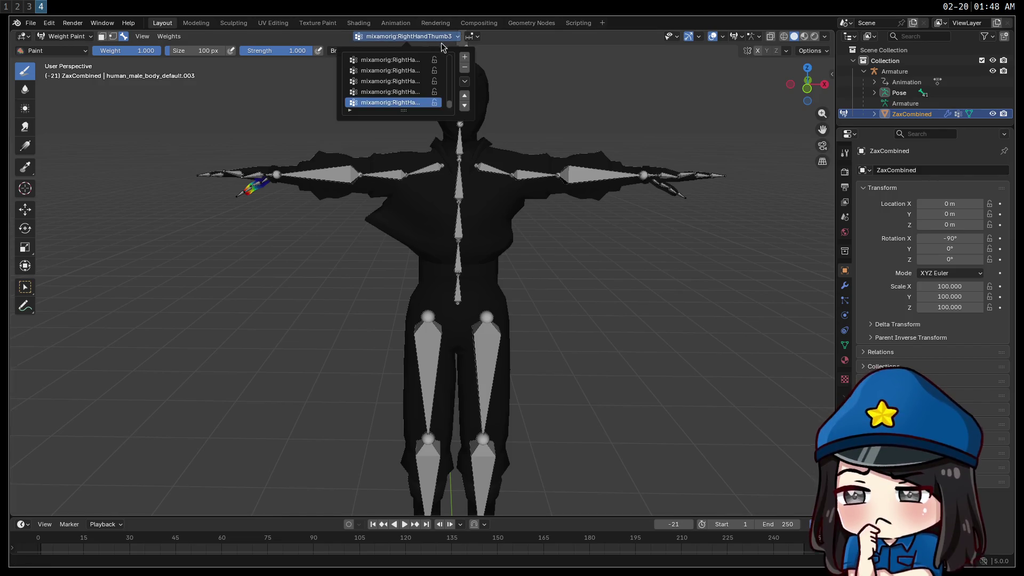
scroll(417, 91, "up", 2)
scroll(408, 98, "up", 2)
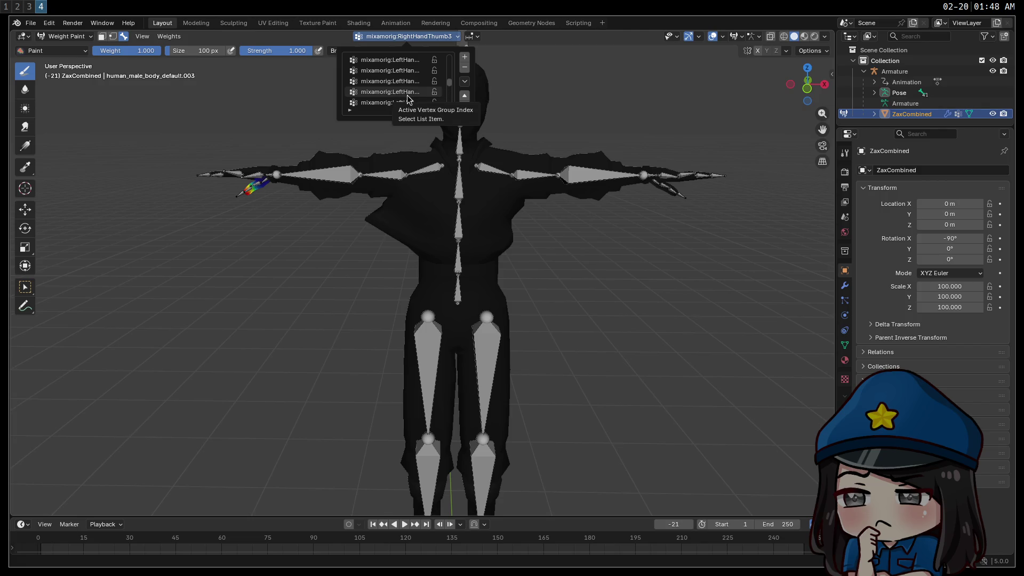
left_click(405, 102)
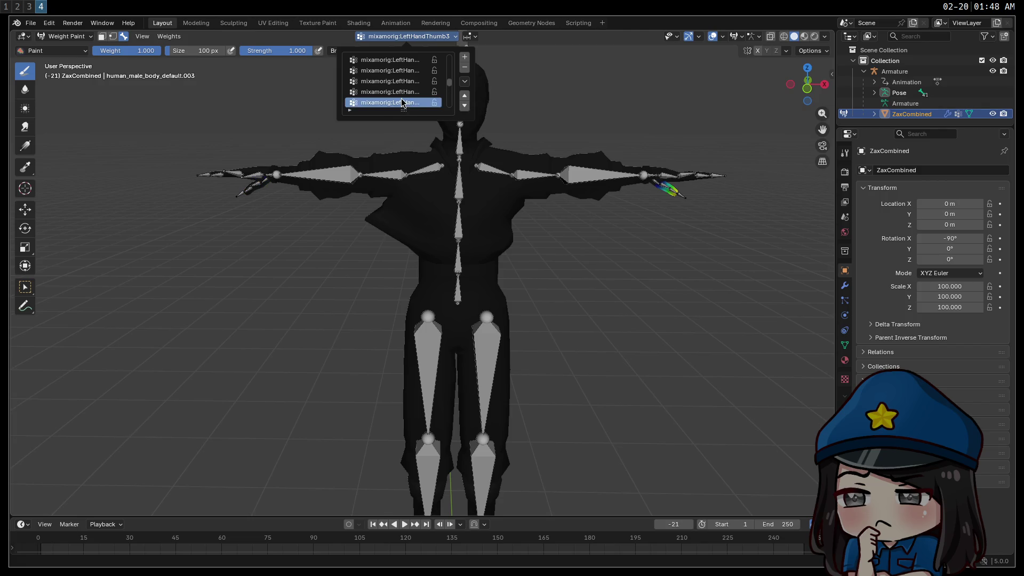
left_click(401, 93)
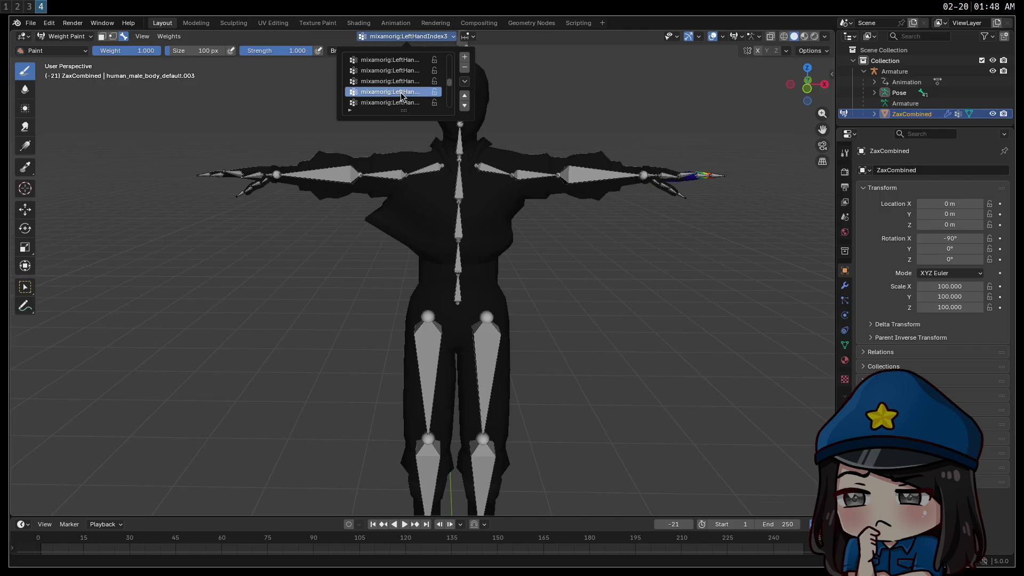
left_click(324, 251)
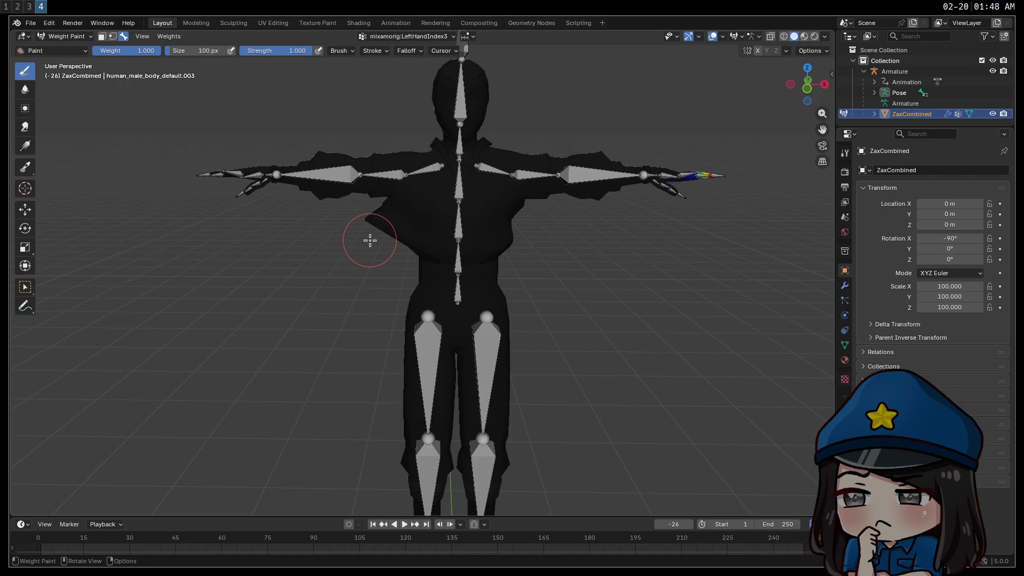
Step: Switch over to the browser and open a new tab
key("super+2")
key("super+1")
key("ctrl+t")
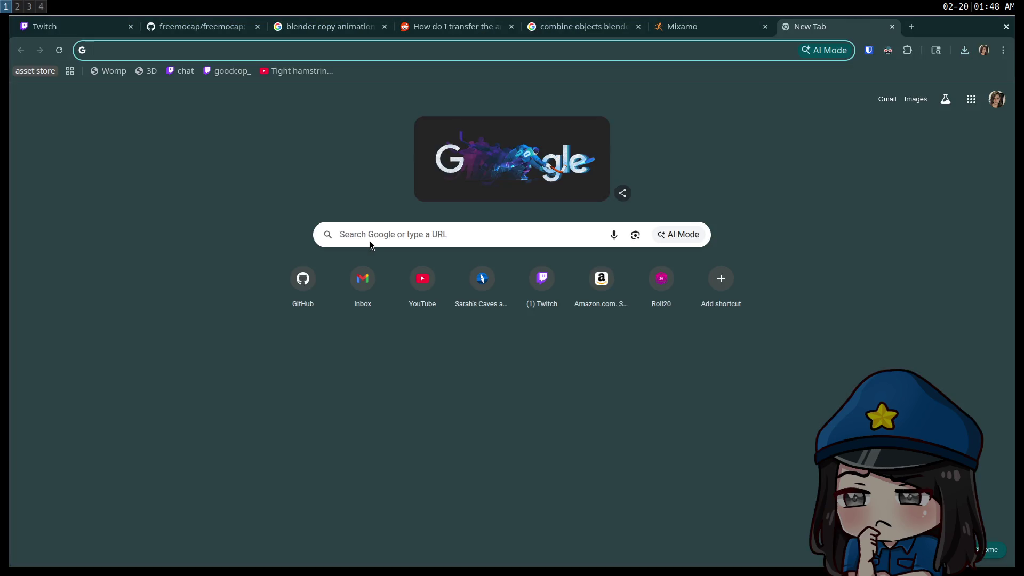
Step: Search Google for 'blender shortcuts for weight paint', then return to Blender's Weight Paint view
type("blender shortcuts for weight paint")
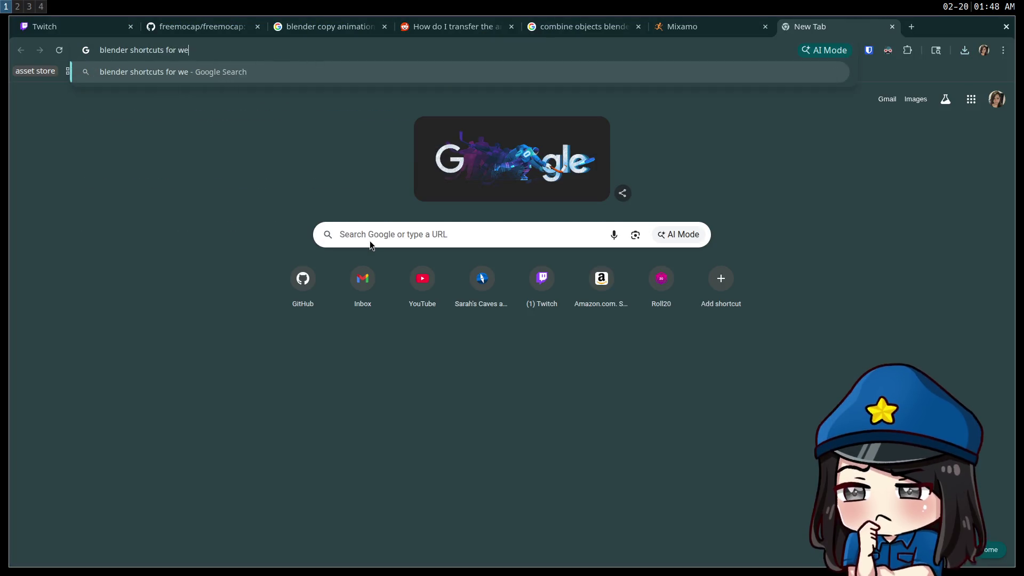
key("Return")
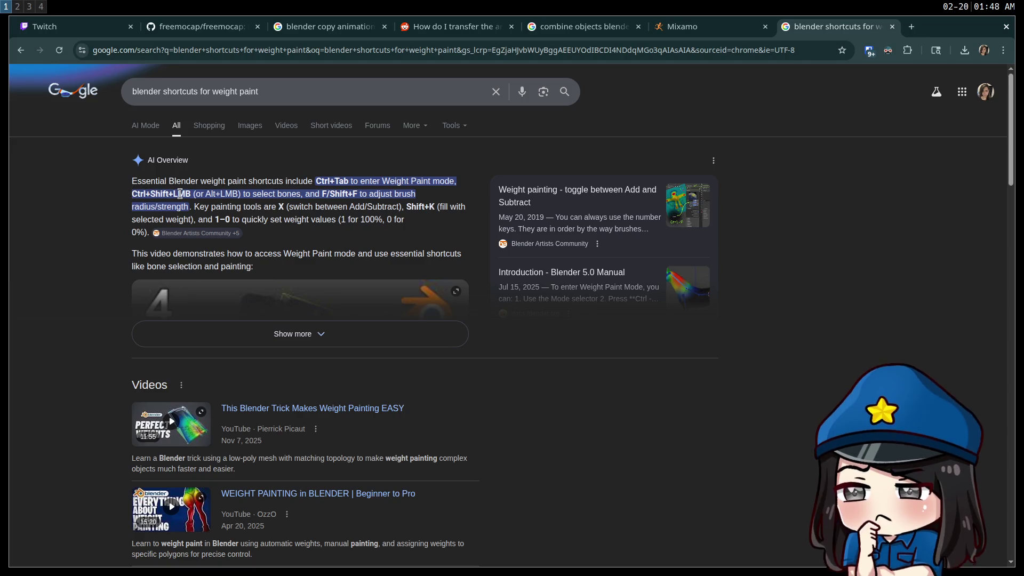
key("super+2")
key("super+1")
key("super+3")
key("super+4")
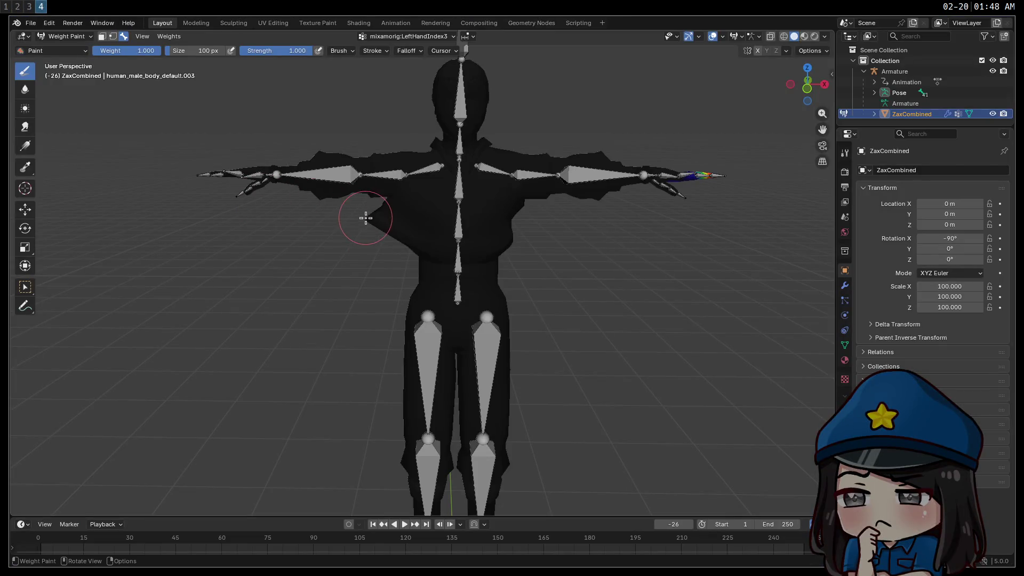
Step: Make RightArm the active bone group and set the brush weight to 0.000
left_click(421, 171, "ctrl")
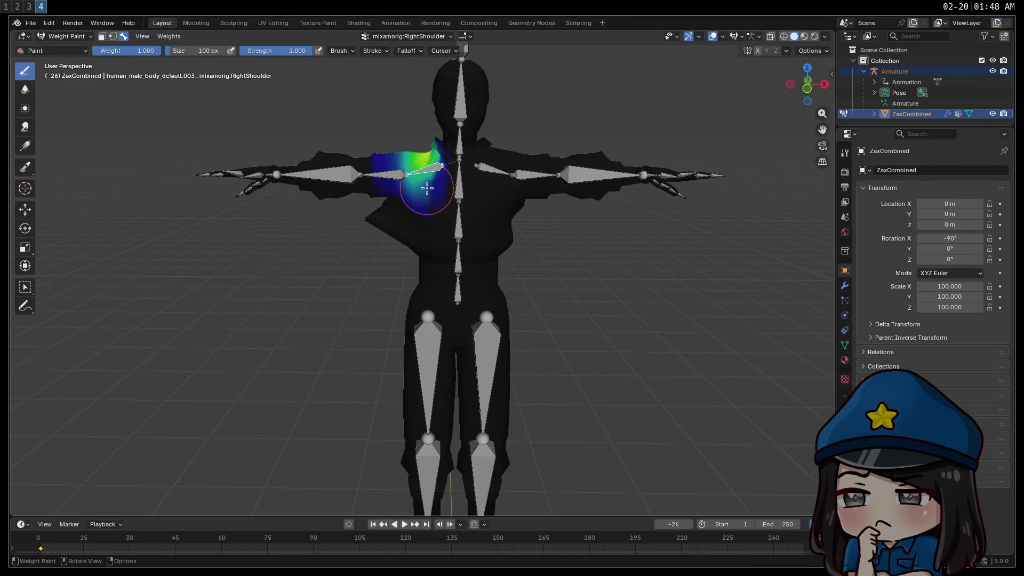
mouse_move(430, 231)
middle_mouse_down()
mouse_move(524, 233)
mouse_move(542, 272)
mouse_move(498, 278)
mouse_move(402, 207)
mouse_move(426, 240)
mouse_move(453, 203)
mouse_move(433, 233)
middle_mouse_up()
left_click(401, 206, "ctrl")
right_click(420, 225)
key("Escape")
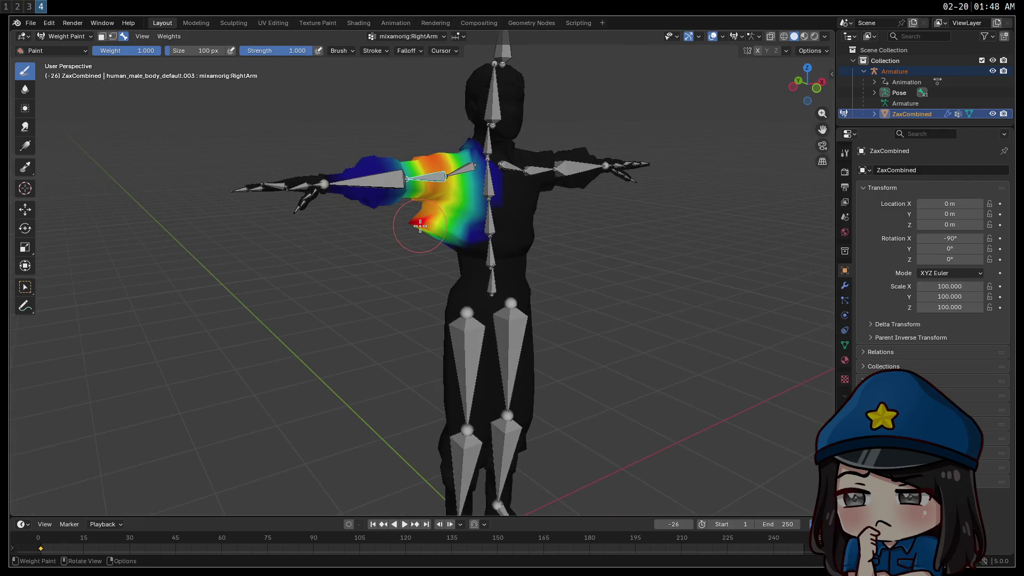
right_click(421, 225)
left_click_drag(381, 214, 293, 213)
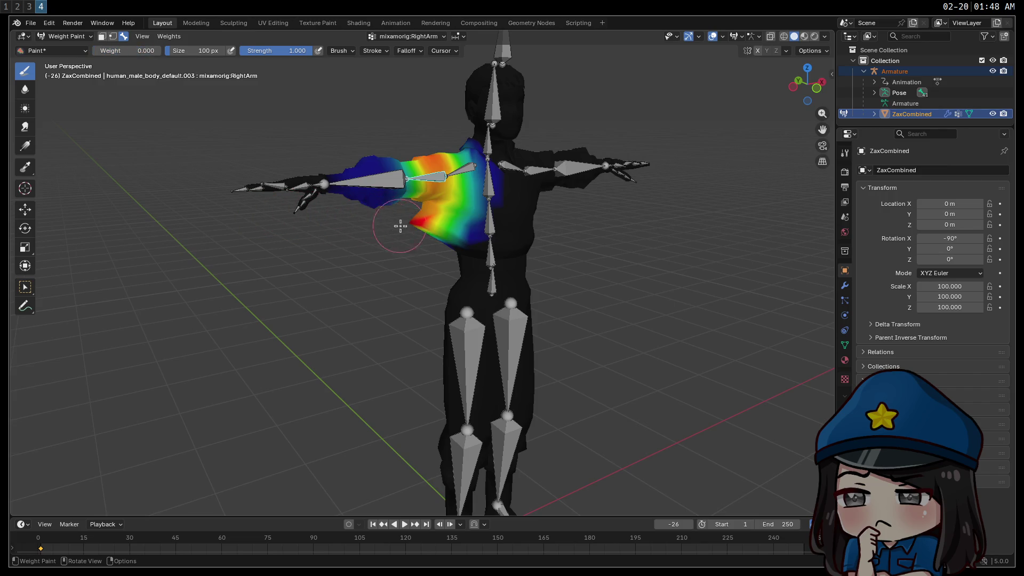
Step: Erase the RightArm weight from the chest edge and check the torso from several angles
left_click_drag(431, 231, 417, 224)
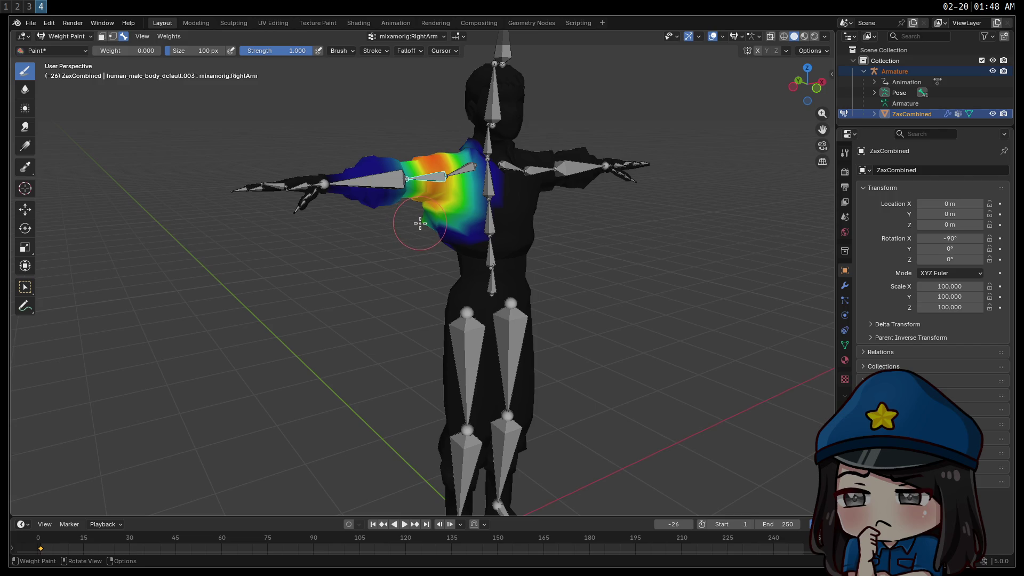
middle_click_drag(414, 273, 480, 224)
scroll(538, 240, "up", 4)
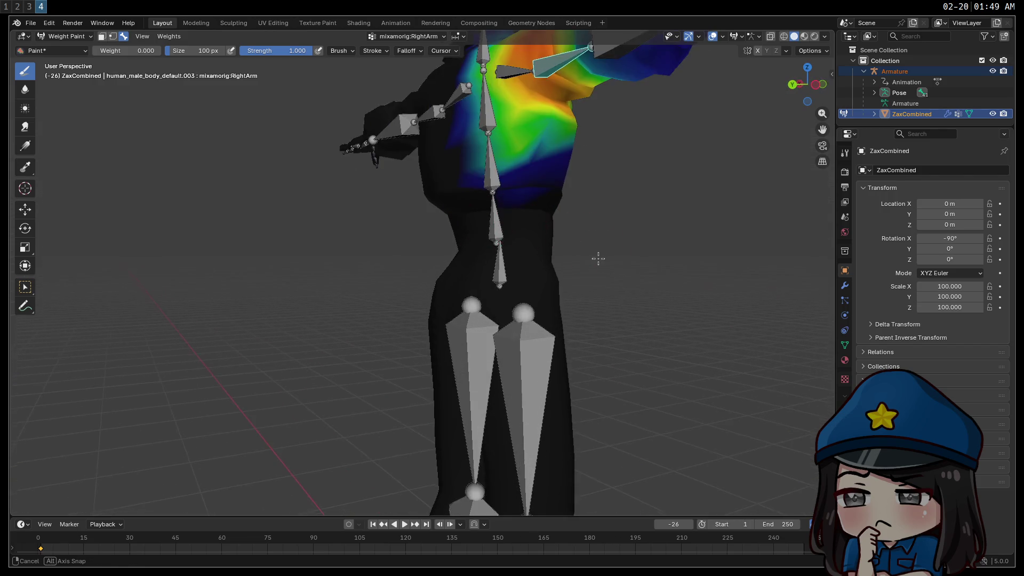
middle_click_drag(599, 259, 538, 233)
mouse_move(514, 155)
middle_mouse_down()
mouse_move(642, 190)
mouse_move(480, 179)
mouse_move(501, 185)
mouse_move(466, 195)
middle_mouse_up()
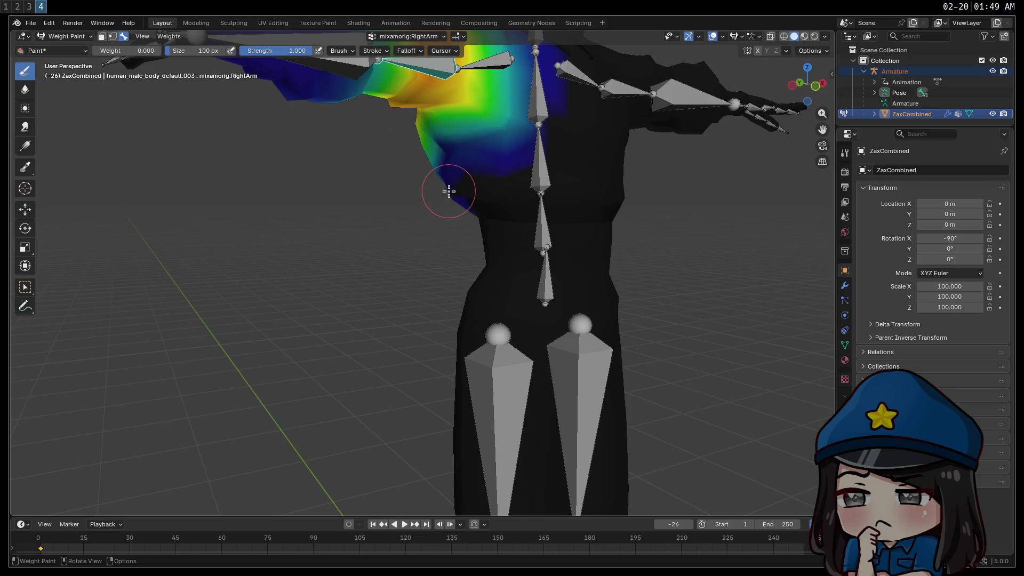
middle_click_drag(450, 200, 563, 194)
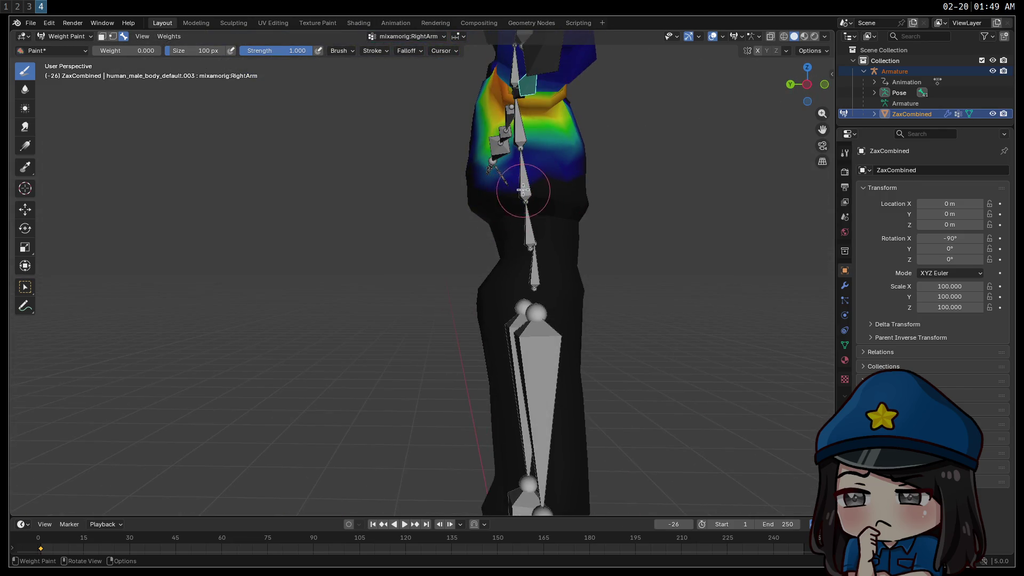
mouse_move(527, 215)
middle_mouse_down()
mouse_move(678, 269)
mouse_move(720, 247)
mouse_move(427, 262)
mouse_move(498, 266)
mouse_move(509, 308)
mouse_move(607, 290)
mouse_move(711, 239)
mouse_move(485, 277)
mouse_move(377, 233)
middle_mouse_up()
scroll(469, 256, "down", 5)
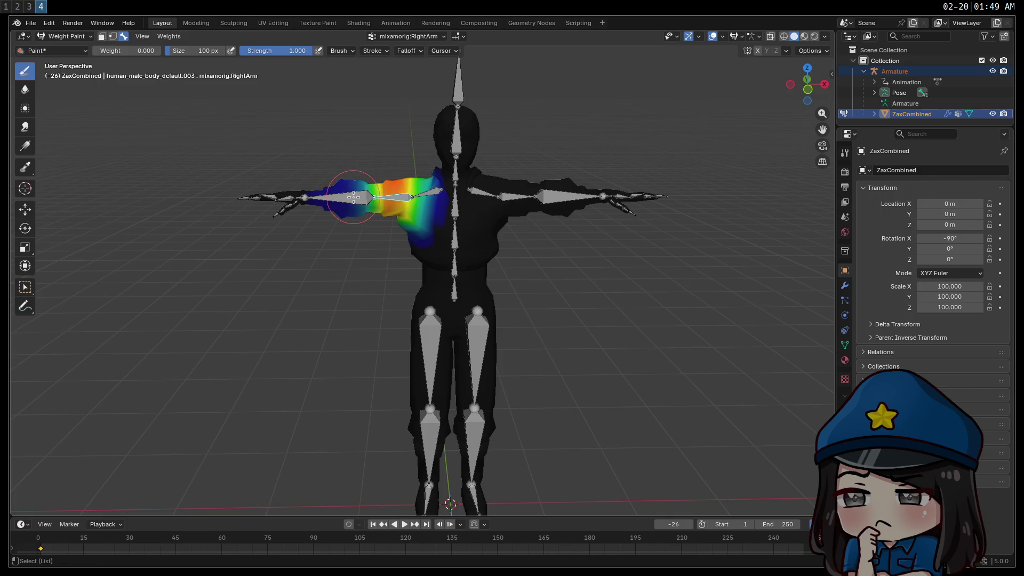
Step: Compare the RightForeArm, RightShoulder and LeftShoulder weights, ending on RightShoulder
left_click(353, 197, "ctrl")
mouse_move(438, 250)
middle_mouse_down()
mouse_move(473, 258)
mouse_move(427, 228)
mouse_move(433, 245)
mouse_move(464, 228)
mouse_move(475, 186)
middle_mouse_up()
left_click(427, 186, "ctrl")
mouse_move(514, 274)
middle_mouse_down()
mouse_move(469, 216)
mouse_move(555, 217)
mouse_move(521, 231)
mouse_move(447, 193)
mouse_move(539, 242)
mouse_move(560, 241)
middle_mouse_up()
left_click(435, 178, "ctrl")
left_click(447, 193, "ctrl")
left_click(443, 179, "ctrl")
mouse_move(443, 179)
middle_mouse_down()
mouse_move(507, 231)
mouse_move(482, 218)
mouse_move(590, 238)
middle_mouse_up()
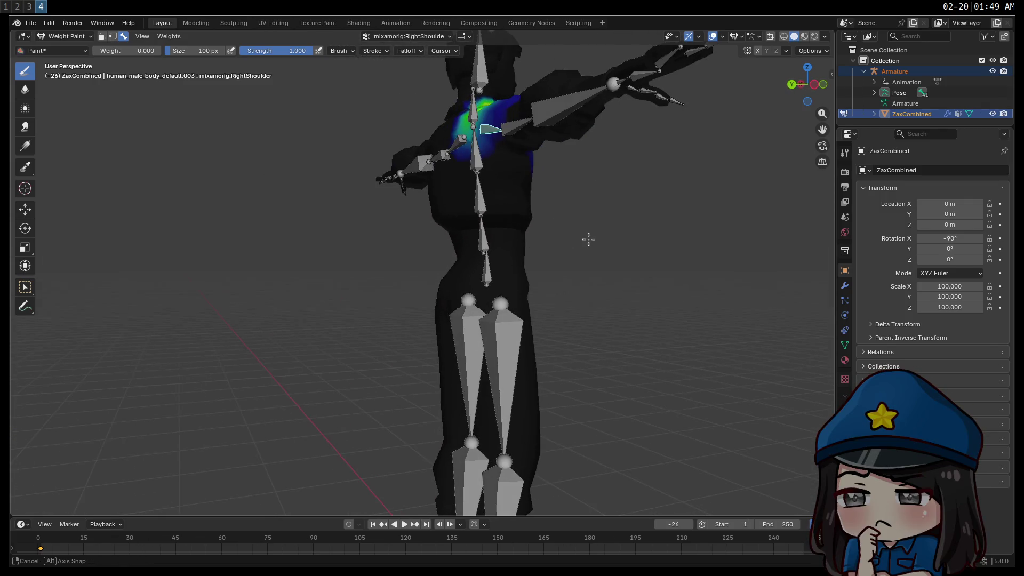
Step: Raise the brush weight to 0.306, then return it to 0.000
right_click(602, 218)
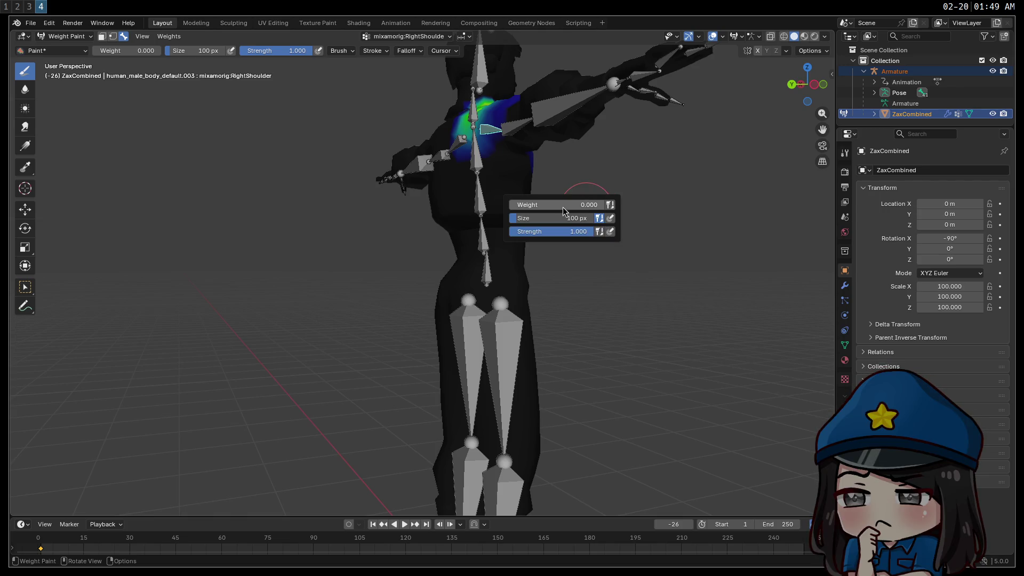
left_click_drag(554, 204, 566, 204)
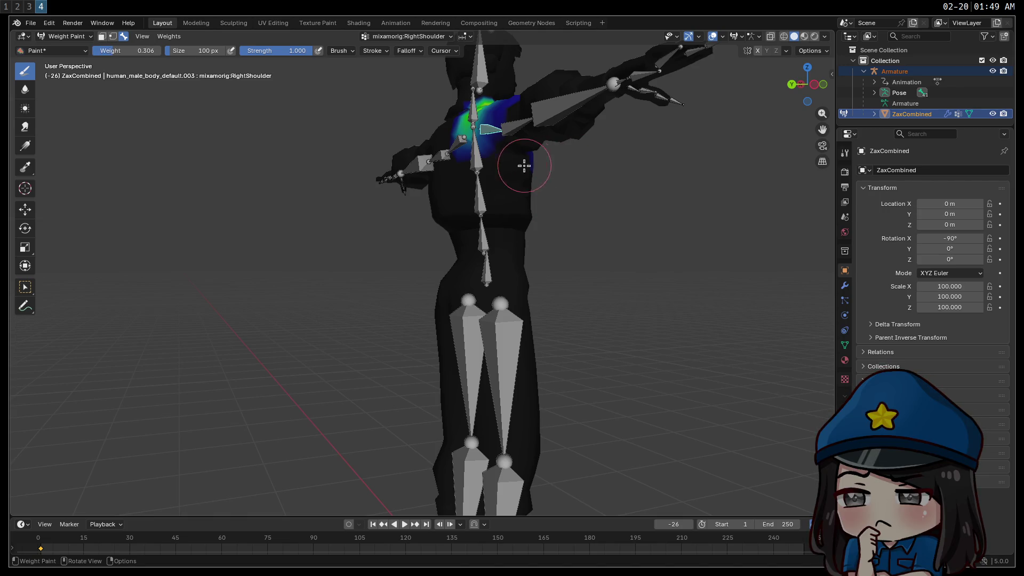
mouse_move(619, 202)
middle_mouse_down()
mouse_move(401, 117)
mouse_move(622, 131)
mouse_move(621, 149)
mouse_move(458, 192)
middle_mouse_up()
scroll(419, 212, "down", 1)
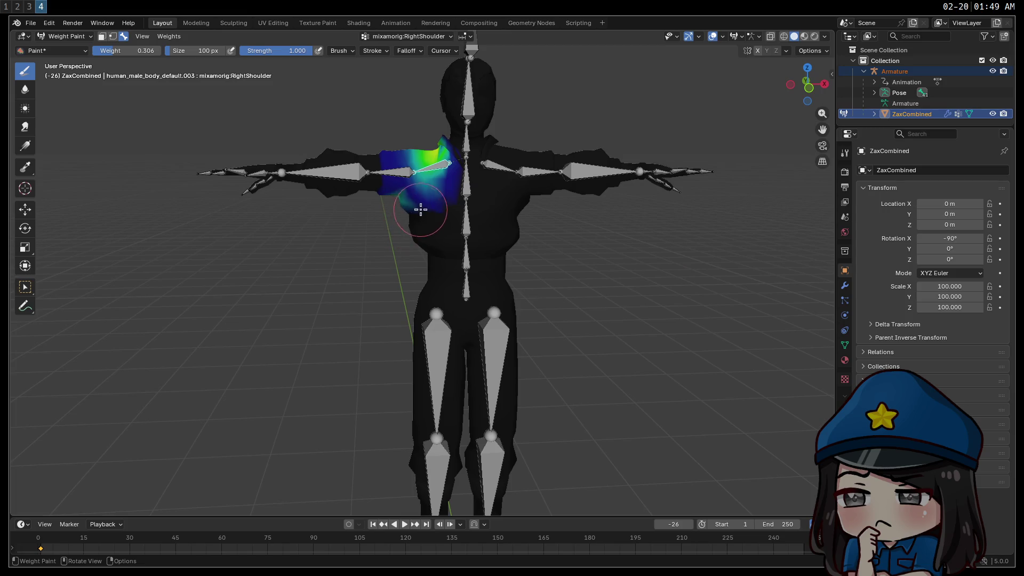
mouse_move(348, 277)
middle_mouse_down()
mouse_move(423, 244)
mouse_move(546, 267)
mouse_move(607, 265)
mouse_move(546, 274)
mouse_move(381, 258)
mouse_move(544, 267)
middle_mouse_up()
mouse_move(481, 215)
middle_mouse_down()
mouse_move(559, 216)
mouse_move(520, 218)
middle_mouse_up()
right_click(539, 230)
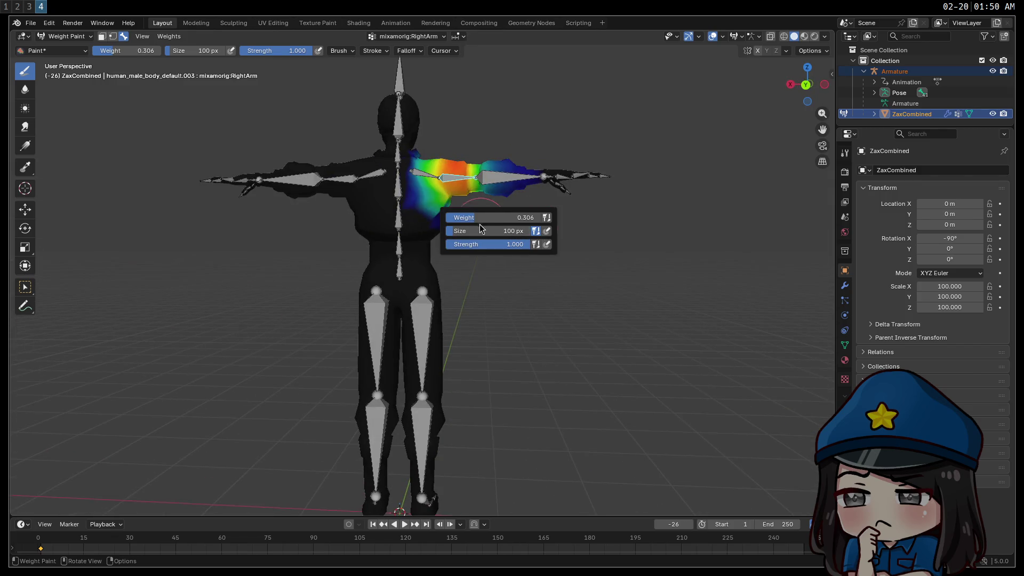
left_click_drag(471, 223, 446, 221)
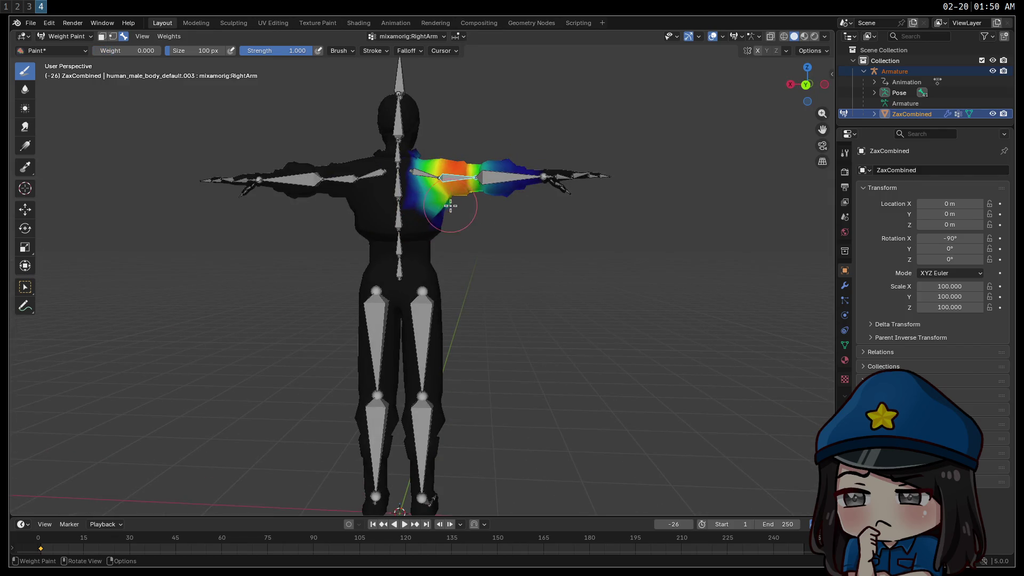
Step: Inspect the LeftArm and LeftForeArm weights, then return to the RightArm group
mouse_move(443, 203)
middle_mouse_down()
mouse_move(331, 247)
mouse_move(468, 188)
middle_mouse_up()
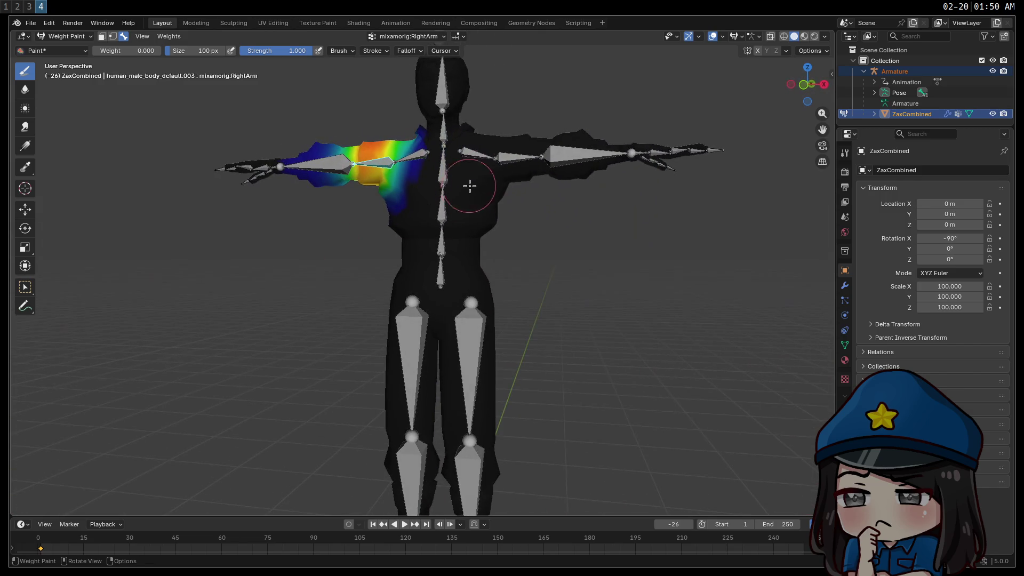
left_click(508, 158, "ctrl")
middle_click_drag(621, 247, 419, 268)
left_click(289, 174, "ctrl")
left_click(443, 176, "ctrl")
middle_click_drag(444, 176, 644, 260)
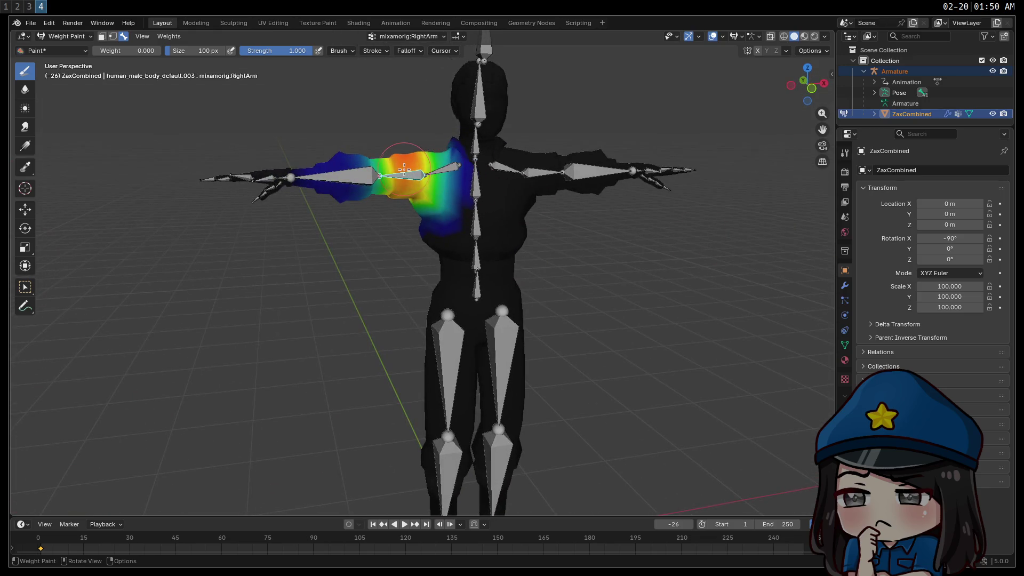
Step: Lower the brush strength to 0.312 and review the painted arm from behind
right_click(368, 283)
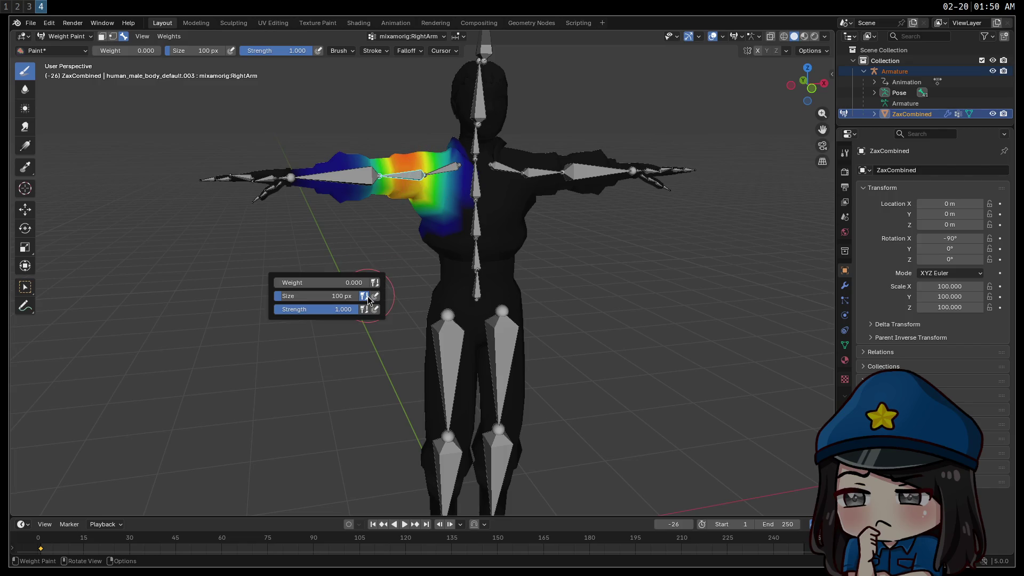
mouse_move(323, 310)
left_mouse_down()
mouse_move(241, 315)
mouse_move(272, 315)
left_mouse_up()
mouse_move(409, 158)
middle_mouse_down()
mouse_move(400, 290)
mouse_move(619, 297)
mouse_move(576, 272)
mouse_move(347, 279)
mouse_move(393, 172)
middle_mouse_up()
middle_click_drag(504, 276, 704, 280)
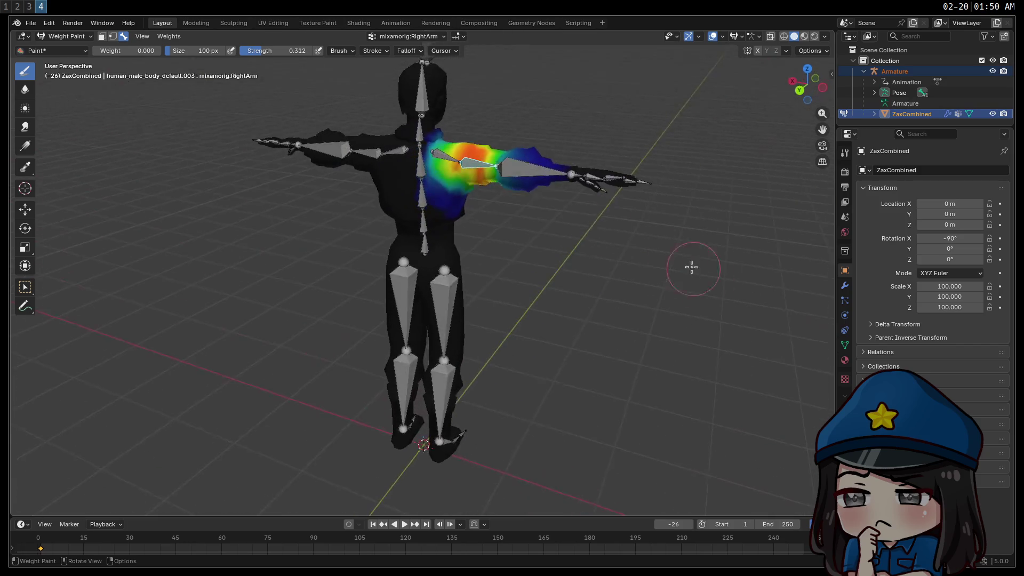
mouse_move(516, 219)
middle_mouse_down()
mouse_move(569, 245)
mouse_move(425, 210)
mouse_move(399, 274)
mouse_move(393, 221)
mouse_move(393, 235)
mouse_move(505, 297)
mouse_move(533, 292)
mouse_move(507, 295)
middle_mouse_up()
Step: Check the LeftArm and right forearm weights, then start rotating the Head bone
left_click(520, 205, "ctrl")
mouse_move(568, 287)
middle_mouse_down()
mouse_move(530, 337)
mouse_move(647, 315)
middle_mouse_up()
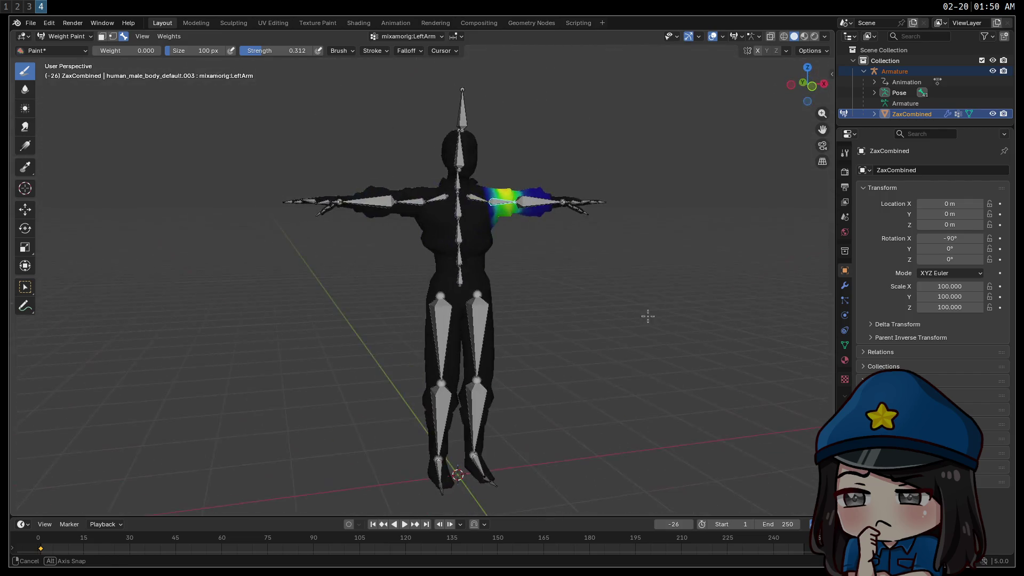
left_click(368, 204, "ctrl")
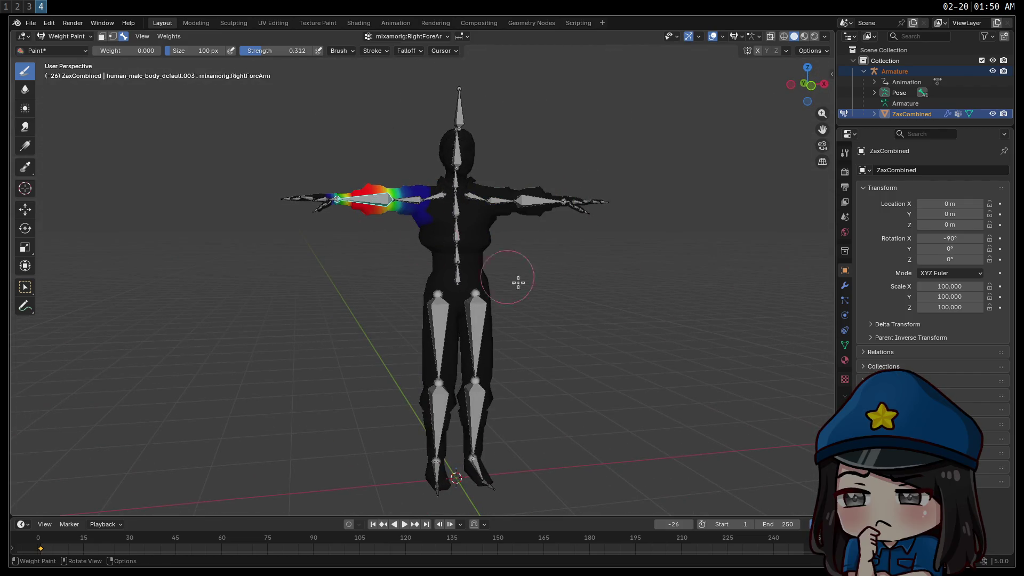
left_click(459, 158, "ctrl")
mouse_move(613, 342)
middle_mouse_down()
mouse_move(710, 342)
mouse_move(679, 366)
mouse_move(589, 322)
middle_mouse_up()
scroll(530, 274, "up", 5)
middle_click_drag(530, 274, 610, 321)
key("r")
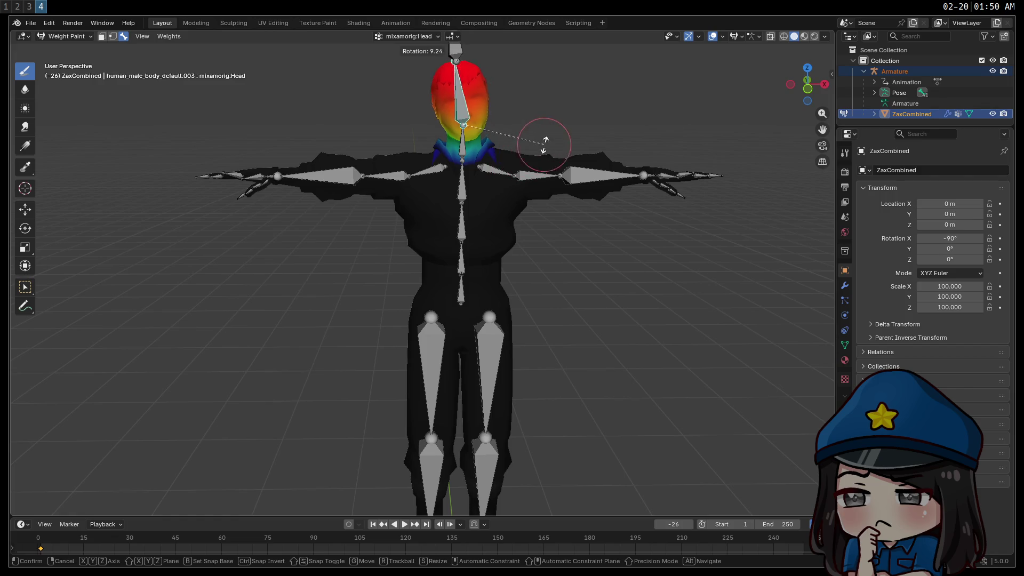
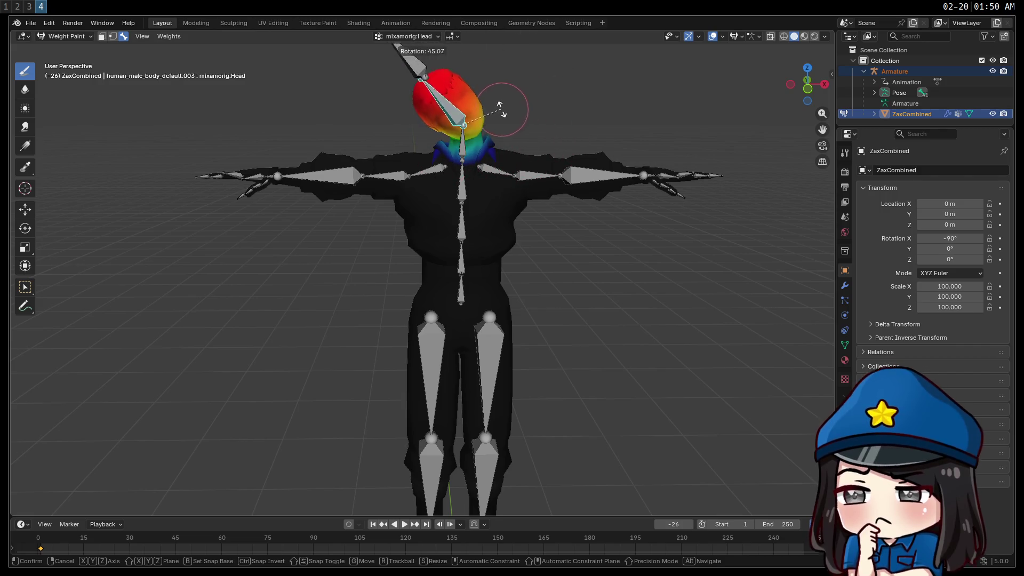
Step: Test-rotate the head bone around the global Z axis to check the deformation
right_click(522, 151)
middle_click_drag(537, 165, 549, 191)
key("r")
key("z")
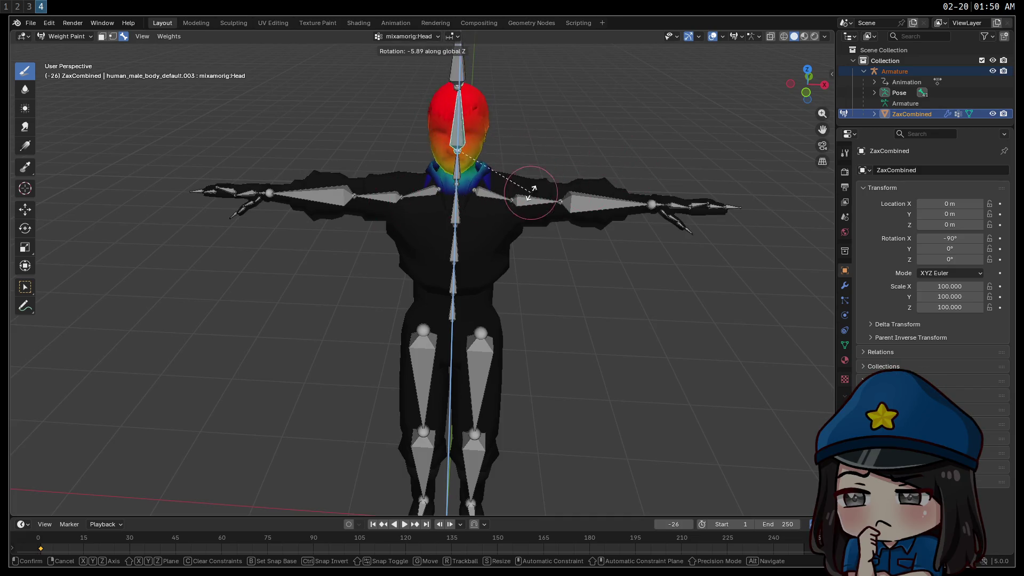
left_click(607, 165)
middle_click_drag(457, 247, 538, 238)
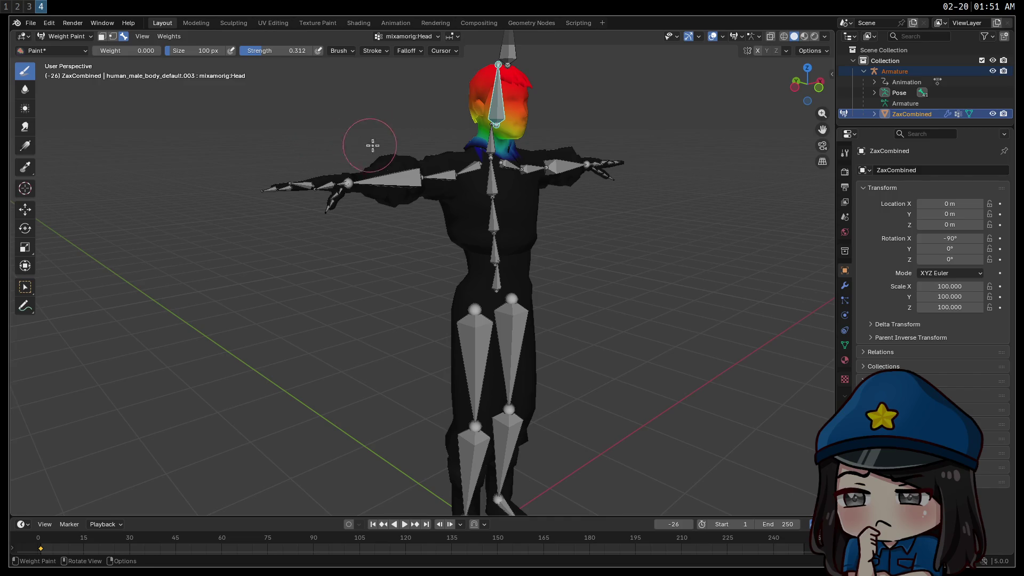
Step: Show the neck bone's weights, then test the neck on Z and the head on X, cancelling back
left_click(492, 144, "ctrl")
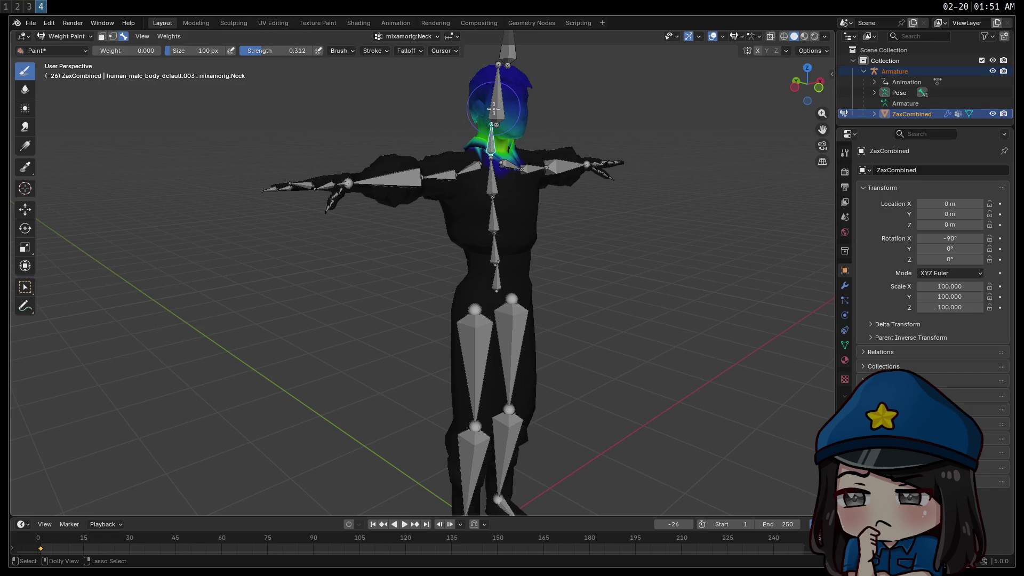
middle_click_drag(595, 154, 494, 148)
key("r")
key("z")
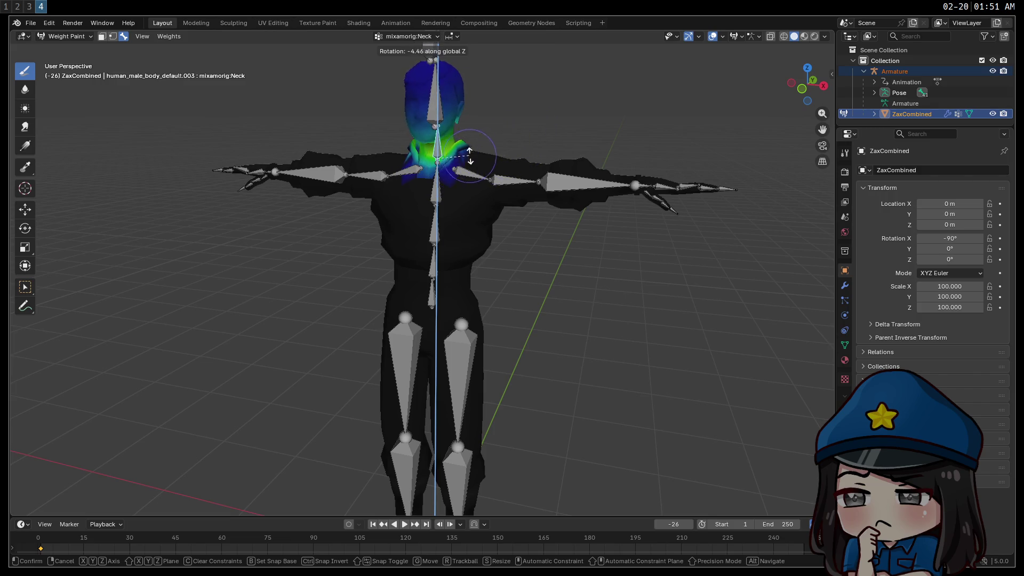
right_click(464, 167)
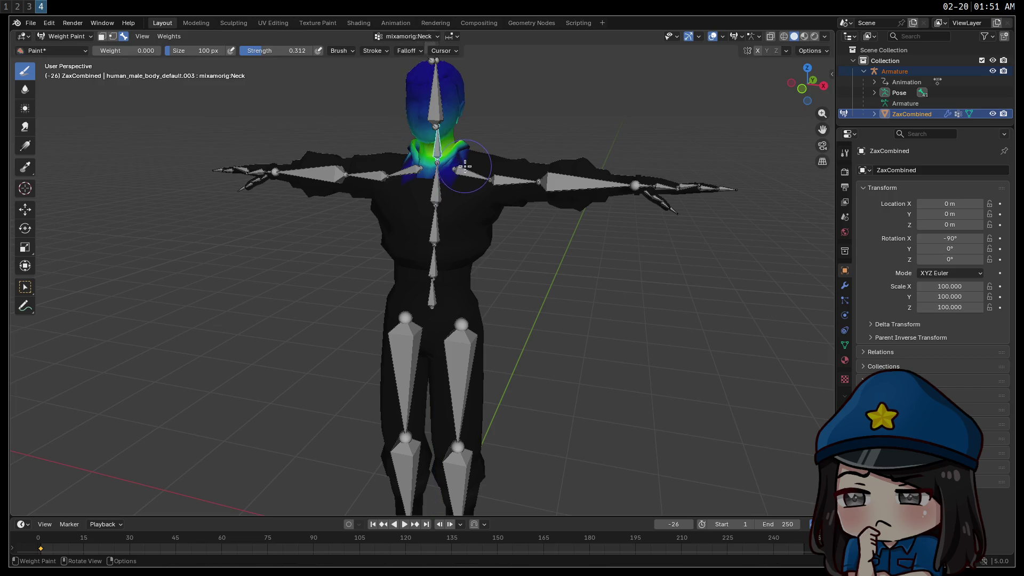
mouse_move(496, 181)
middle_mouse_down()
mouse_move(610, 190)
mouse_move(493, 177)
mouse_move(523, 188)
mouse_move(481, 192)
middle_mouse_up()
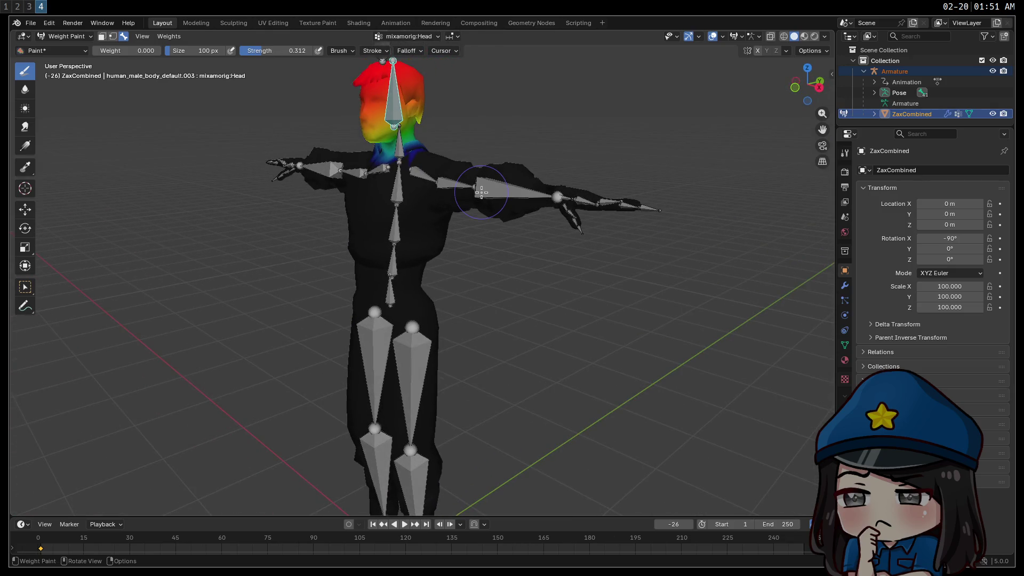
key("r")
key("x")
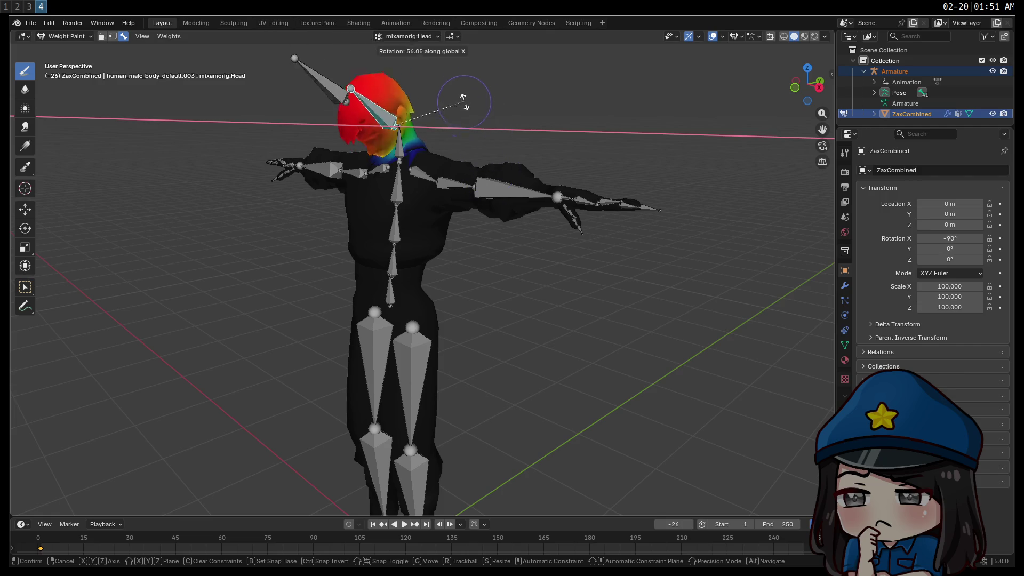
key("Escape")
mouse_move(463, 97)
middle_mouse_down()
mouse_move(505, 188)
mouse_move(562, 121)
middle_mouse_up()
Step: Review the brush settings and test-tilt the head bone around the global X axis
right_click(548, 135)
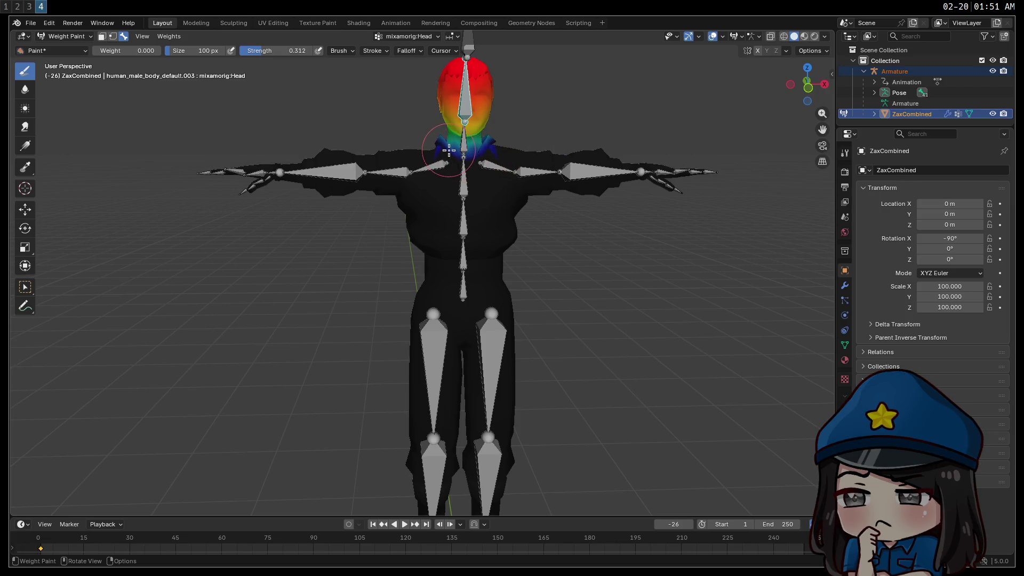
mouse_move(494, 149)
middle_mouse_down()
mouse_move(695, 217)
mouse_move(445, 157)
middle_mouse_up()
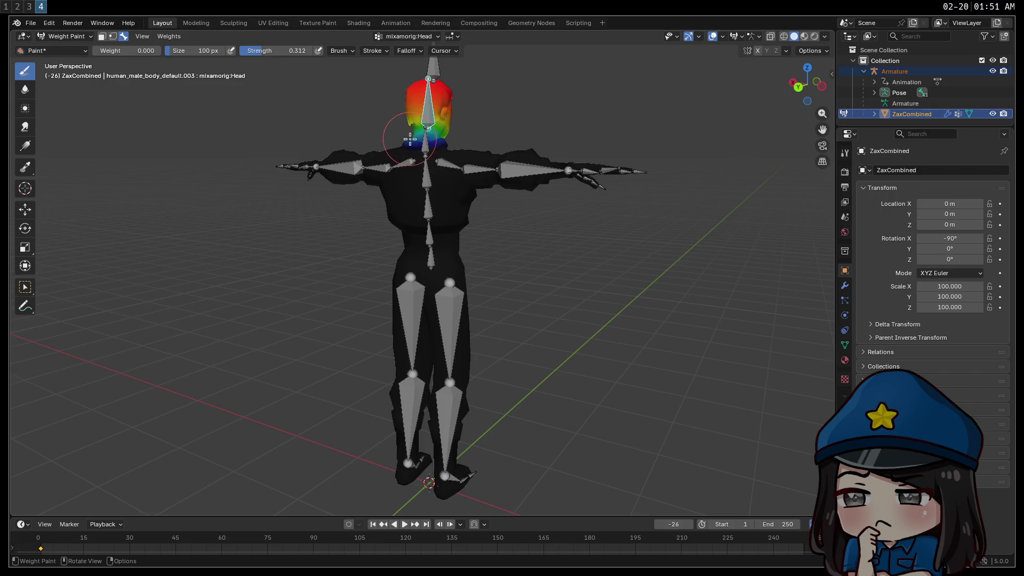
mouse_move(458, 190)
middle_mouse_down()
mouse_move(715, 206)
mouse_move(578, 194)
mouse_move(586, 219)
mouse_move(487, 203)
middle_mouse_up()
key("r")
key("x")
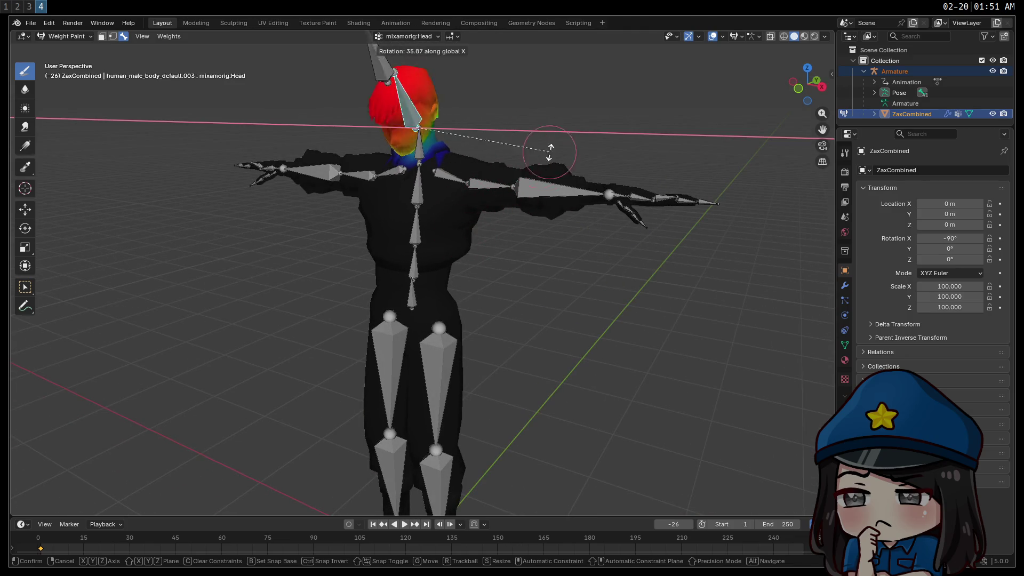
mouse_move(471, 187)
middle_mouse_down()
mouse_move(658, 212)
mouse_move(493, 228)
mouse_move(498, 215)
middle_mouse_up()
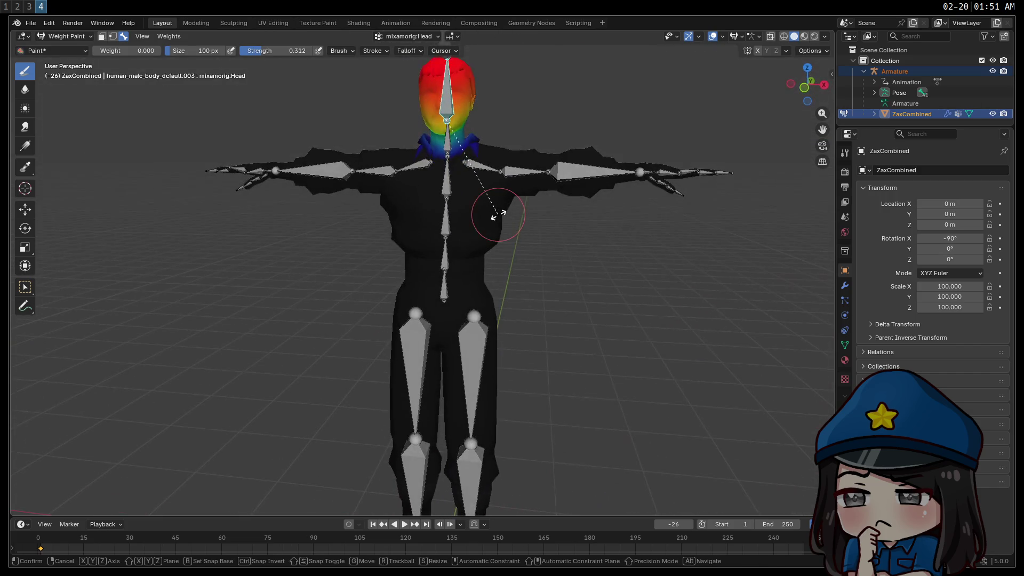
Step: Retest the head rotation on the Z and Y axes, cancelling each back to rest
key("x")
key("z")
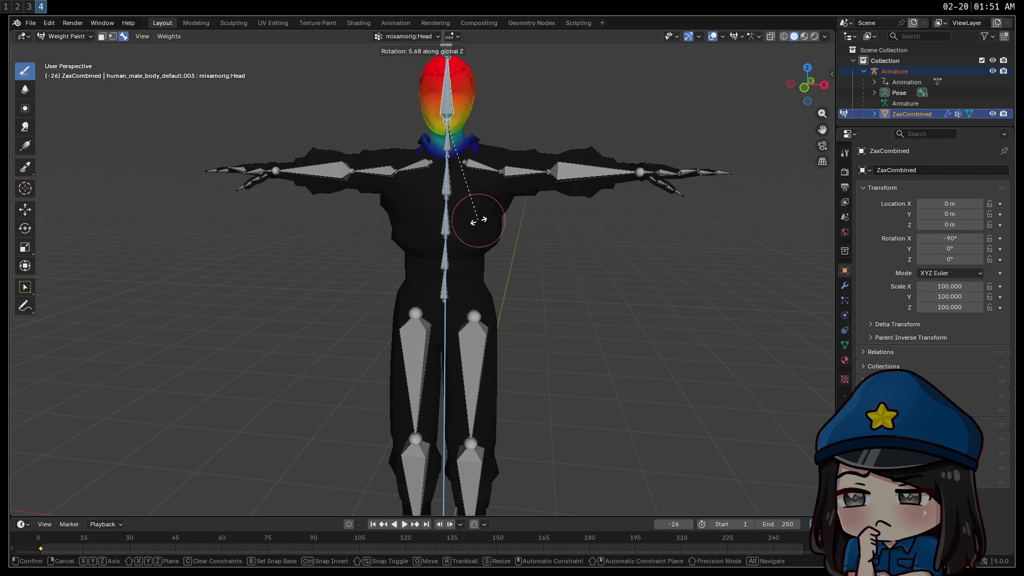
mouse_move(542, 215)
middle_mouse_down()
mouse_move(592, 251)
mouse_move(667, 247)
mouse_move(600, 263)
mouse_move(640, 246)
middle_mouse_up()
key("x")
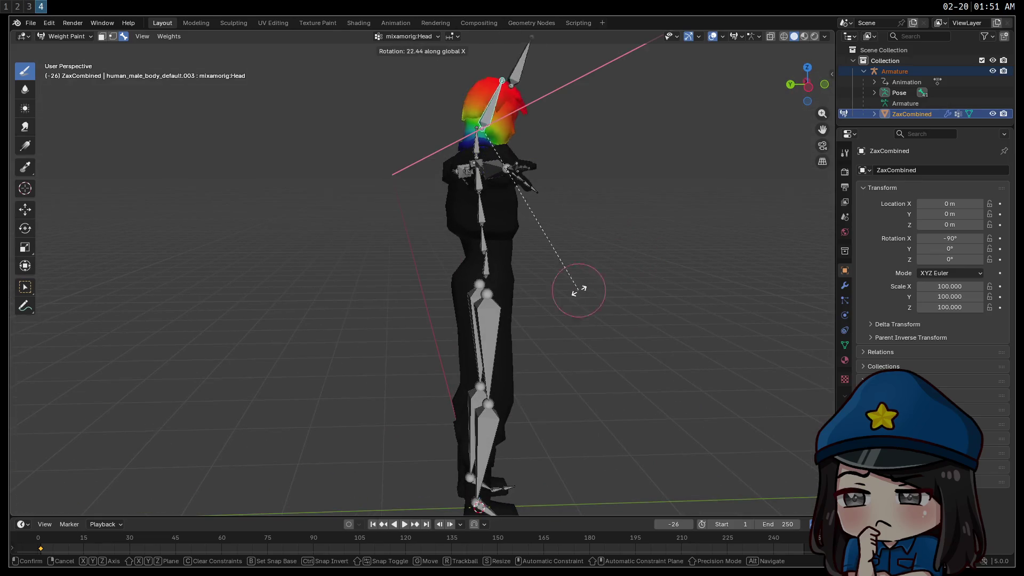
key("Escape")
key("r")
key("y")
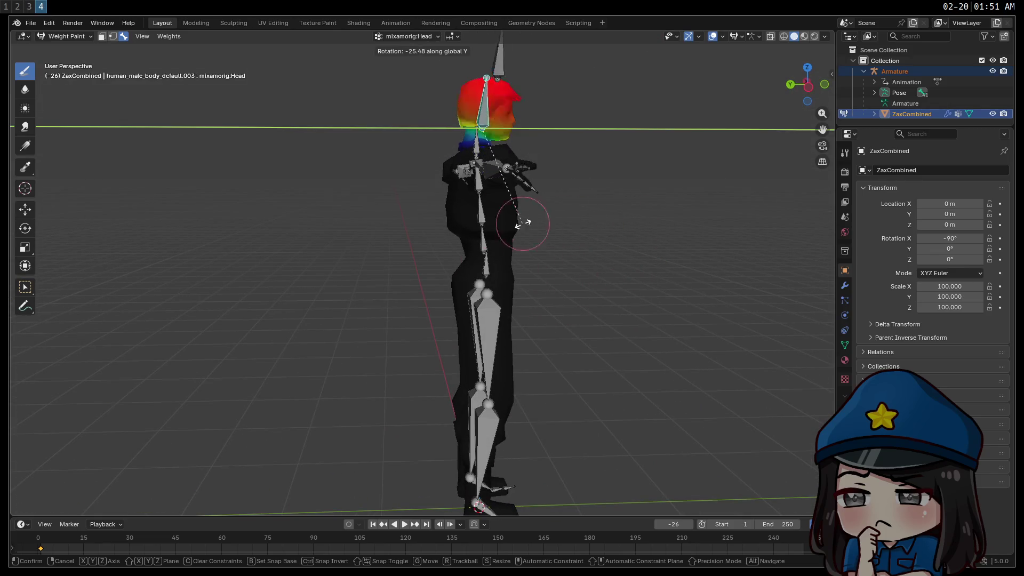
key("Escape")
mouse_move(597, 216)
middle_mouse_down()
mouse_move(400, 245)
mouse_move(487, 221)
mouse_move(542, 287)
mouse_move(674, 297)
mouse_move(566, 288)
mouse_move(501, 317)
mouse_move(555, 311)
middle_mouse_up()
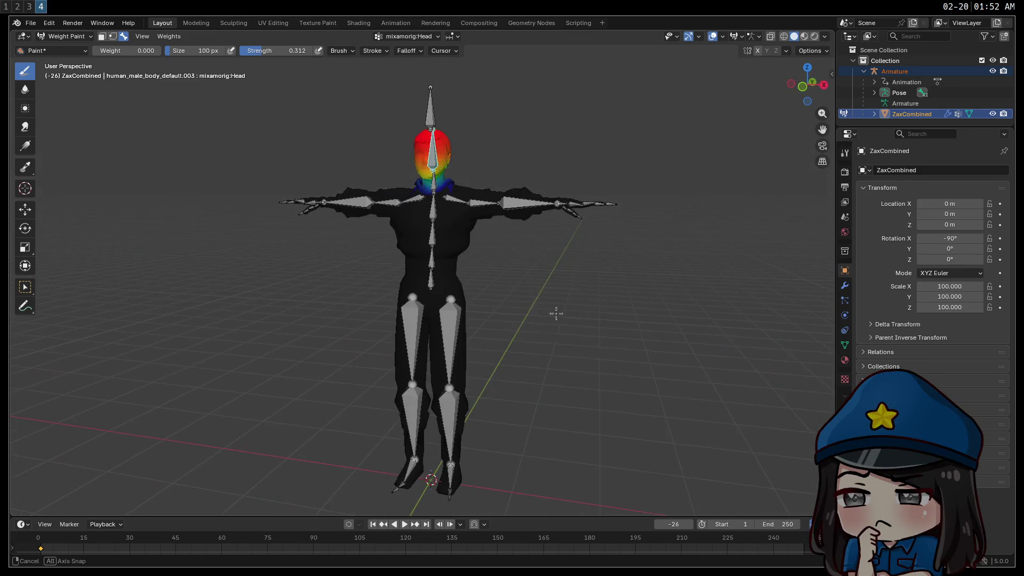
Step: Inspect the RightLeg, RightUpLeg, LeftUpLeg, Hips and Spine bone weights in turn
left_click(410, 410, "ctrl")
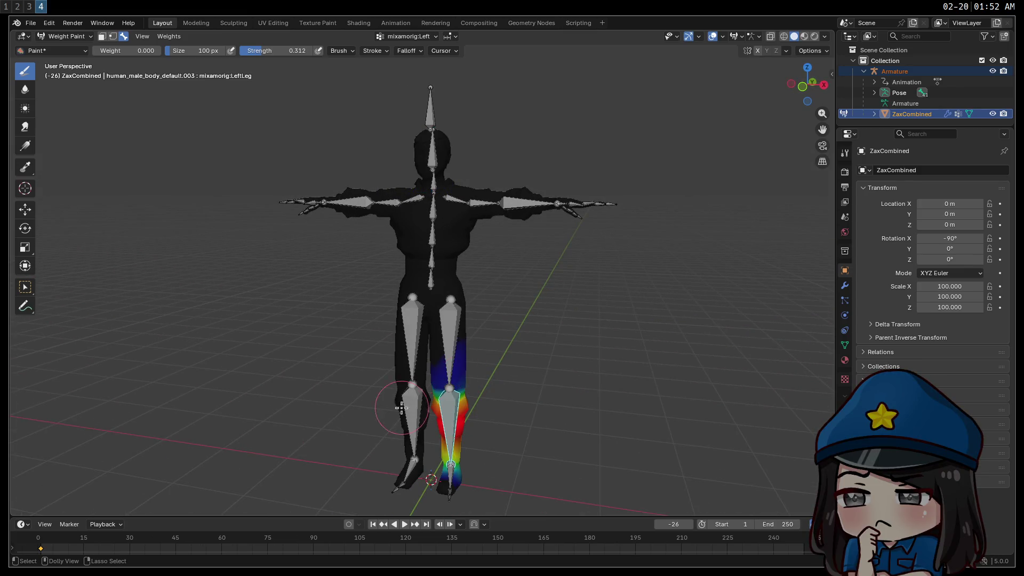
left_click(408, 352, "ctrl")
left_click(449, 352, "ctrl")
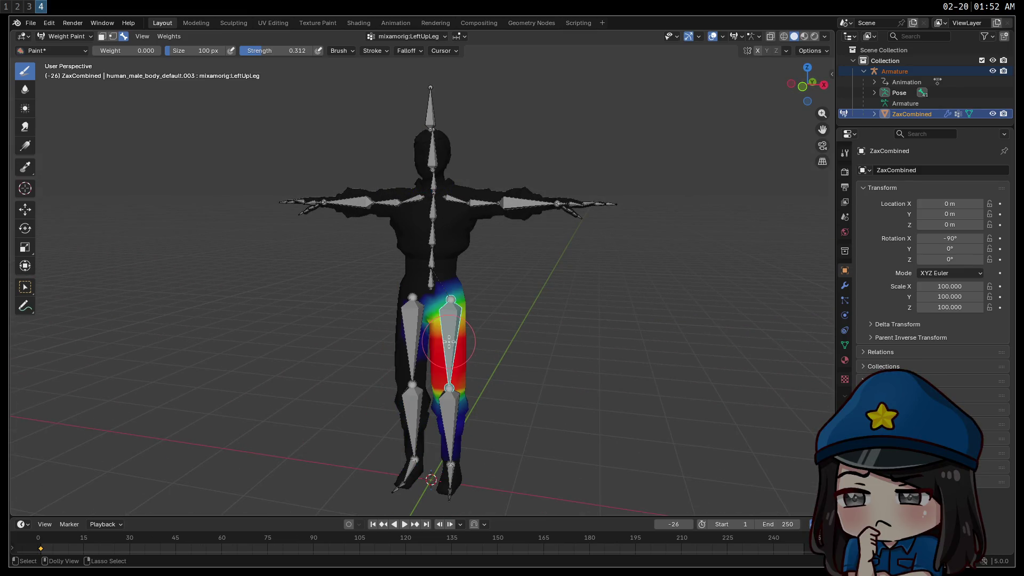
left_click(431, 269, "ctrl")
left_click(432, 248, "ctrl")
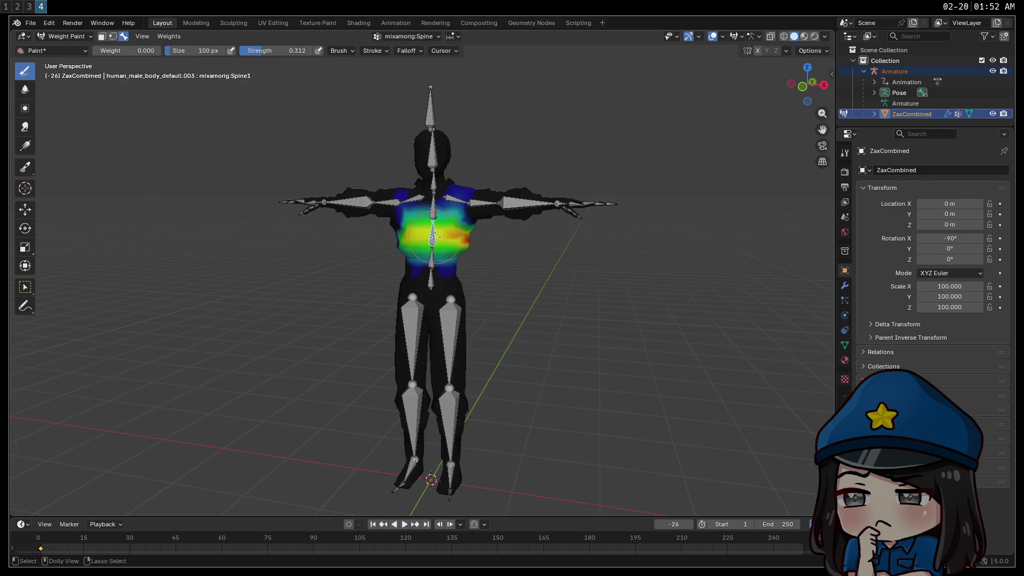
mouse_move(436, 218)
middle_mouse_down()
mouse_move(668, 285)
mouse_move(523, 297)
mouse_move(685, 299)
mouse_move(581, 299)
mouse_move(714, 312)
mouse_move(629, 315)
middle_mouse_up()
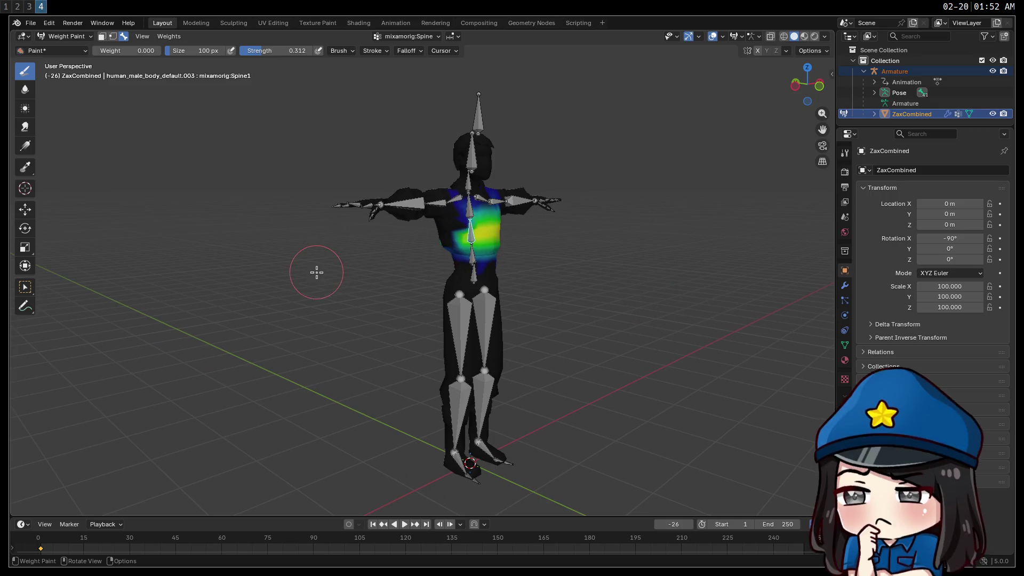
Step: Set the brush weight to 0.639 and orbit around the torso to review the weights
right_click(292, 268)
left_click_drag(292, 261, 338, 256)
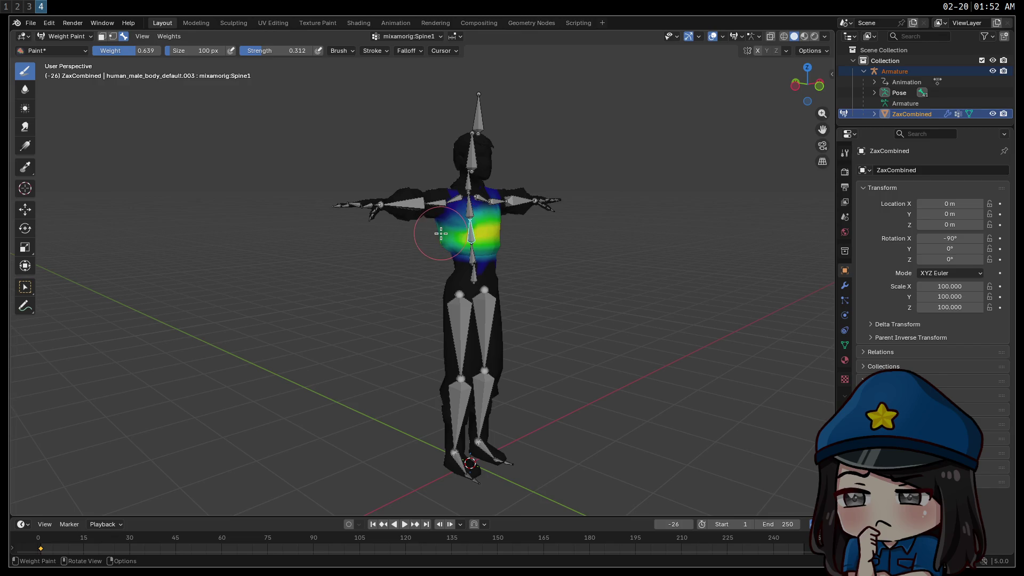
mouse_move(446, 237)
middle_mouse_down()
mouse_move(736, 245)
mouse_move(511, 244)
middle_mouse_up()
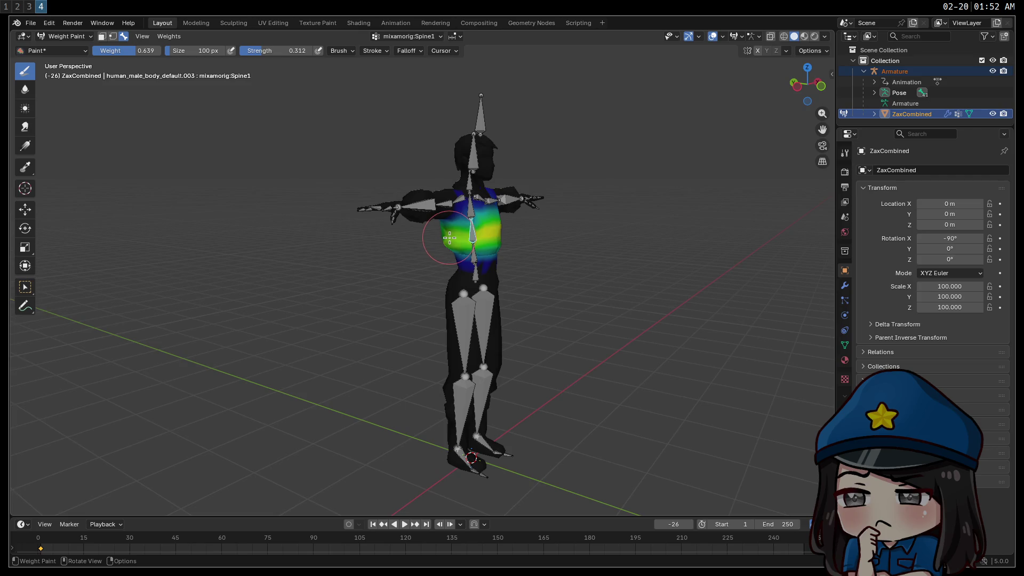
mouse_move(536, 252)
middle_mouse_down()
mouse_move(511, 279)
mouse_move(539, 267)
mouse_move(587, 274)
mouse_move(578, 235)
mouse_move(469, 265)
mouse_move(624, 267)
mouse_move(449, 226)
middle_mouse_up()
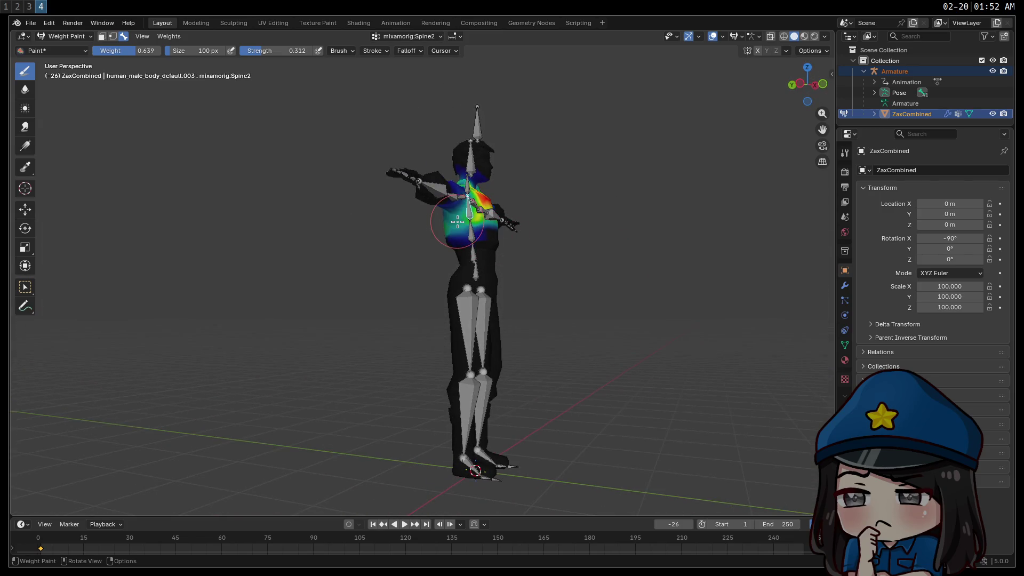
mouse_move(568, 258)
middle_mouse_down()
mouse_move(491, 302)
mouse_move(573, 292)
mouse_move(677, 302)
middle_mouse_up()
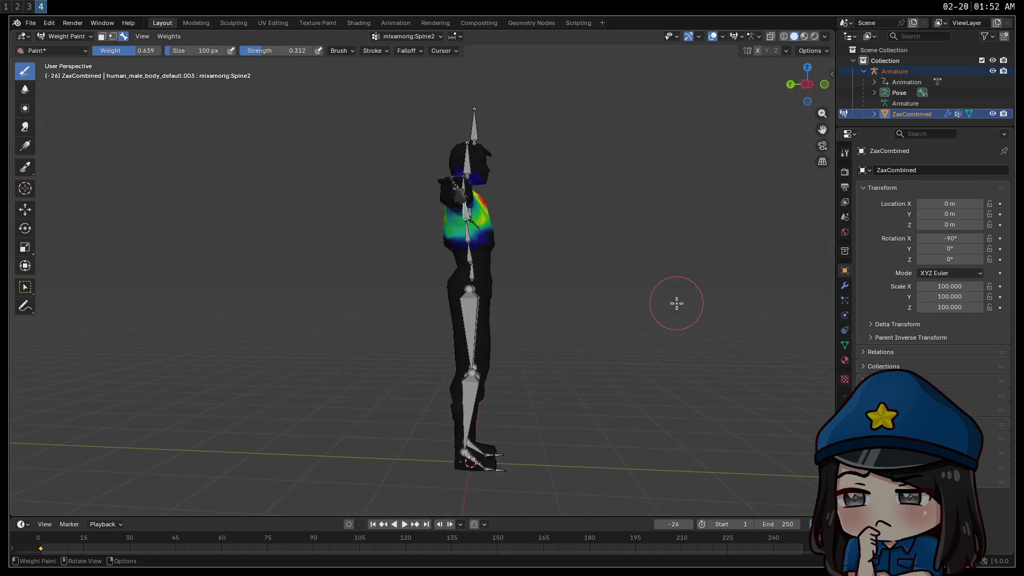
mouse_move(659, 257)
middle_mouse_down()
mouse_move(594, 281)
mouse_move(486, 267)
mouse_move(612, 271)
mouse_move(541, 262)
middle_mouse_up()
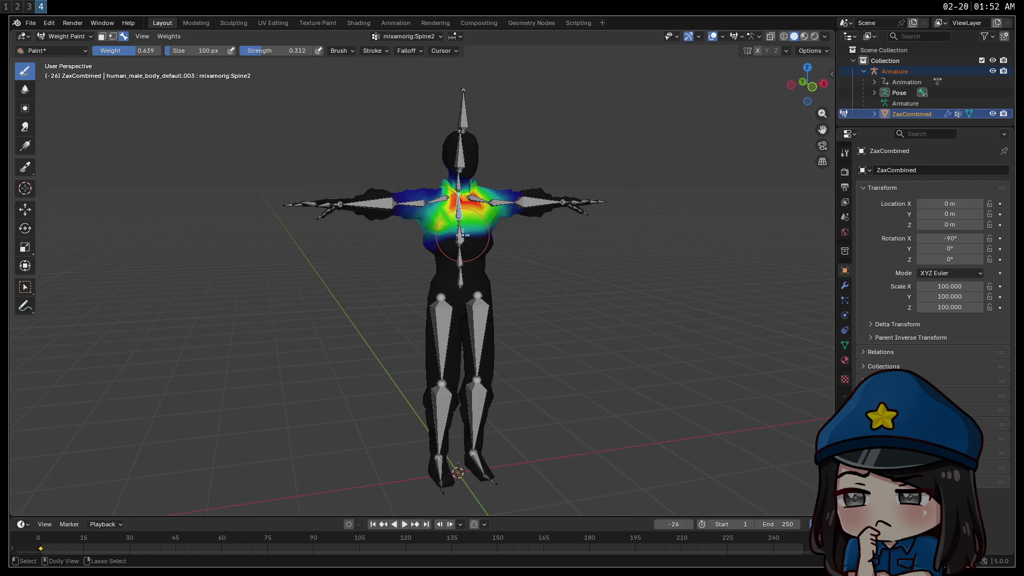
mouse_move(449, 236)
middle_mouse_down()
mouse_move(382, 254)
mouse_move(365, 271)
middle_mouse_up()
right_click(364, 271)
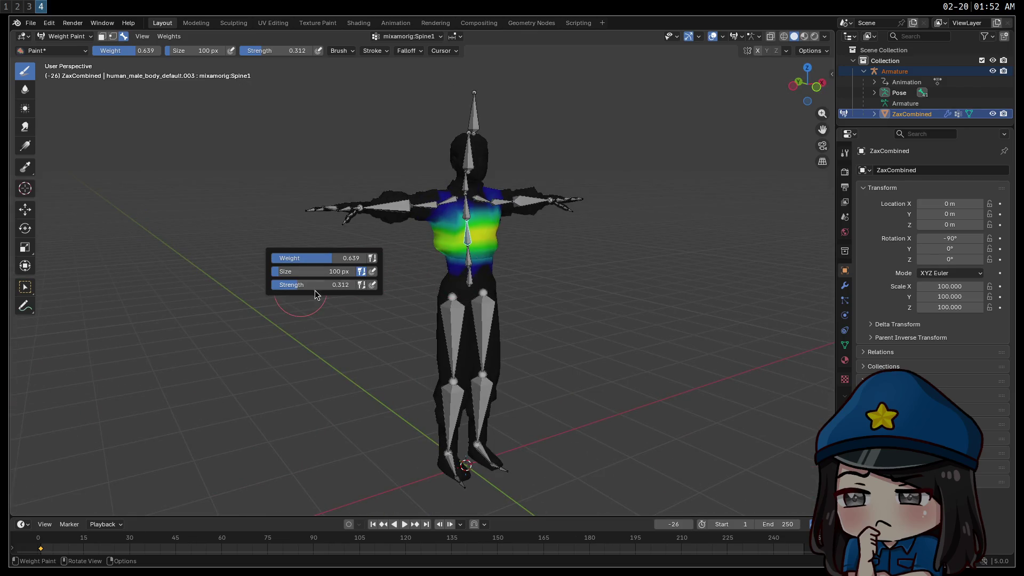
Step: Set brush strength to 0.569 and weight to about 0.9, then paint the chest Spine1 weights
left_click_drag(312, 285, 338, 283)
mouse_move(427, 270)
middle_mouse_down()
mouse_move(499, 271)
mouse_move(480, 251)
middle_mouse_up()
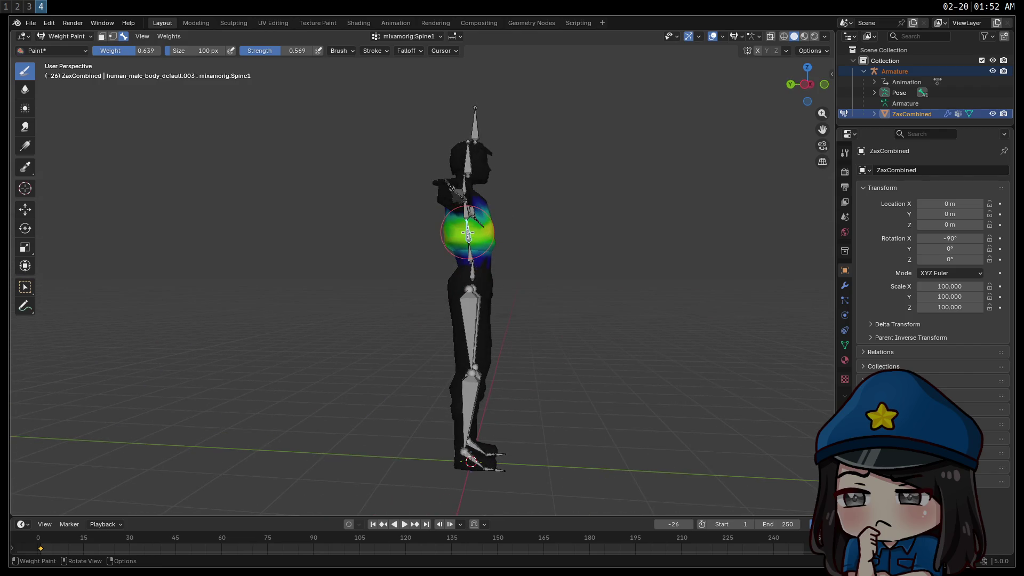
mouse_move(458, 233)
middle_mouse_down()
mouse_move(535, 270)
mouse_move(661, 272)
mouse_move(583, 288)
middle_mouse_up()
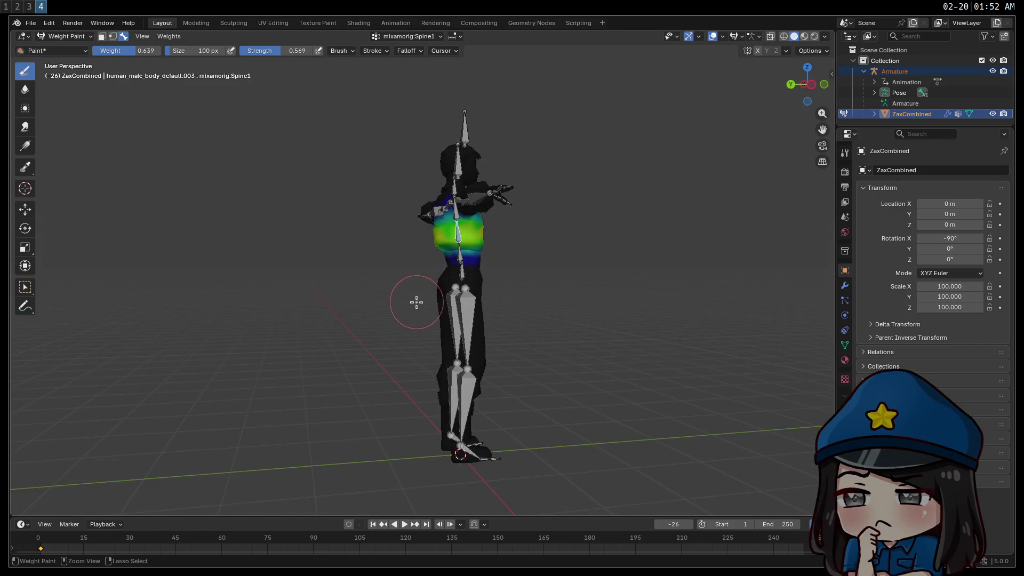
middle_click_drag(418, 303, 370, 297)
right_click(344, 301)
left_click_drag(343, 276, 370, 275)
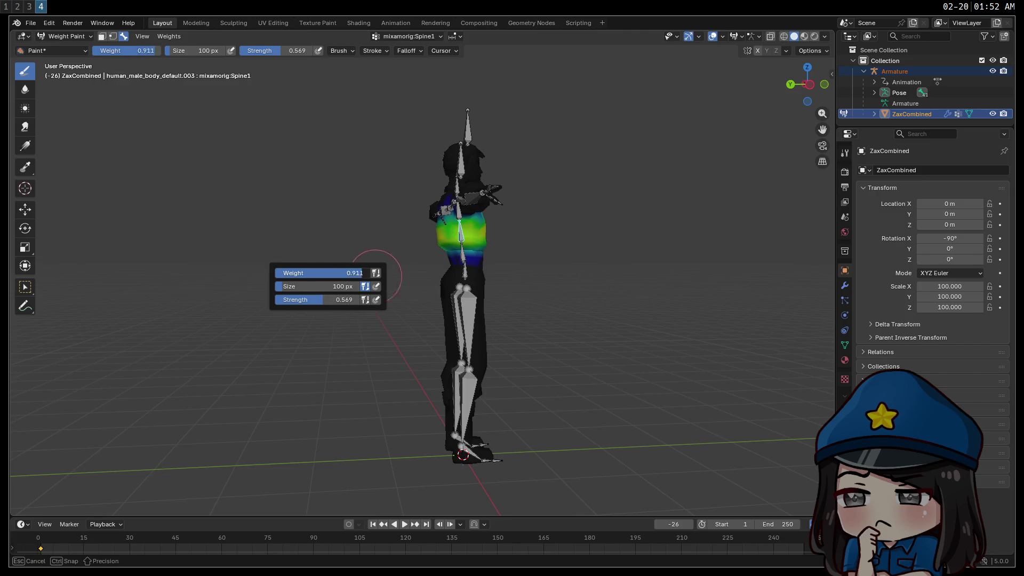
left_click(459, 233)
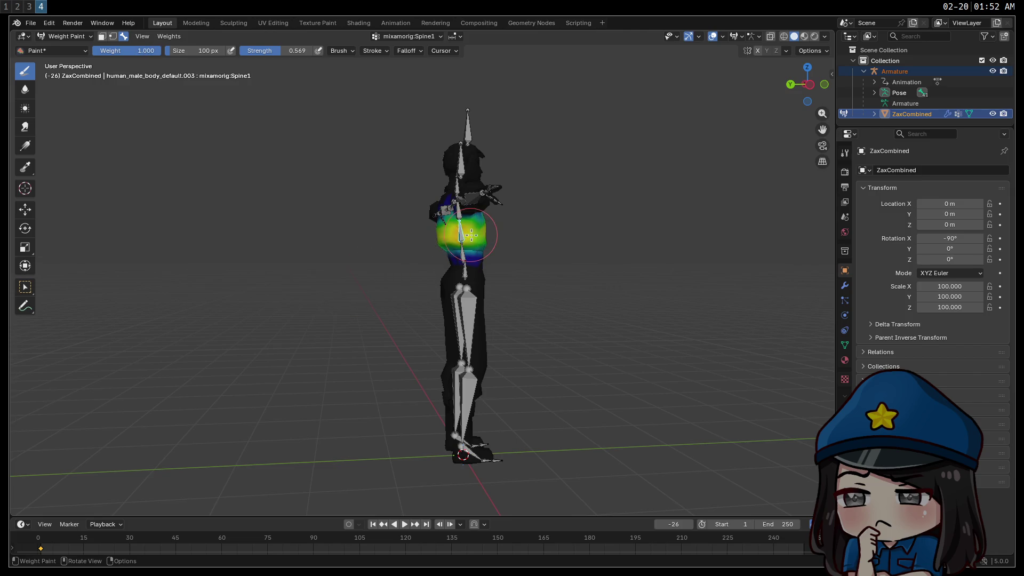
middle_click_drag(470, 235, 535, 266)
mouse_move(535, 266)
left_mouse_down("ctrl")
mouse_move(469, 235)
mouse_move(448, 237)
left_mouse_up("ctrl")
Step: Shrink the paint brush size and orbit back to a front view
right_click(259, 261)
mouse_move(259, 256)
left_mouse_down()
mouse_move(251, 256)
mouse_move(260, 253)
left_mouse_up()
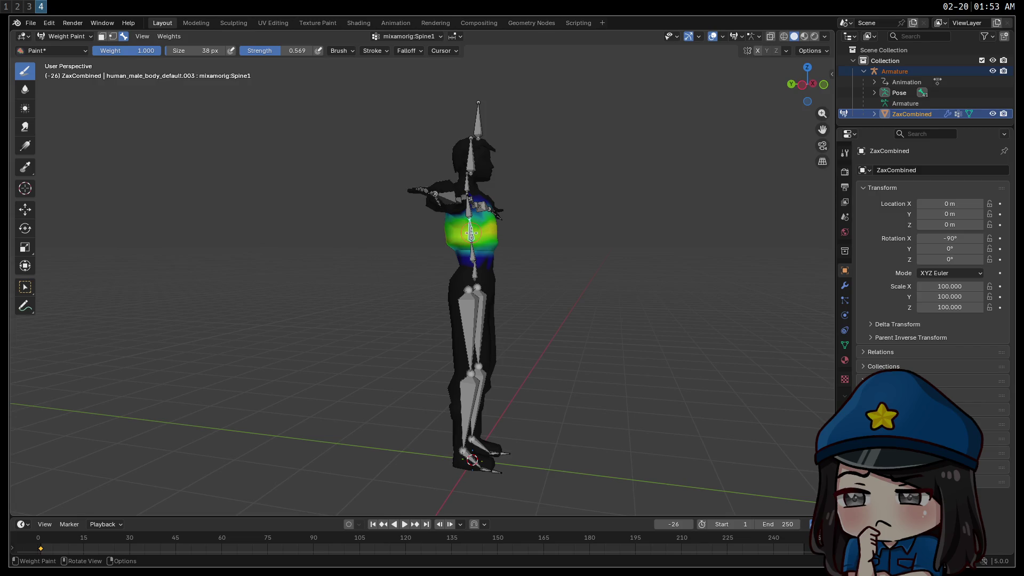
mouse_move(472, 233)
middle_mouse_down()
mouse_move(533, 298)
mouse_move(665, 304)
mouse_move(642, 298)
middle_mouse_up()
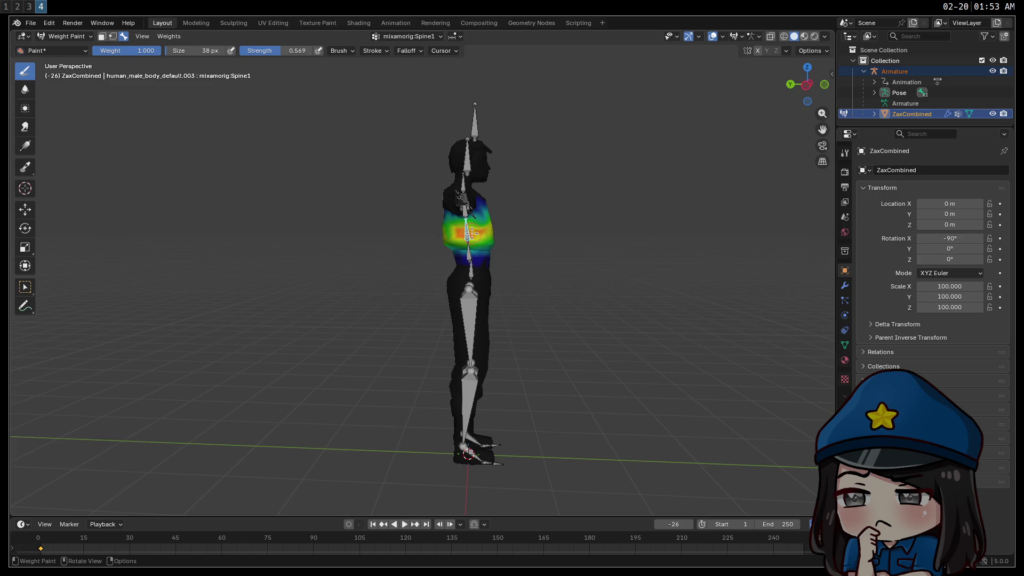
mouse_move(546, 275)
middle_mouse_down()
mouse_move(612, 286)
mouse_move(574, 274)
middle_mouse_up()
mouse_move(654, 312)
middle_mouse_down()
mouse_move(491, 308)
mouse_move(533, 312)
mouse_move(501, 291)
mouse_move(525, 318)
middle_mouse_up()
Step: Show the Spine2 bone's weights and inspect the chest from the side, front and above
left_click(464, 210, "ctrl")
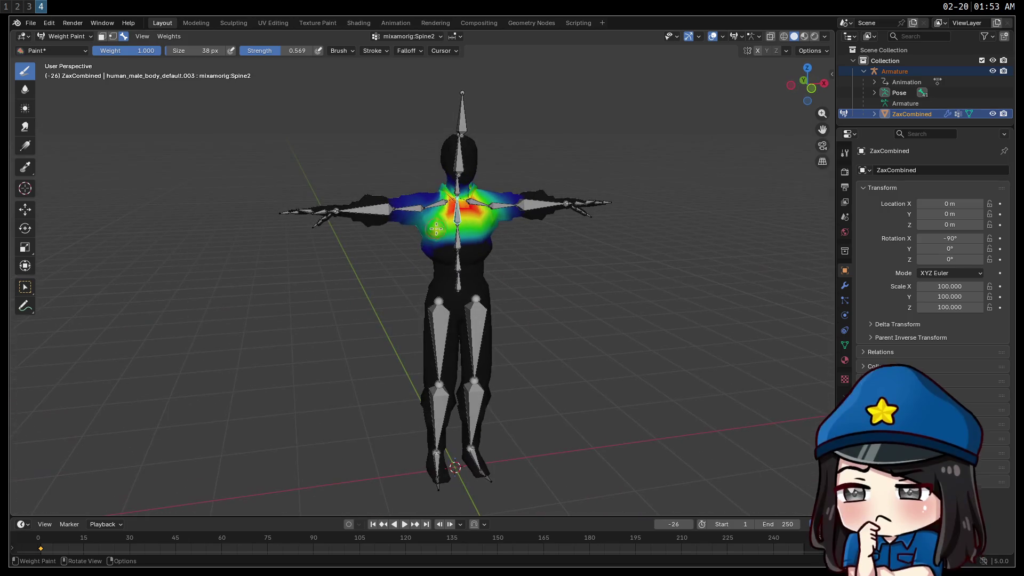
mouse_move(516, 261)
middle_mouse_down()
mouse_move(582, 277)
mouse_move(512, 272)
mouse_move(420, 215)
middle_mouse_up()
mouse_move(598, 301)
middle_mouse_down()
mouse_move(765, 292)
mouse_move(632, 254)
mouse_move(418, 312)
middle_mouse_up()
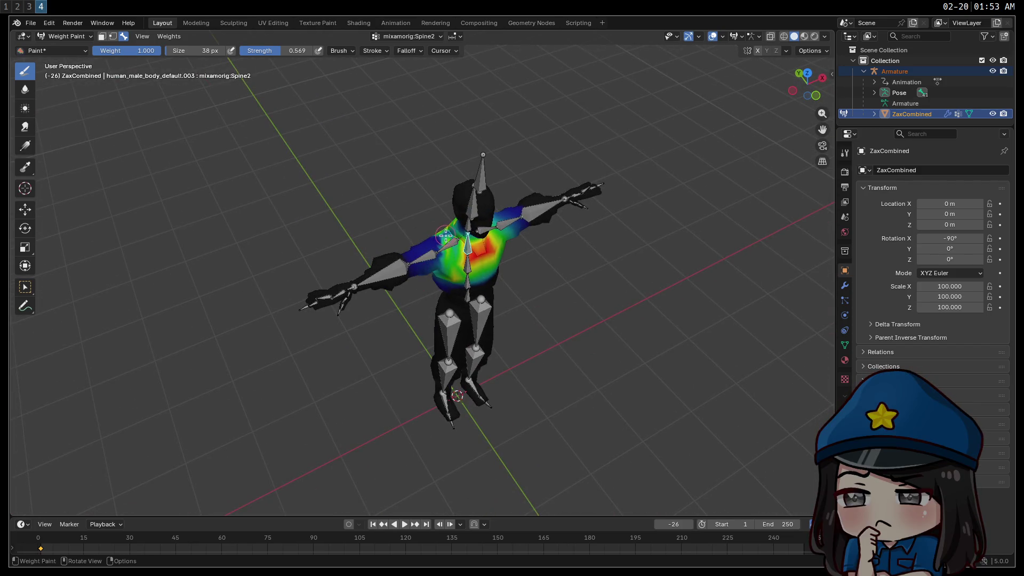
mouse_move(637, 322)
middle_mouse_down()
mouse_move(580, 283)
mouse_move(628, 288)
mouse_move(597, 274)
mouse_move(658, 267)
mouse_move(597, 268)
middle_mouse_up()
middle_click_drag(479, 344, 739, 403)
mouse_move(778, 343)
middle_mouse_down()
mouse_move(702, 322)
mouse_move(420, 388)
mouse_move(551, 350)
mouse_move(589, 375)
mouse_move(601, 361)
middle_mouse_up()
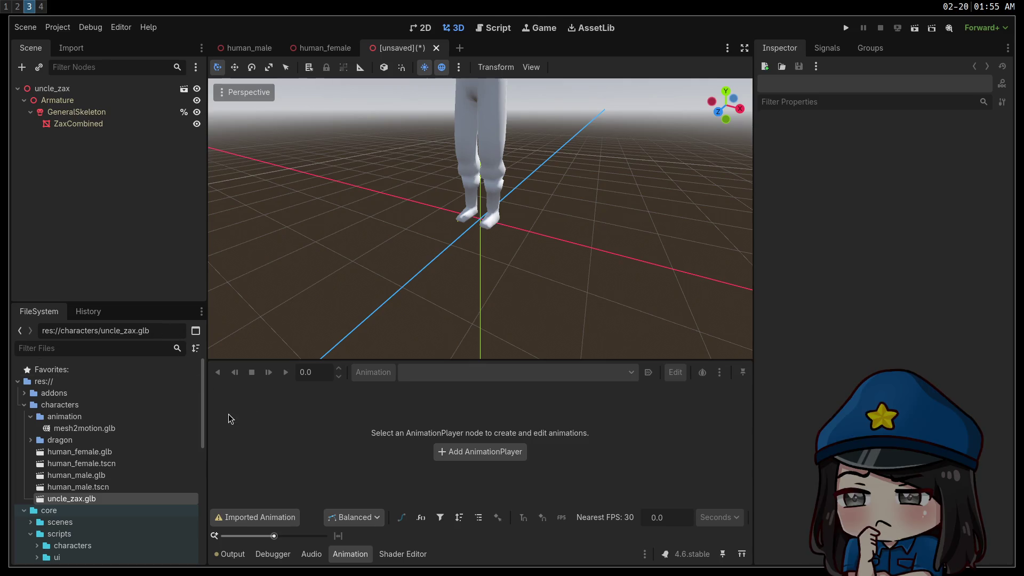
Step: Save the scene as uncle_zax.tscn and frame the model in the viewport
key("ctrl+s")
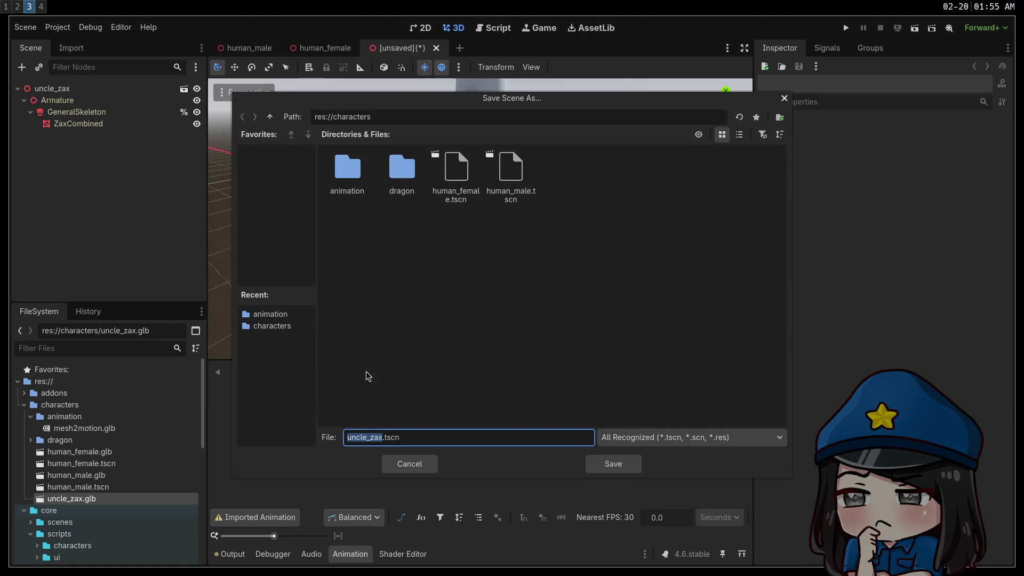
left_click(639, 464)
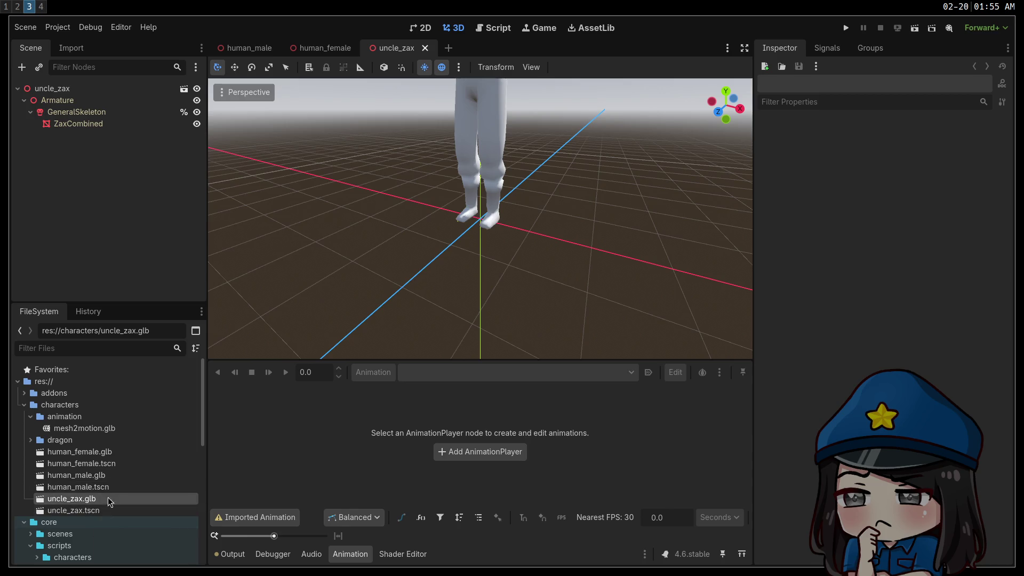
mouse_move(367, 264)
middle_mouse_down()
mouse_move(457, 242)
mouse_move(468, 219)
middle_mouse_up()
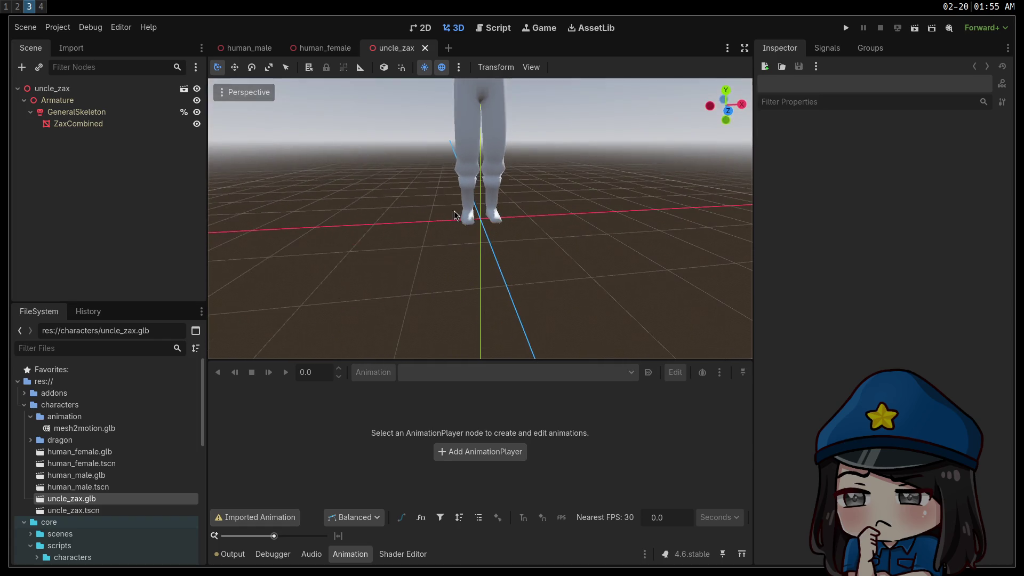
mouse_move(380, 180)
middle_mouse_down("shift")
mouse_move(423, 316)
mouse_move(417, 187)
mouse_move(407, 256)
middle_mouse_up("shift")
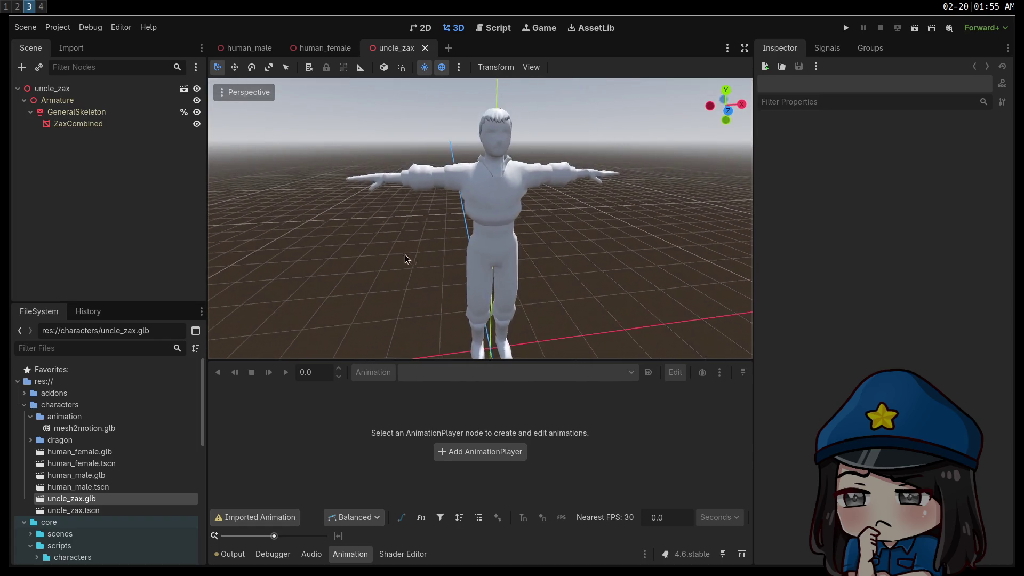
Step: Add an AnimationPlayer node and load the mesh2motion.glb animation library into it
left_click(22, 67)
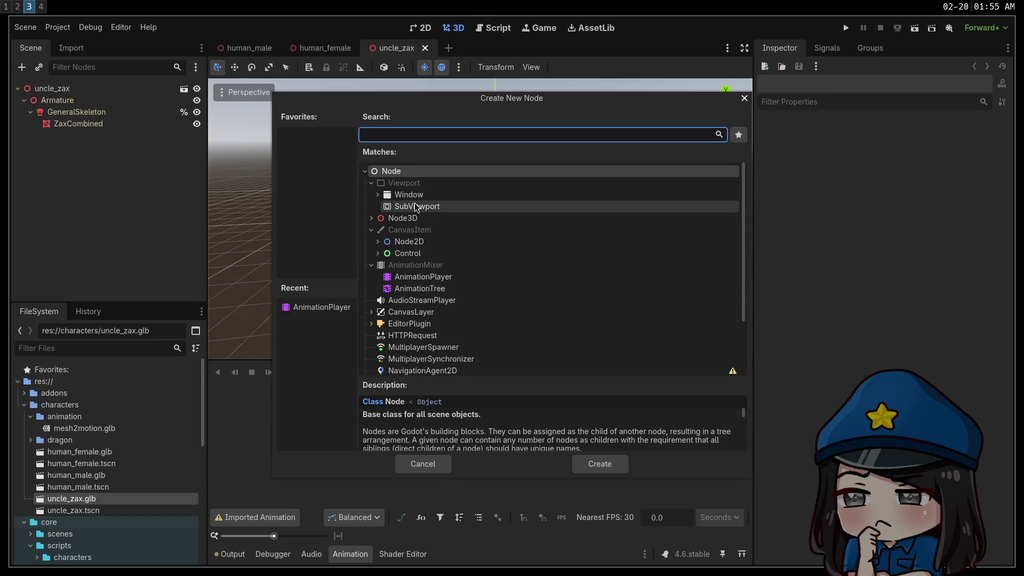
double_click(428, 277)
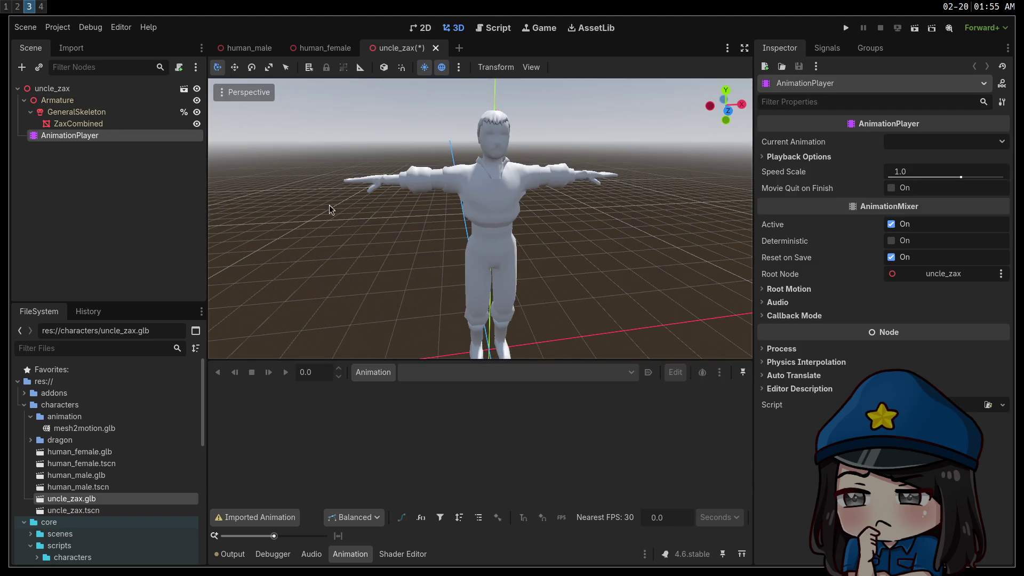
left_click(368, 373)
left_click(404, 411)
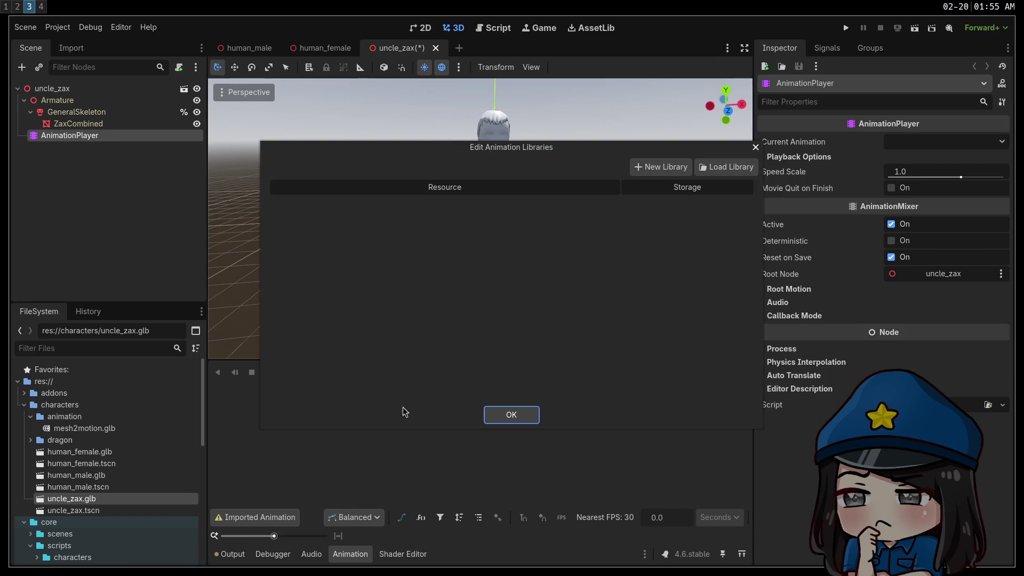
left_click(756, 167)
double_click(228, 154)
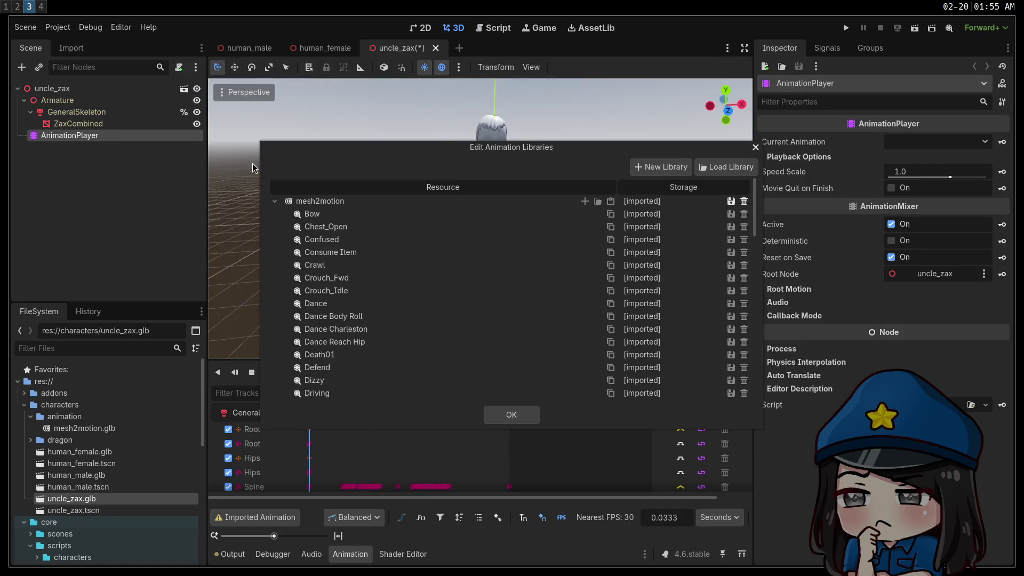
left_click(526, 412)
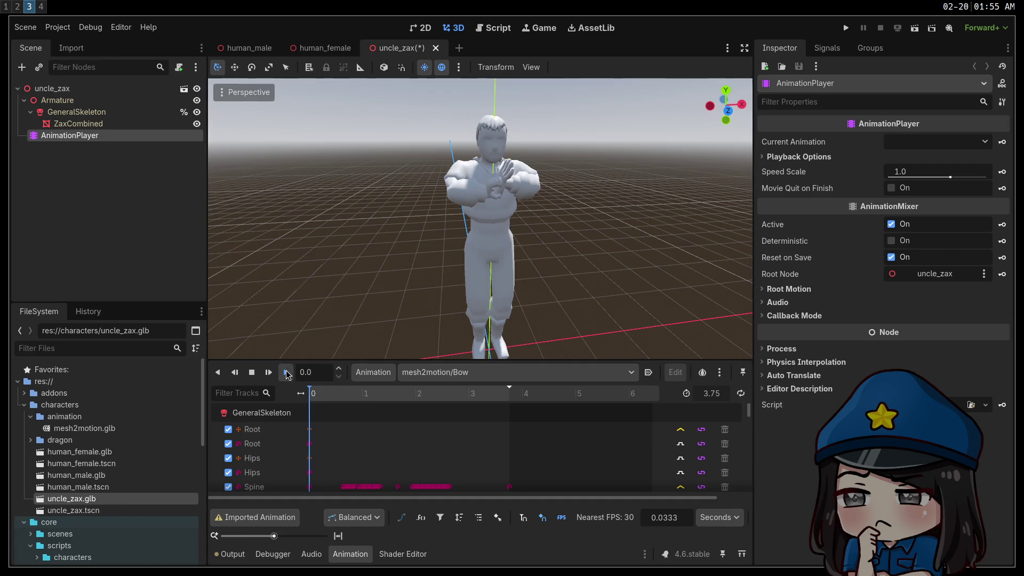
Step: Select the mesh2motion/Walk animation and watch it loop on the character
mouse_move(410, 291)
middle_mouse_down()
mouse_move(382, 268)
mouse_move(386, 238)
middle_mouse_up()
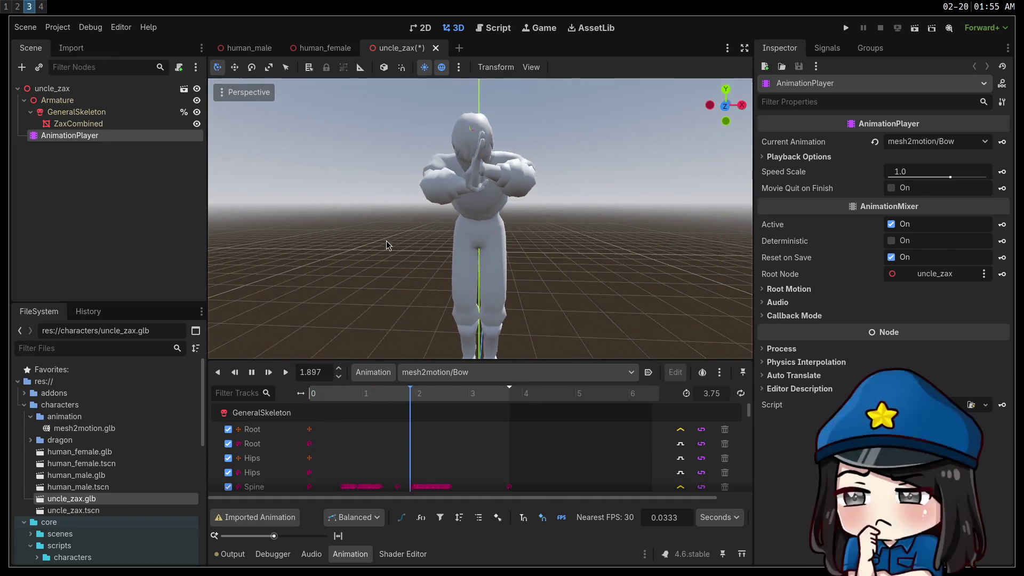
scroll(504, 206, "up", 5)
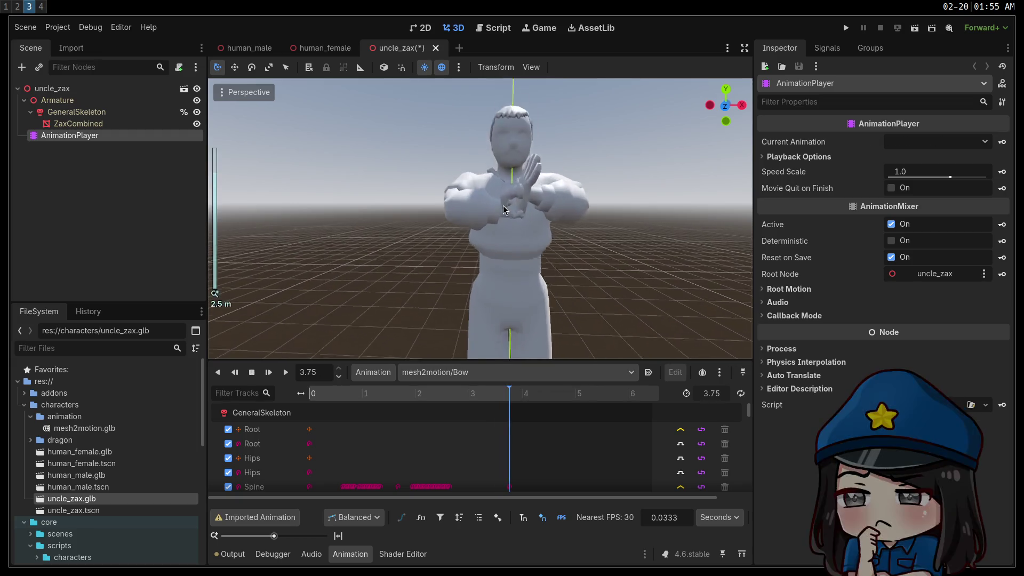
mouse_move(508, 223)
middle_mouse_down()
mouse_move(616, 268)
mouse_move(603, 274)
mouse_move(546, 210)
mouse_move(511, 256)
middle_mouse_up()
scroll(603, 274, "down", 3)
left_click(451, 372)
scroll(468, 437, "down", 5)
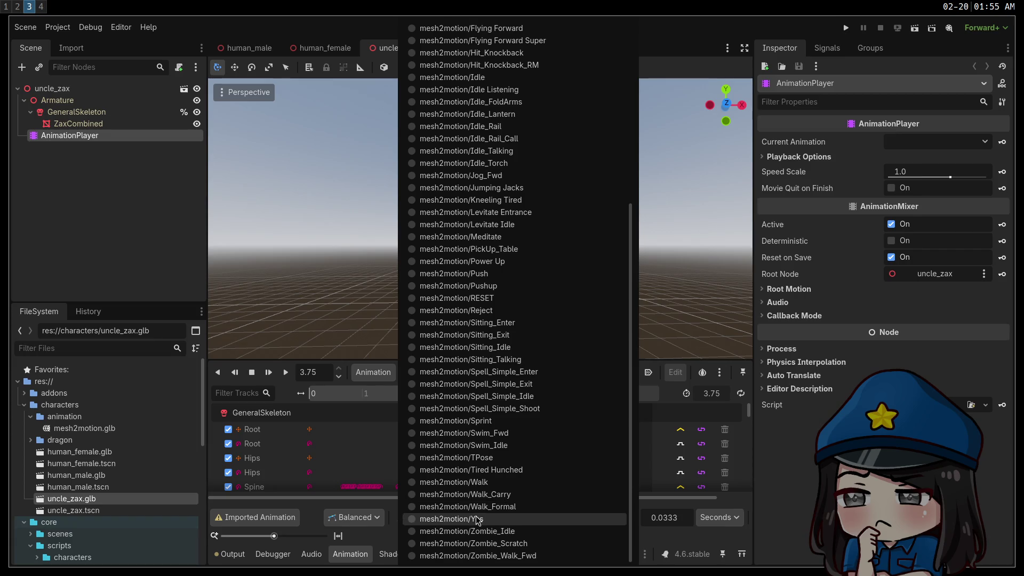
left_click(470, 482)
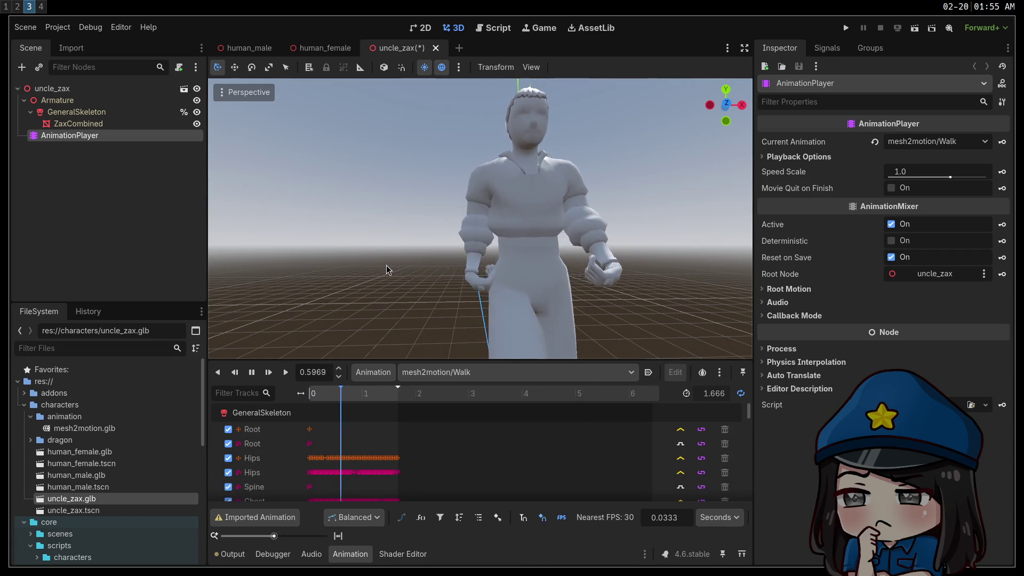
scroll(465, 256, "up", 5)
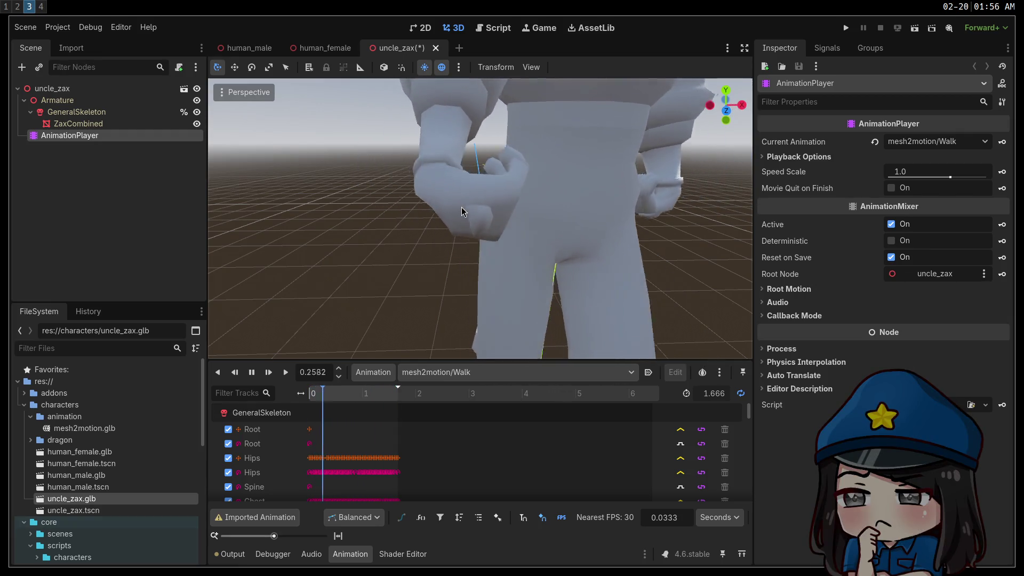
scroll(483, 205, "down", 12)
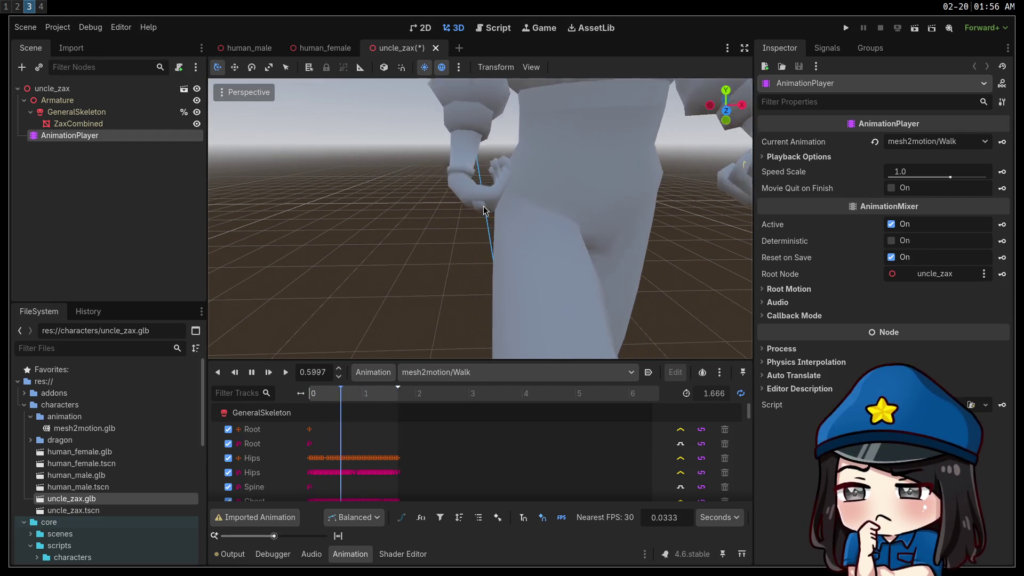
scroll(480, 215, "up", 4)
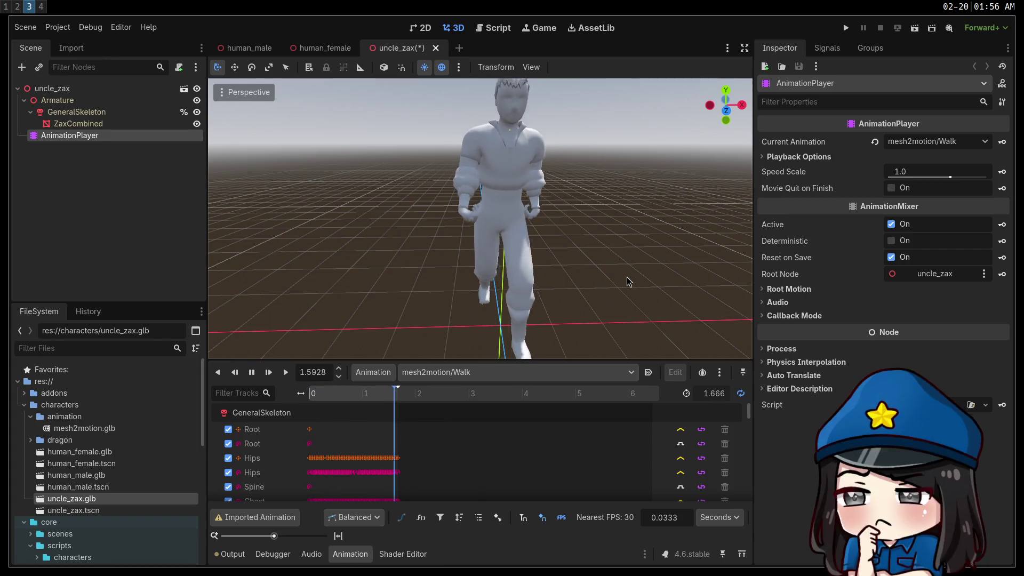
key("super+4")
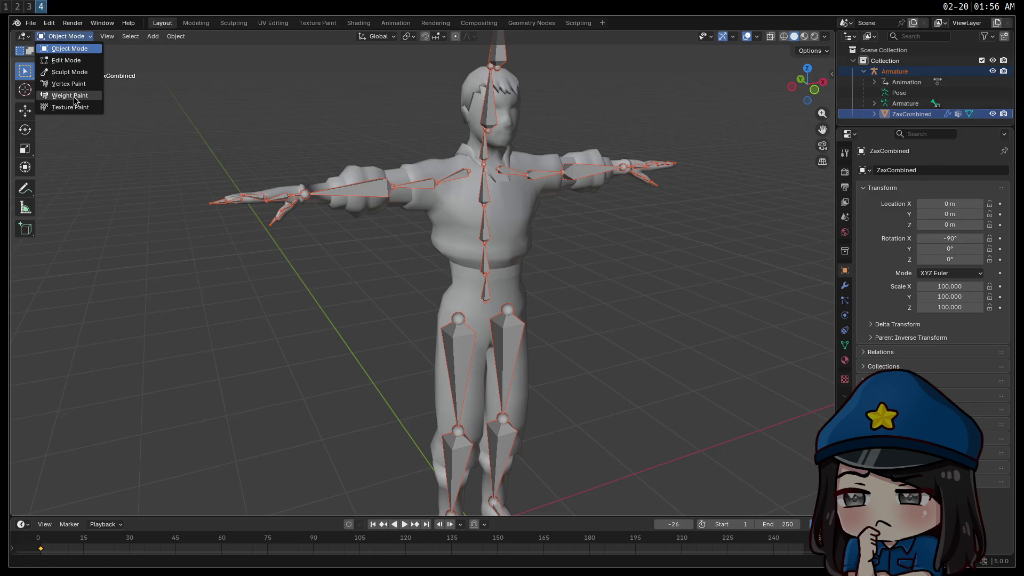
Step: In Weight Paint mode, show the RightHand bone's weights on the arm
left_click(74, 96)
middle_click_drag(300, 193, 399, 263)
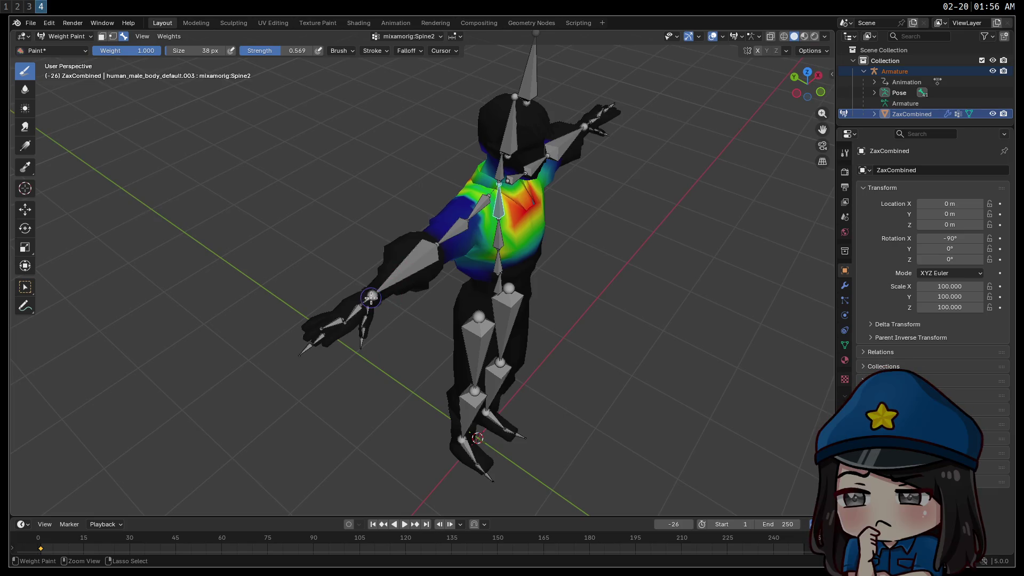
scroll(330, 279, "up", 4)
mouse_move(318, 294)
middle_mouse_down()
mouse_move(354, 291)
mouse_move(348, 283)
mouse_move(338, 288)
mouse_move(373, 302)
mouse_move(619, 322)
mouse_move(417, 281)
mouse_move(368, 298)
mouse_move(363, 323)
mouse_move(347, 288)
mouse_move(297, 361)
mouse_move(256, 377)
mouse_move(300, 368)
middle_mouse_up()
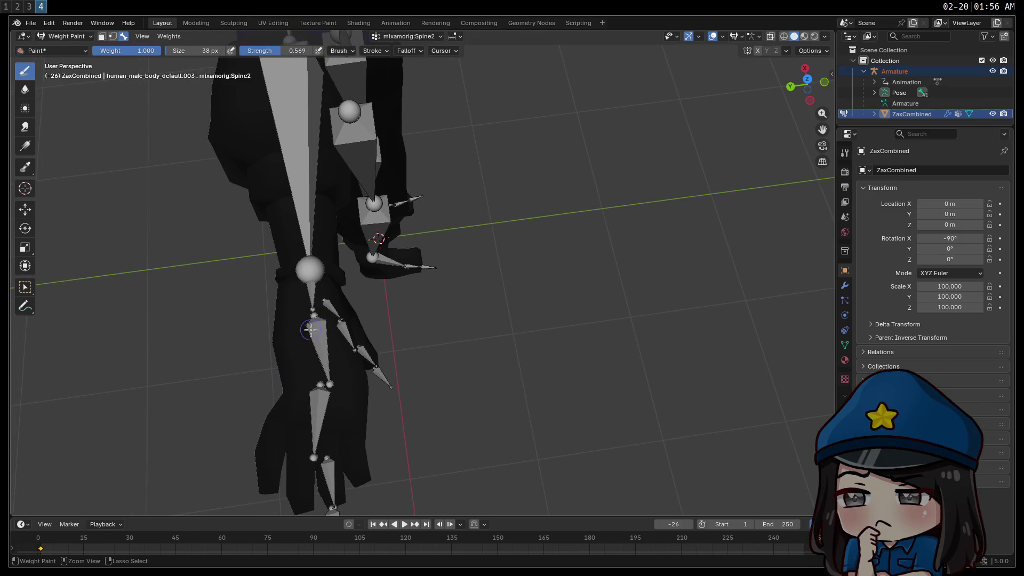
mouse_move(322, 334)
middle_mouse_down()
mouse_move(269, 276)
mouse_move(253, 280)
middle_mouse_up()
left_click(253, 280, "ctrl")
left_click(272, 261, "ctrl")
mouse_move(344, 288)
middle_mouse_down()
mouse_move(336, 281)
mouse_move(303, 314)
mouse_move(304, 245)
middle_mouse_up()
Step: Rotate the RightHand bone and inspect how the wrist deforms
key("r")
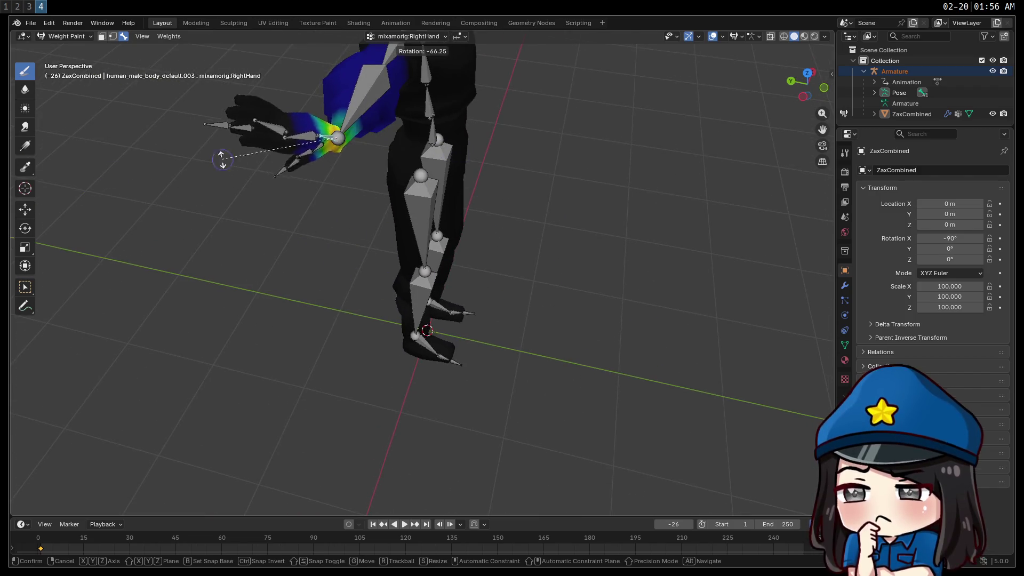
left_click(288, 219)
mouse_move(450, 249)
middle_mouse_down()
mouse_move(408, 219)
mouse_move(267, 174)
mouse_move(370, 201)
mouse_move(398, 224)
mouse_move(384, 288)
mouse_move(524, 322)
mouse_move(464, 290)
mouse_move(504, 303)
mouse_move(441, 312)
mouse_move(409, 357)
middle_mouse_up()
mouse_move(291, 303)
middle_mouse_down("shift")
mouse_move(434, 172)
mouse_move(464, 208)
mouse_move(432, 221)
middle_mouse_up("shift")
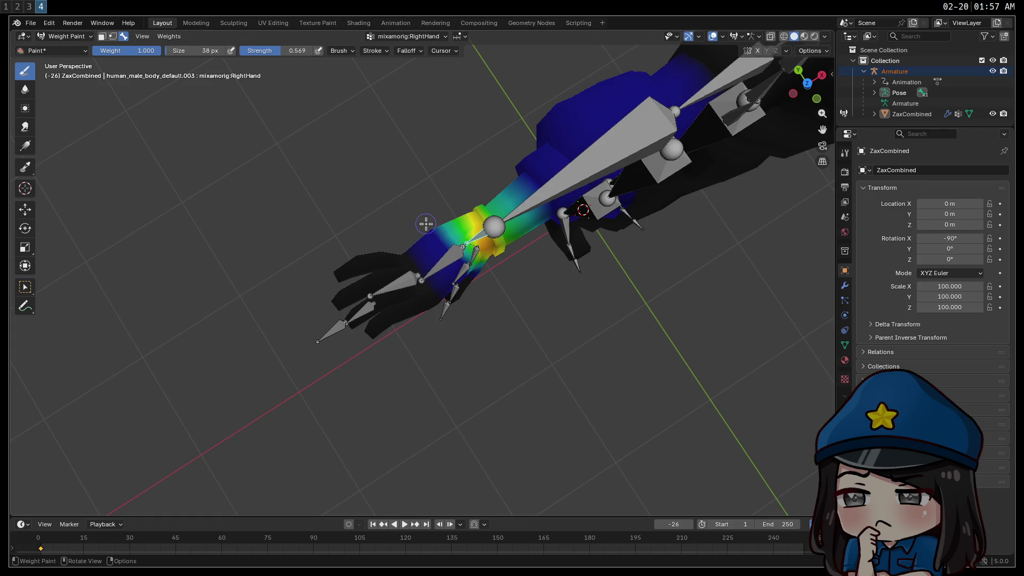
mouse_move(426, 224)
middle_mouse_down()
mouse_move(406, 91)
mouse_move(415, 189)
mouse_move(482, 216)
middle_mouse_up()
key("super+3")
Step: Preview the mesh2motion/Spell_Simple_Shoot animation, viewing it from the side and front
scroll(482, 215, "up", 8)
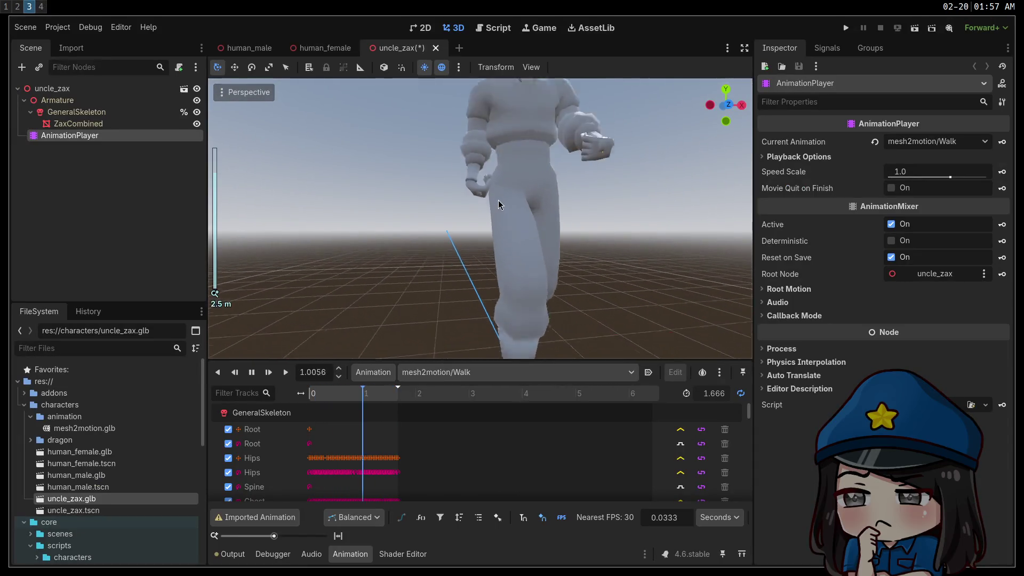
middle_click_drag(423, 235, 482, 232)
scroll(482, 234, "down", 10)
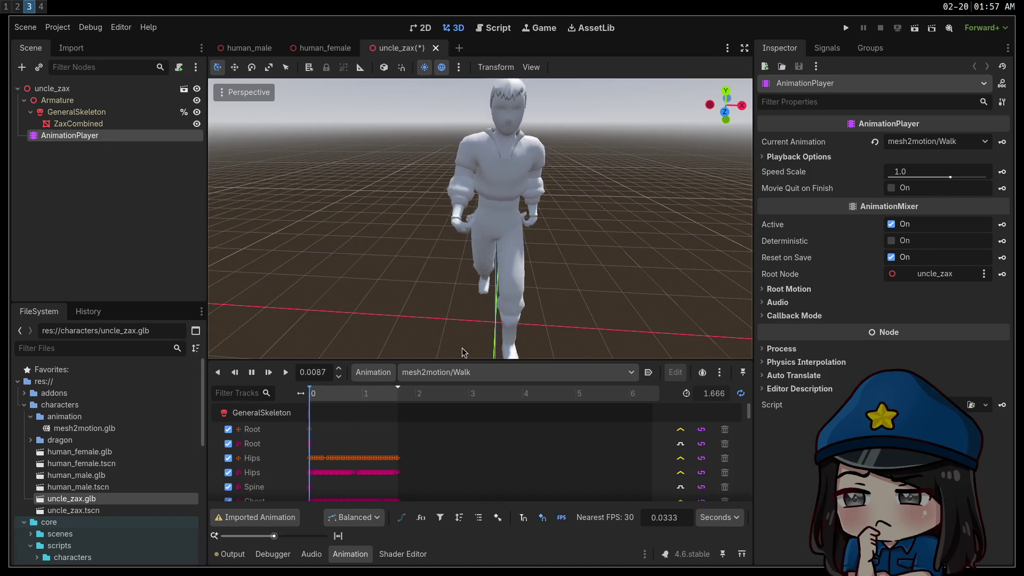
left_click(472, 372)
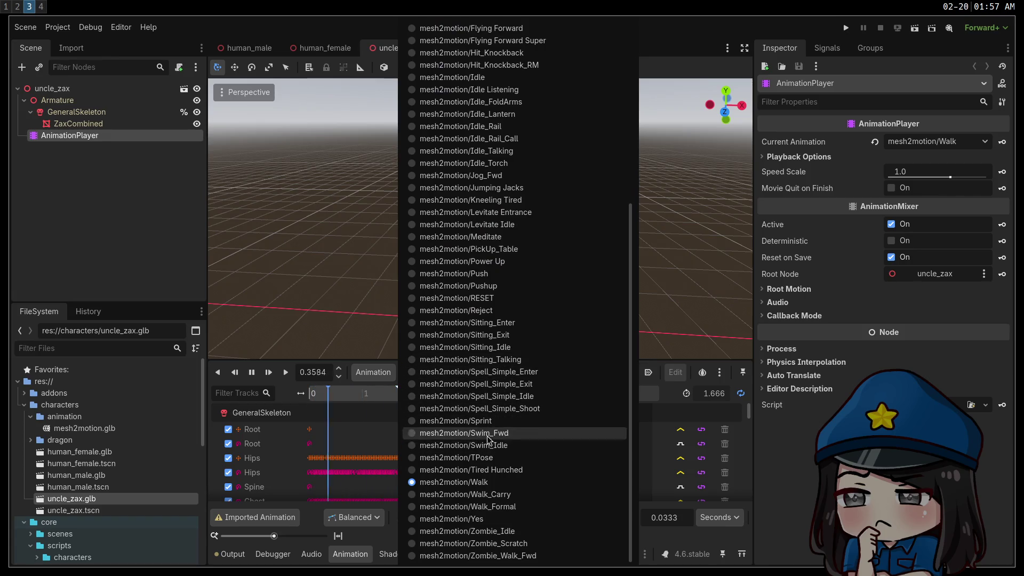
left_click(488, 409)
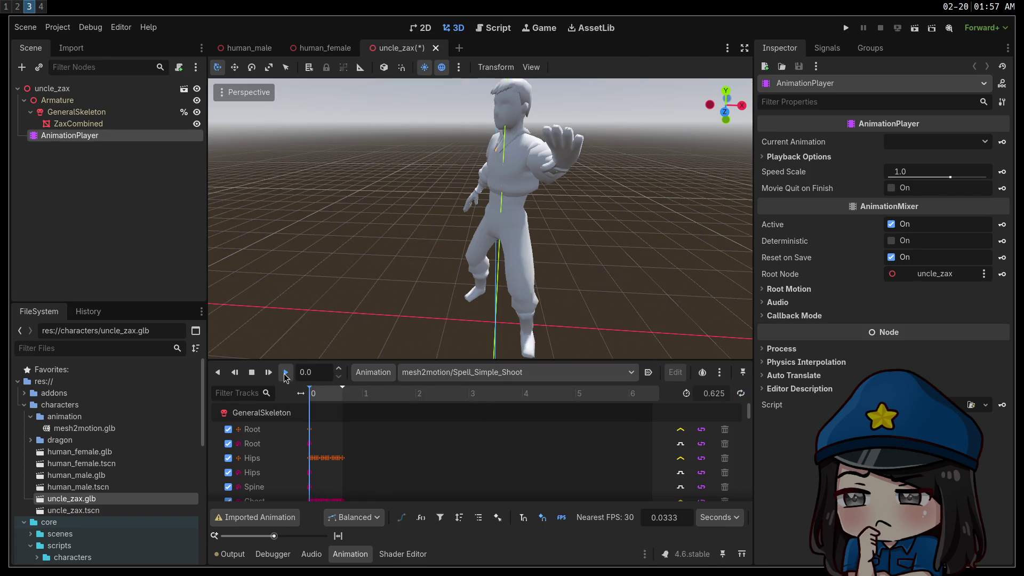
middle_click_drag(646, 260, 543, 275)
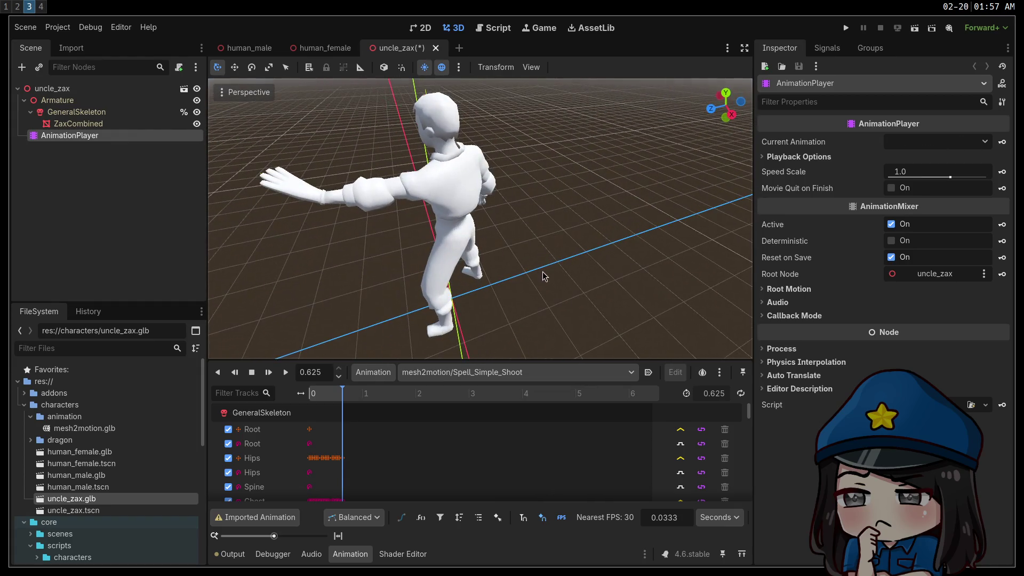
mouse_move(384, 278)
middle_mouse_down()
mouse_move(427, 245)
mouse_move(512, 256)
mouse_move(597, 285)
mouse_move(586, 256)
middle_mouse_up()
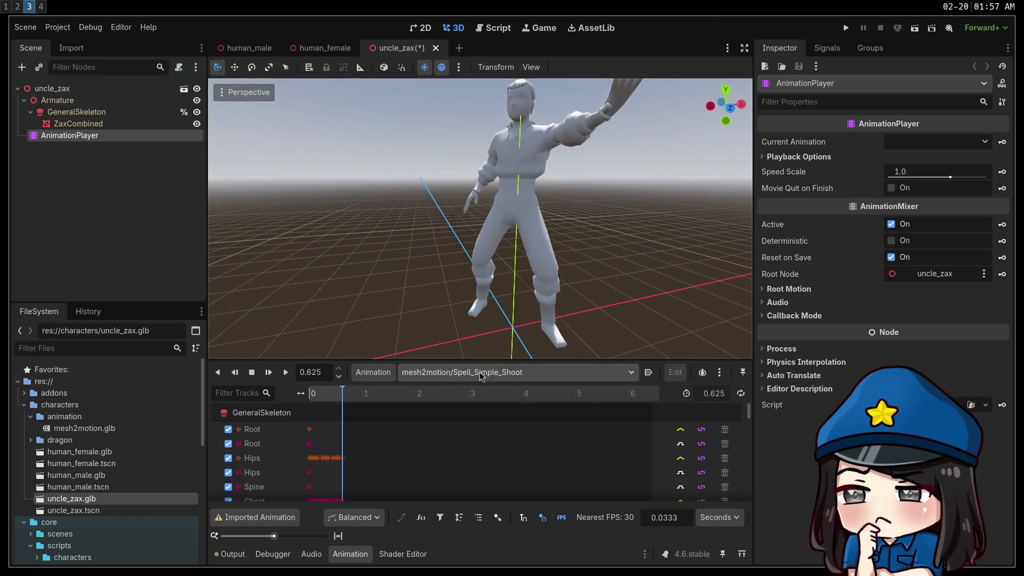
Step: Switch the preview to the mesh2motion/Walk_Formal animation
left_click(488, 371)
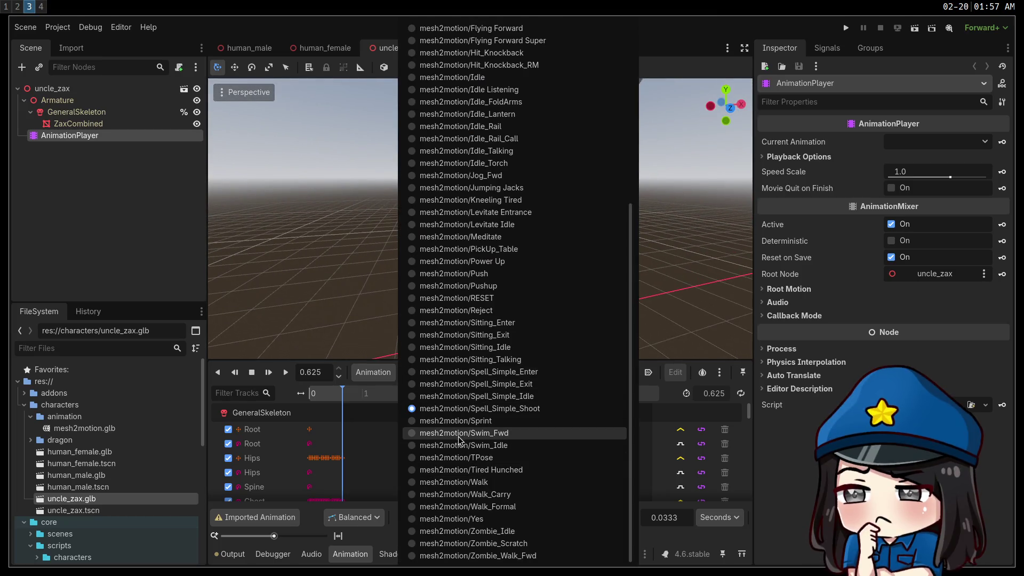
left_click(464, 506)
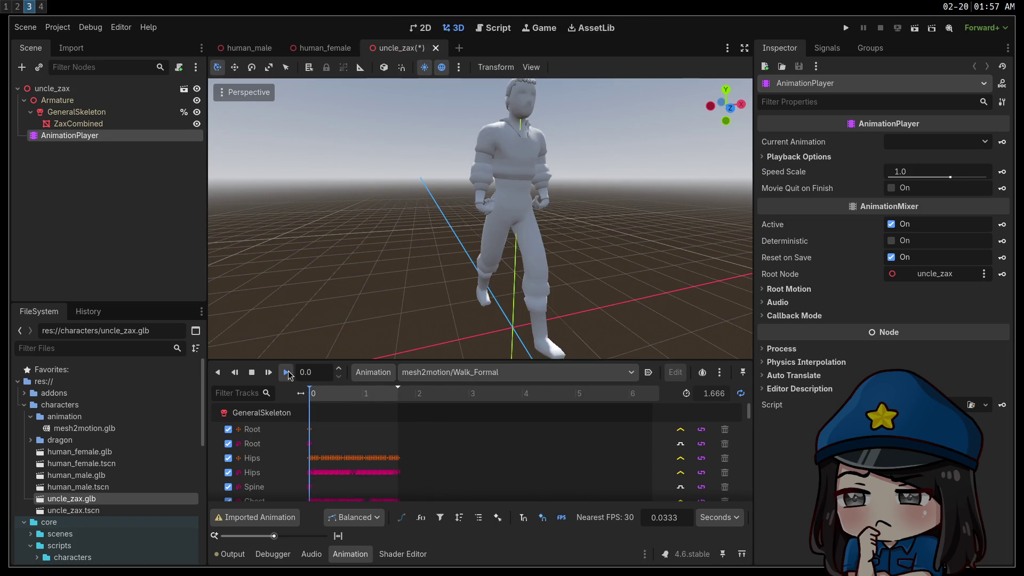
scroll(408, 269, "up", 5)
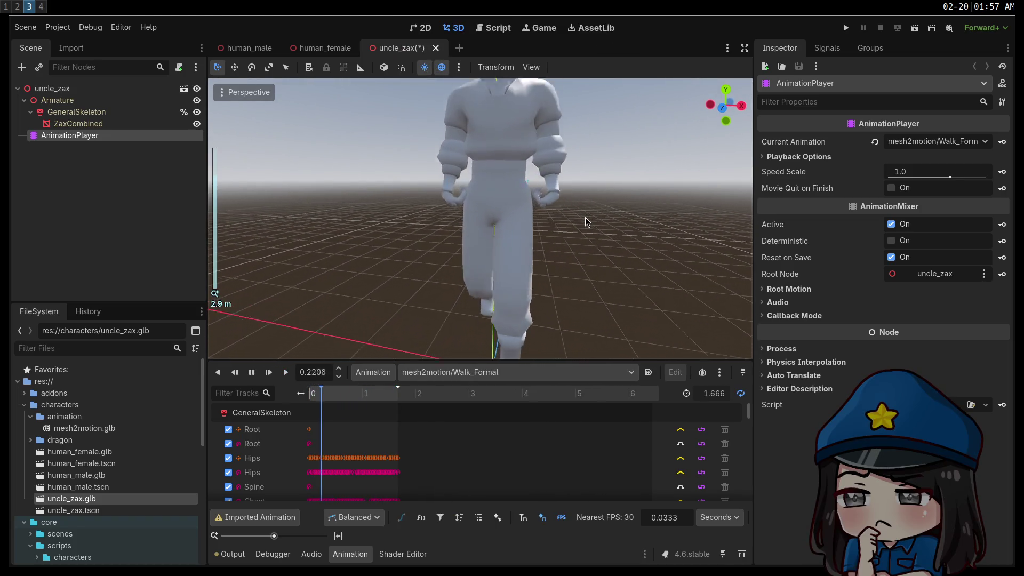
mouse_move(545, 273)
middle_mouse_down()
mouse_move(628, 305)
mouse_move(609, 351)
mouse_move(483, 361)
middle_mouse_up()
Step: Switch the preview to the mesh2motion/Yes animation
left_click(479, 373)
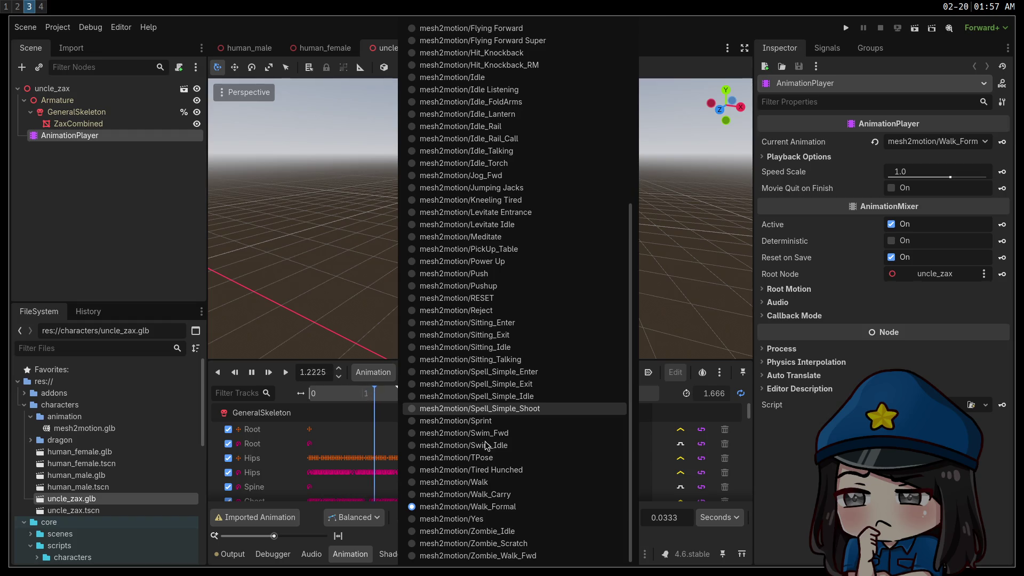
left_click(496, 520)
middle_click_drag(501, 320, 525, 223)
scroll(525, 223, "down", 5)
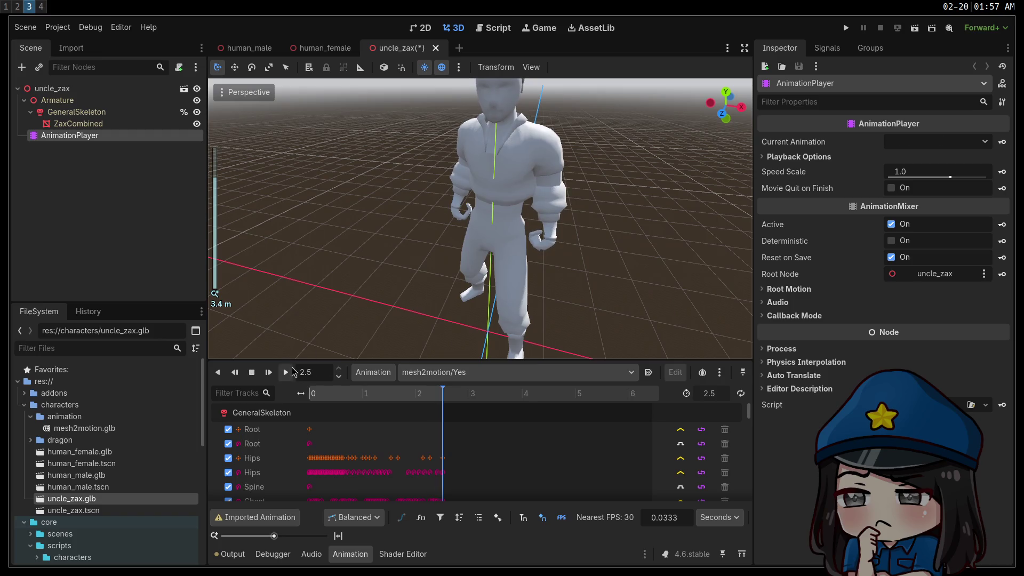
Step: Play the mesh2motion/Yes animation and watch it from a new angle
left_click(286, 372)
mouse_move(502, 278)
middle_mouse_down()
mouse_move(521, 245)
mouse_move(560, 251)
mouse_move(436, 319)
mouse_move(479, 272)
mouse_move(435, 274)
mouse_move(457, 258)
mouse_move(586, 269)
middle_mouse_up()
scroll(479, 272, "up", 5)
scroll(471, 267, "down", 5)
Step: Switch to the 3.791-second mesh2motion/Reject animation and stop it at its start pose
left_click(426, 373)
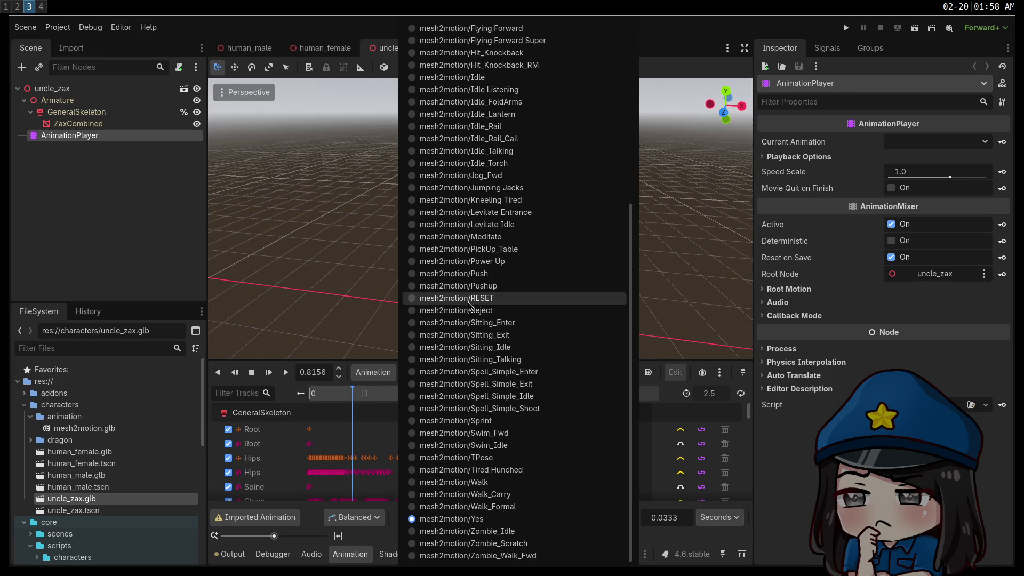
left_click(482, 311)
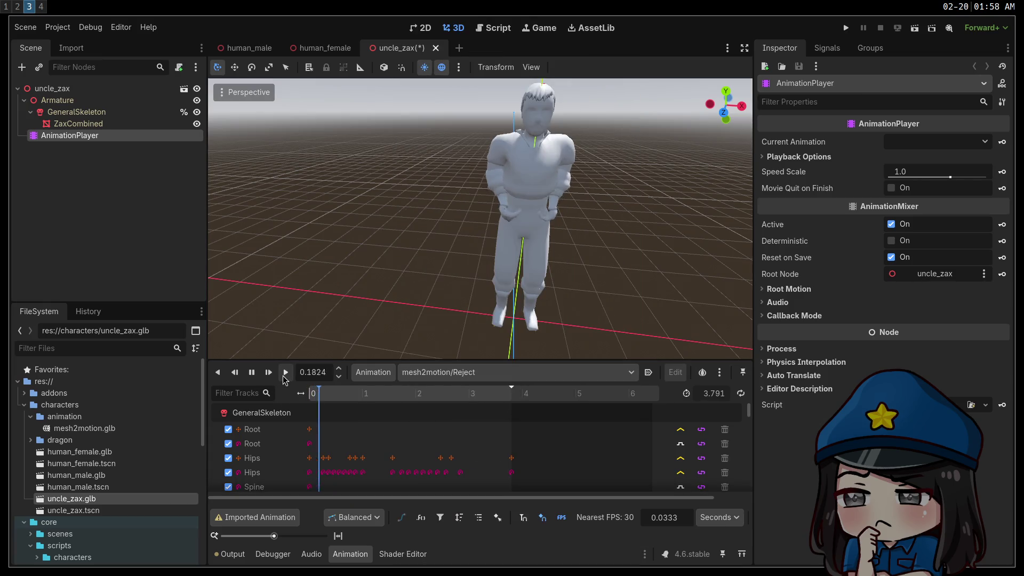
mouse_move(374, 299)
middle_mouse_down()
mouse_move(438, 286)
mouse_move(449, 260)
middle_mouse_up()
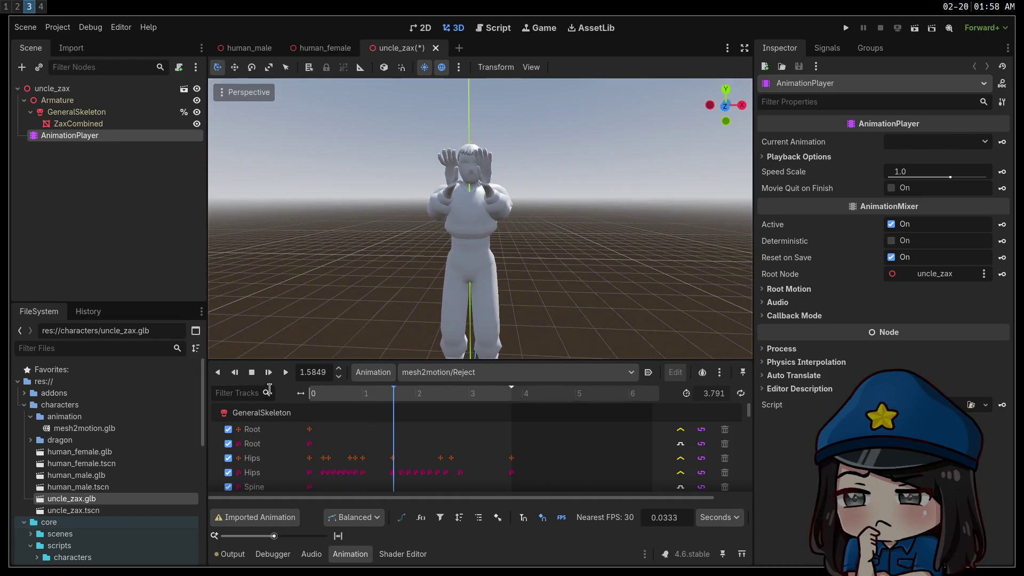
left_click(252, 372)
mouse_move(384, 315)
middle_mouse_down()
mouse_move(374, 309)
mouse_move(408, 306)
mouse_move(426, 286)
mouse_move(384, 289)
mouse_move(499, 320)
mouse_move(478, 322)
middle_mouse_up()
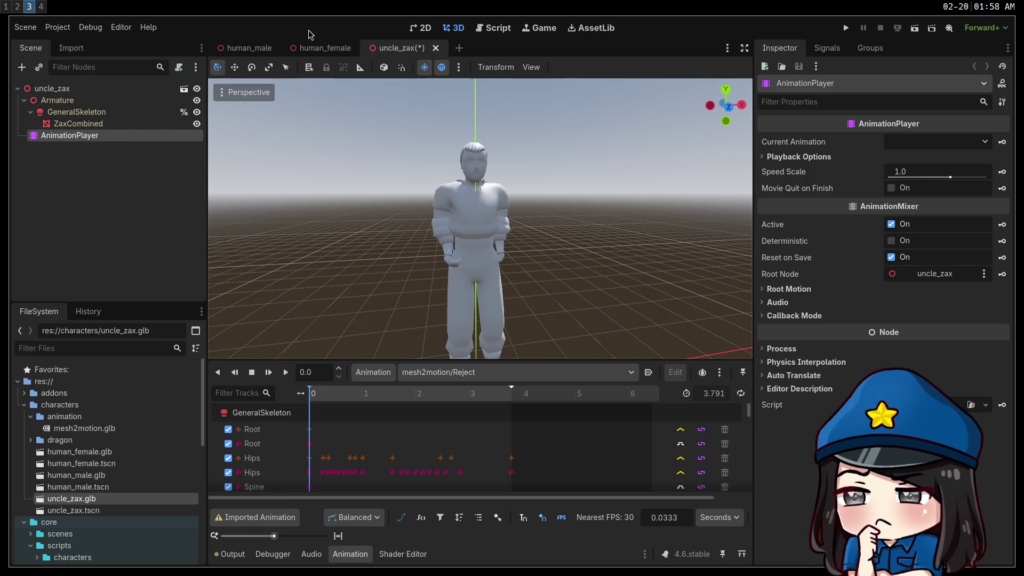
left_click(323, 47)
left_click(422, 372)
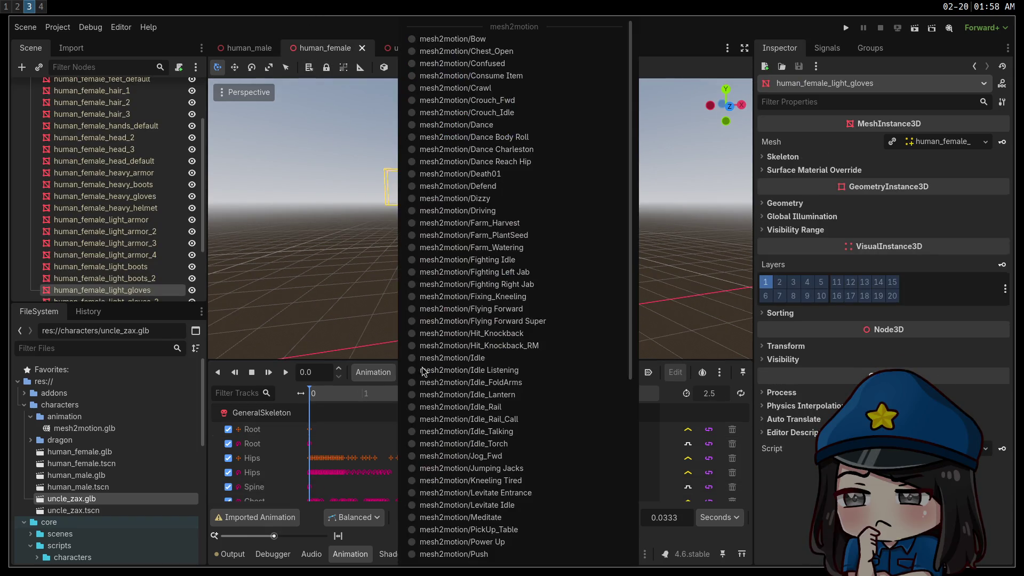
scroll(448, 460, "down", 5)
scroll(459, 503, "down", 5)
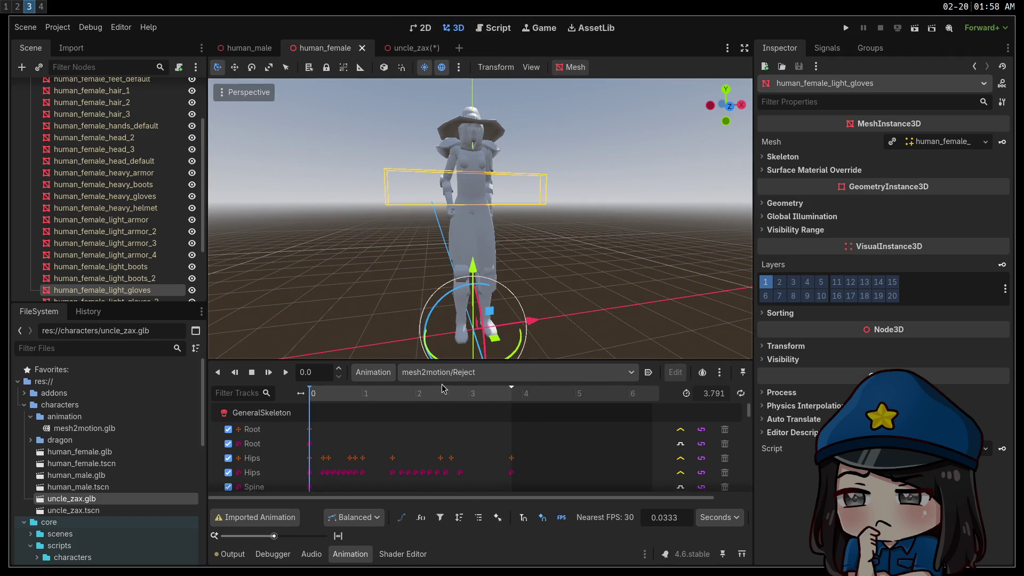
left_click(447, 370)
left_click(349, 421)
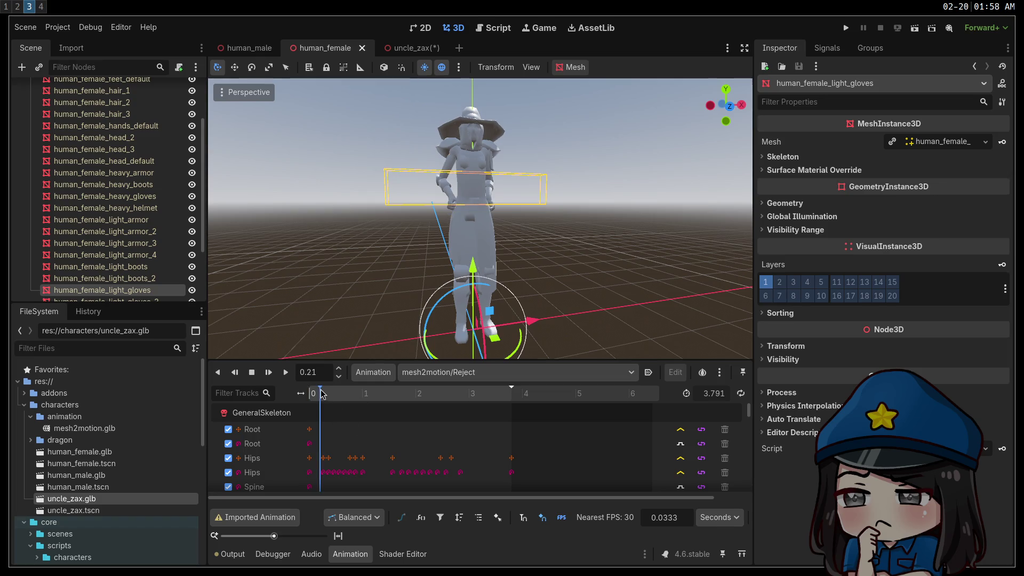
mouse_move(321, 401)
left_mouse_down()
mouse_move(356, 409)
mouse_move(324, 415)
mouse_move(342, 421)
mouse_move(384, 421)
mouse_move(238, 423)
left_mouse_up()
left_click(401, 48)
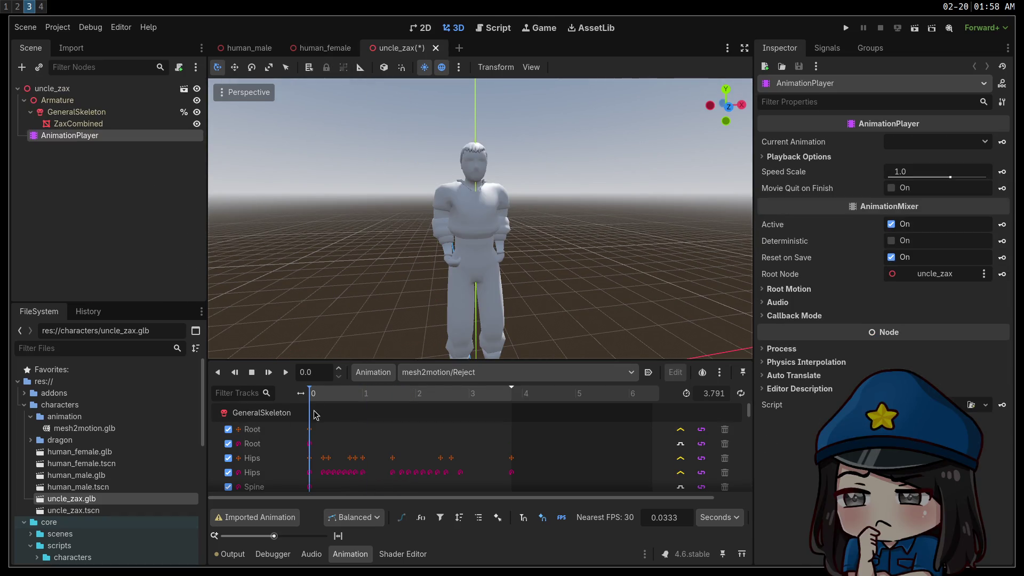
Step: Scrub the timeline through the Reject animation, keeping Reject selected in the animation list
mouse_move(316, 399)
left_mouse_down()
mouse_move(385, 399)
mouse_move(314, 416)
mouse_move(480, 421)
mouse_move(350, 424)
mouse_move(514, 422)
left_mouse_up()
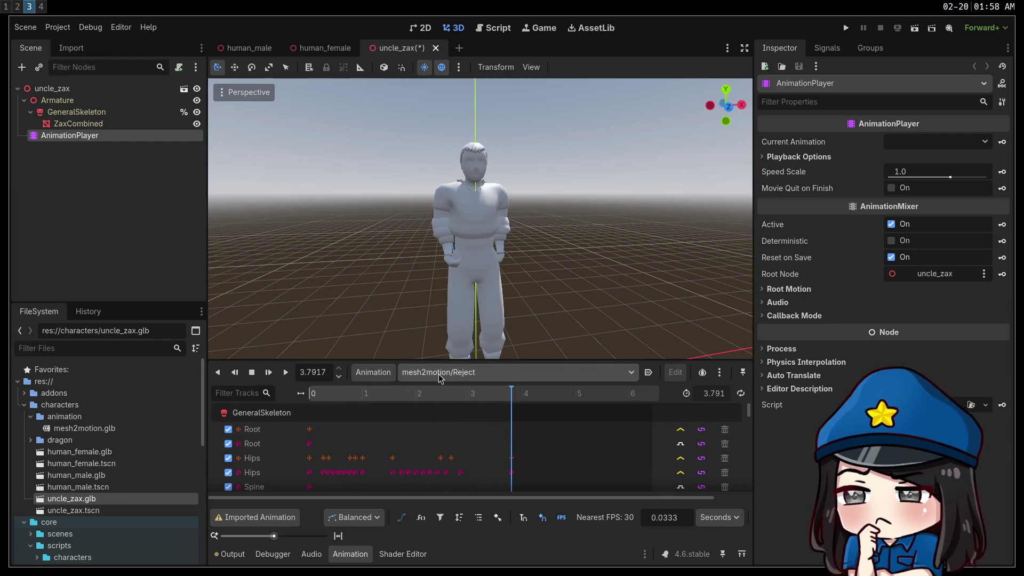
left_click(438, 375)
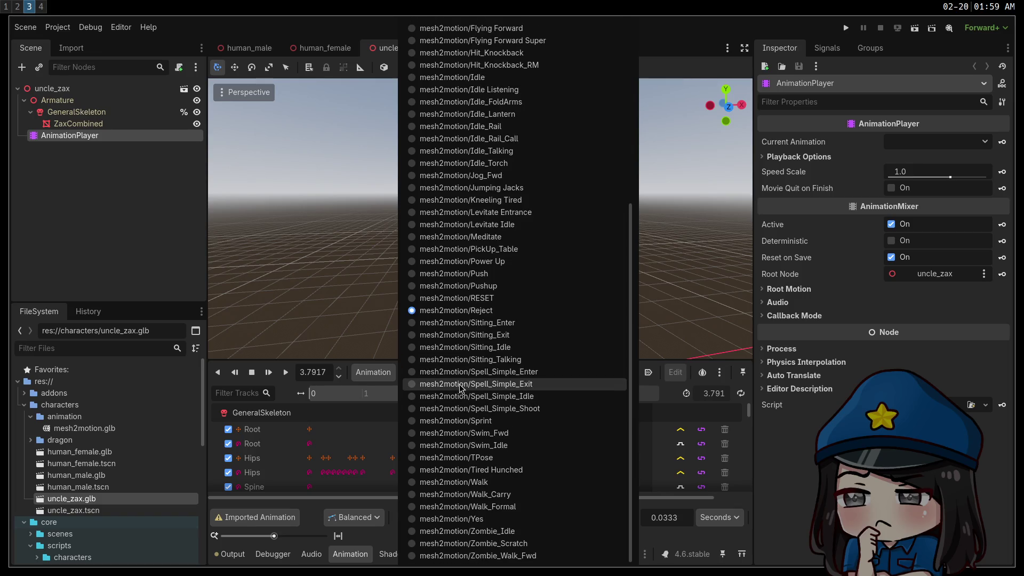
scroll(491, 350, "up", 5)
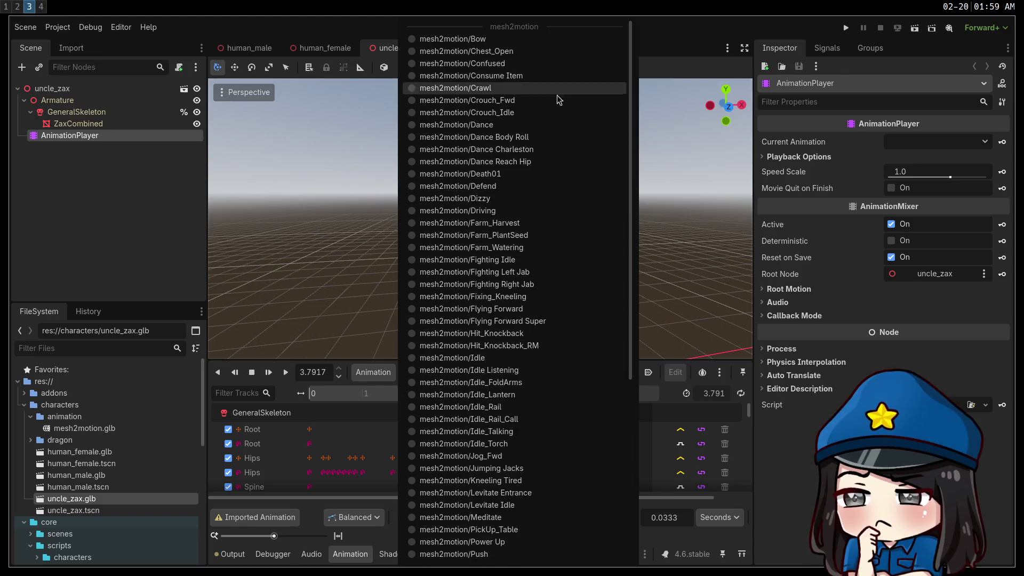
left_click(112, 247)
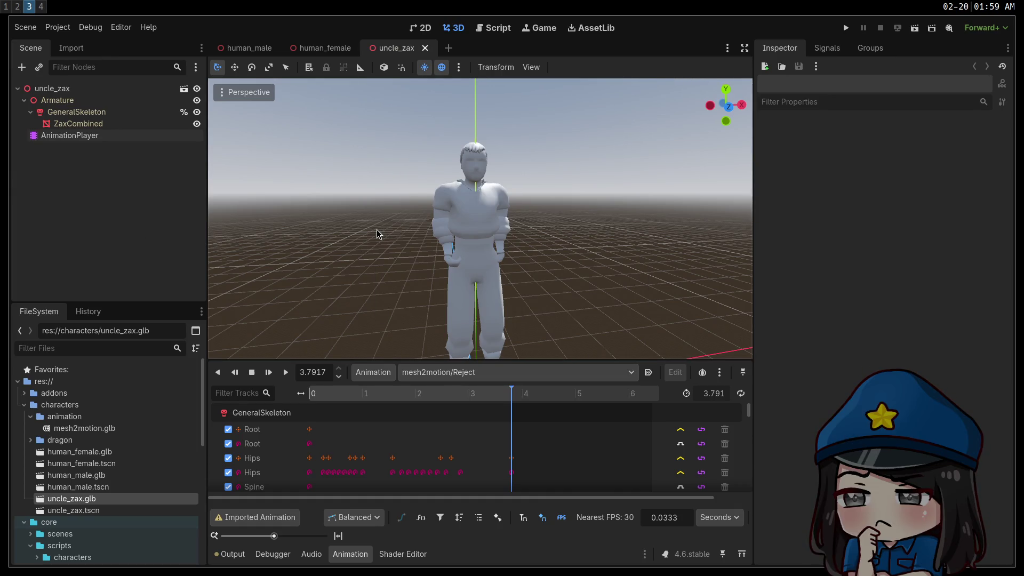
key("super+1")
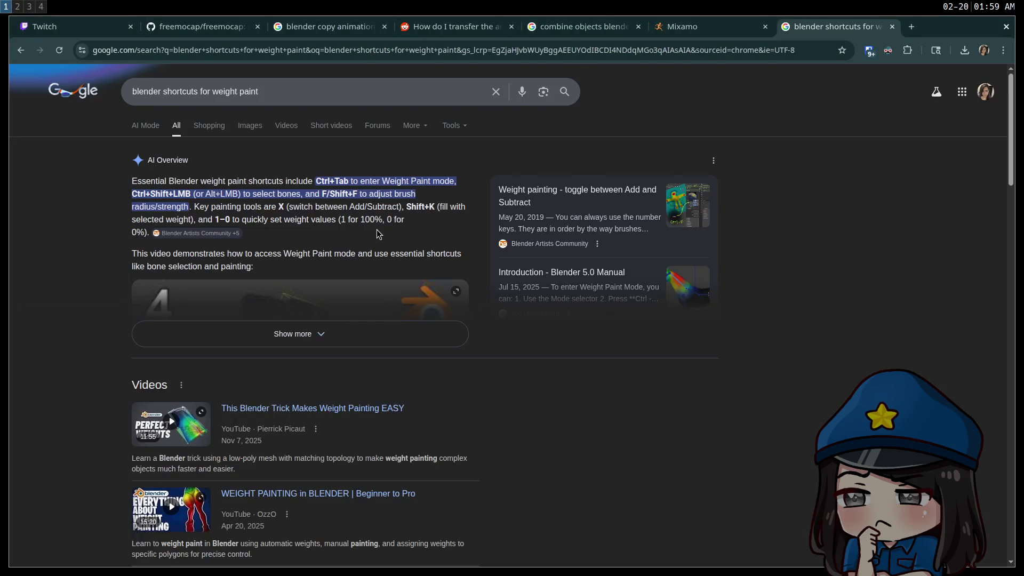
Step: In the terminal, move into the caverim3 repository and check its git status
key("super+2")
type("cd ../caverim")
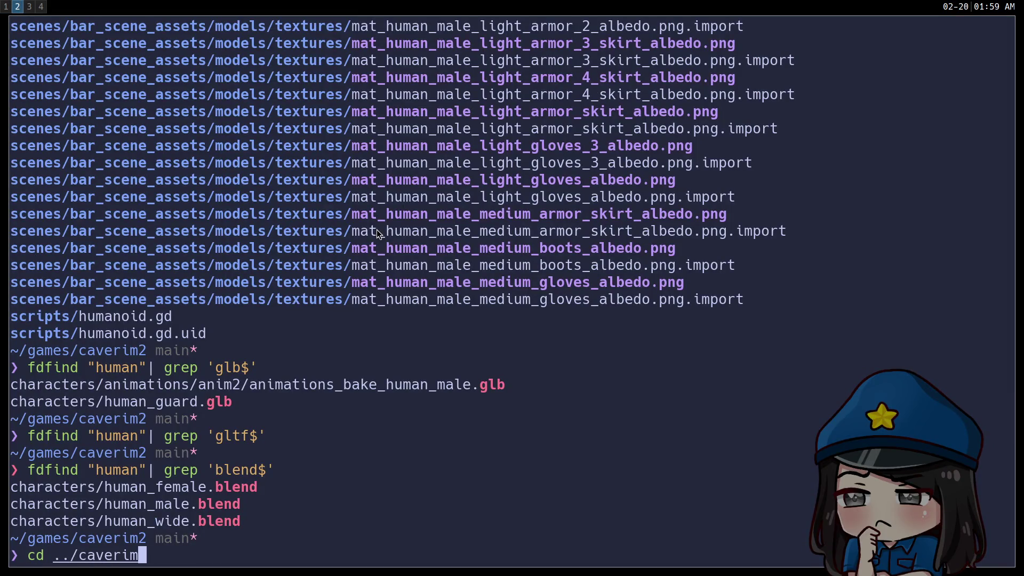
key("Tab")
type("3")
key("Return")
type("gst")
key("Return")
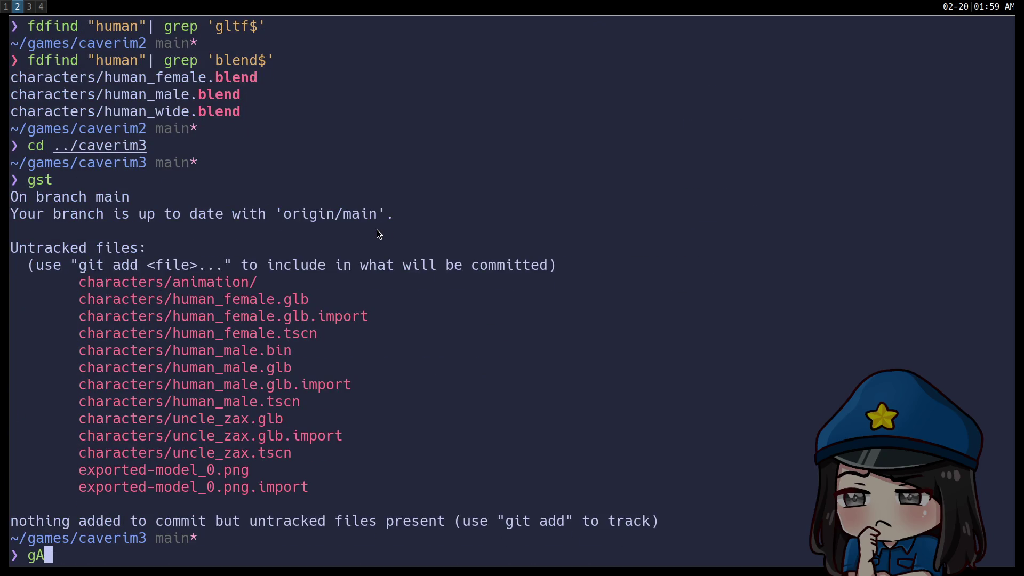
key("Return")
Step: Commit all changes as "some animation stuffs", push them, and open a new browser tab
type("git commit -am \"")
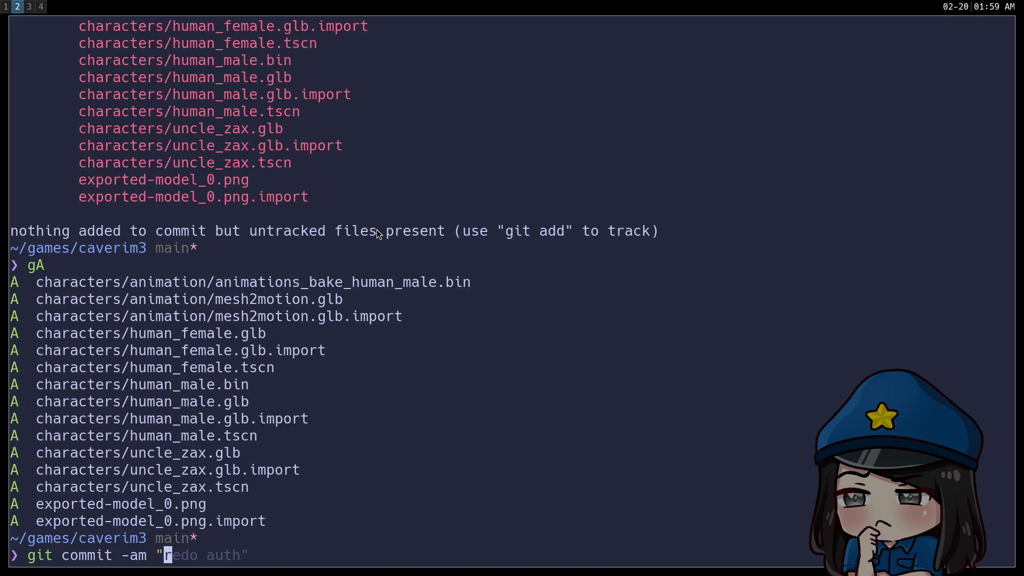
type("some animation stuffs\"")
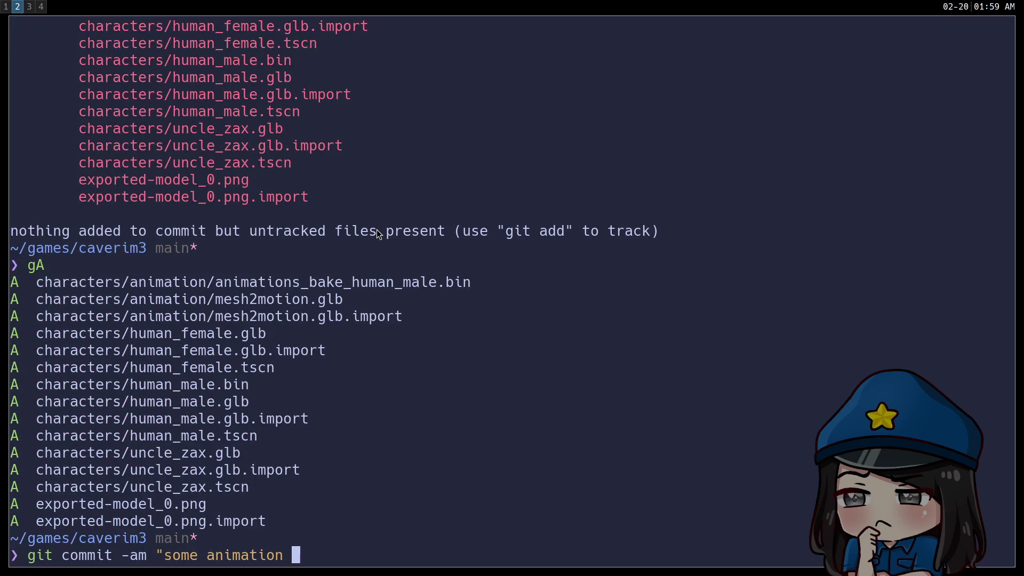
key("Return")
type("git push")
key("Return")
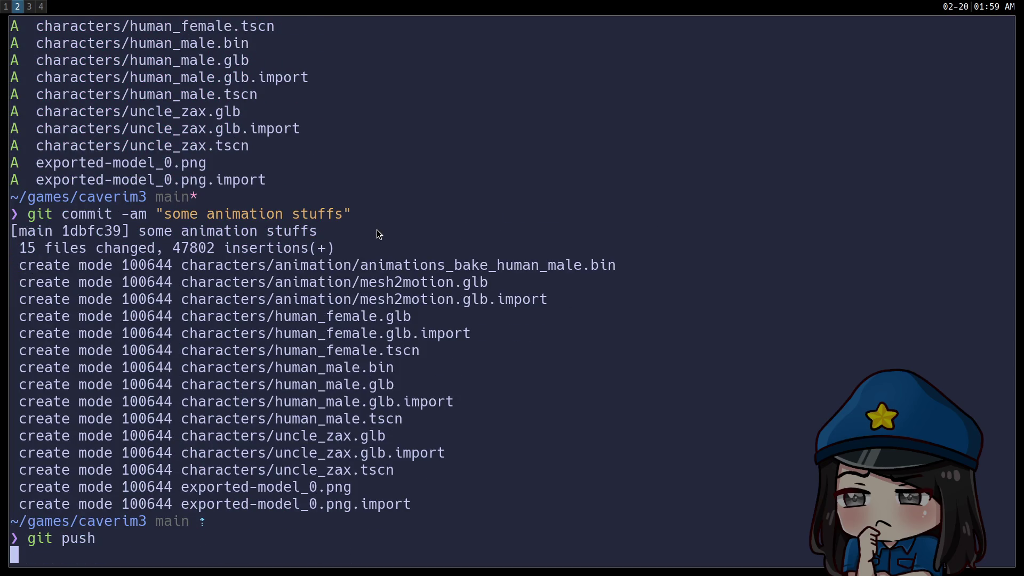
key("super+1")
key("ctrl+t")
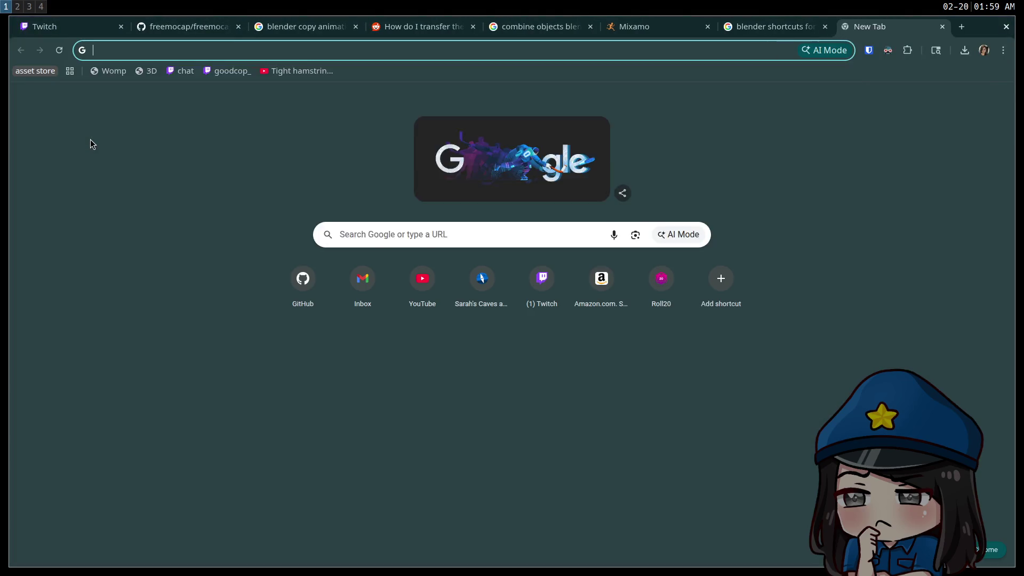